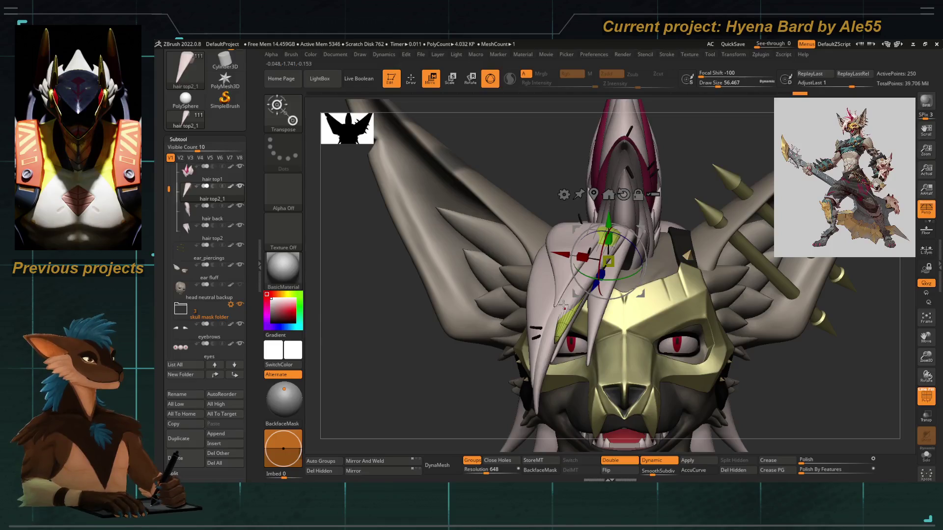
Inspect the head, then switch to the Move Topological brush with B, M, T.
mouse_move(400, 324)
mouse_down()
mouse_move(385, 322)
mouse_move(374, 335)
mouse_move(392, 317)
mouse_move(375, 353)
mouse_move(370, 311)
mouse_move(371, 320)
mouse_up()
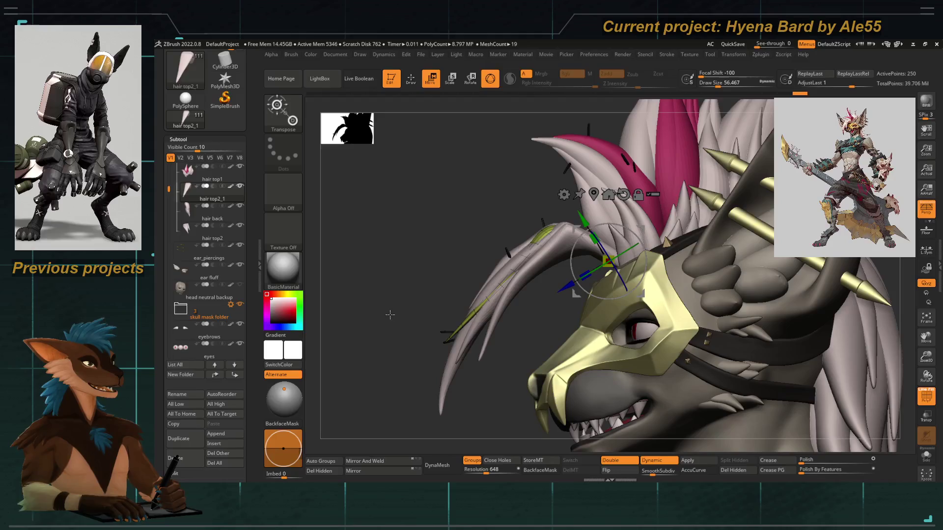
mouse_move(400, 318)
mouse_down()
mouse_move(371, 281)
mouse_move(429, 299)
mouse_up()
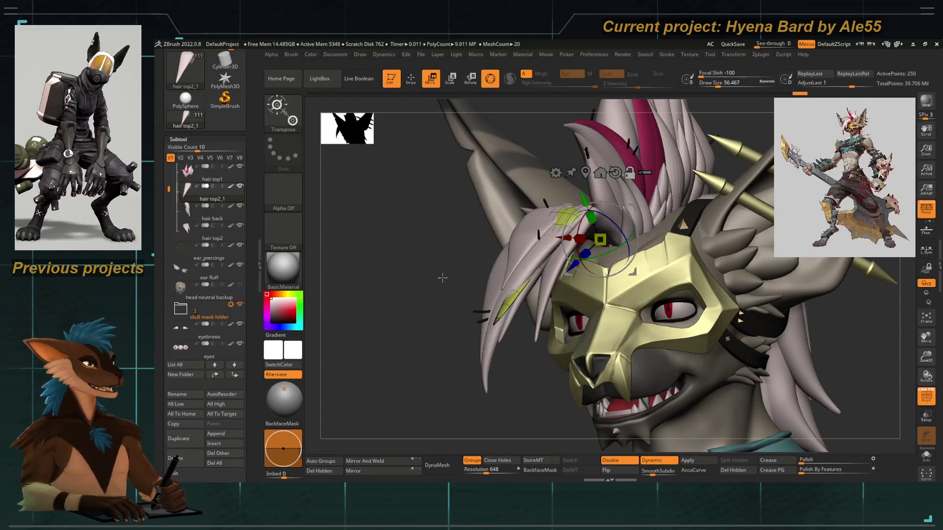
mouse_move(409, 299)
mouse_down()
mouse_move(403, 315)
mouse_move(430, 307)
mouse_move(480, 270)
mouse_move(431, 328)
mouse_move(402, 311)
mouse_up()
key(b)
key(m)
key(t)
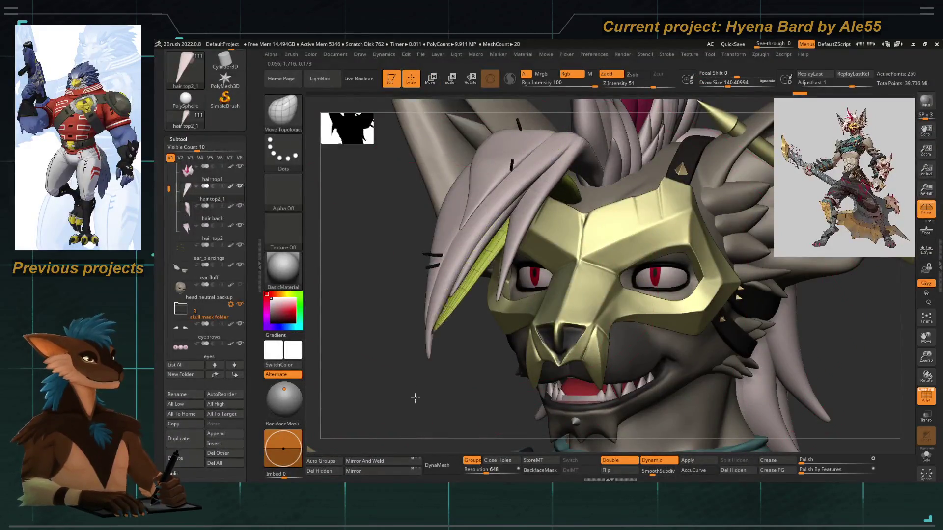
Raise the brush Draw Size to about 36.9 and make the model see-through.
mouse_move(414, 430)
mouse_down()
mouse_move(465, 258)
mouse_move(418, 344)
mouse_move(429, 372)
mouse_up()
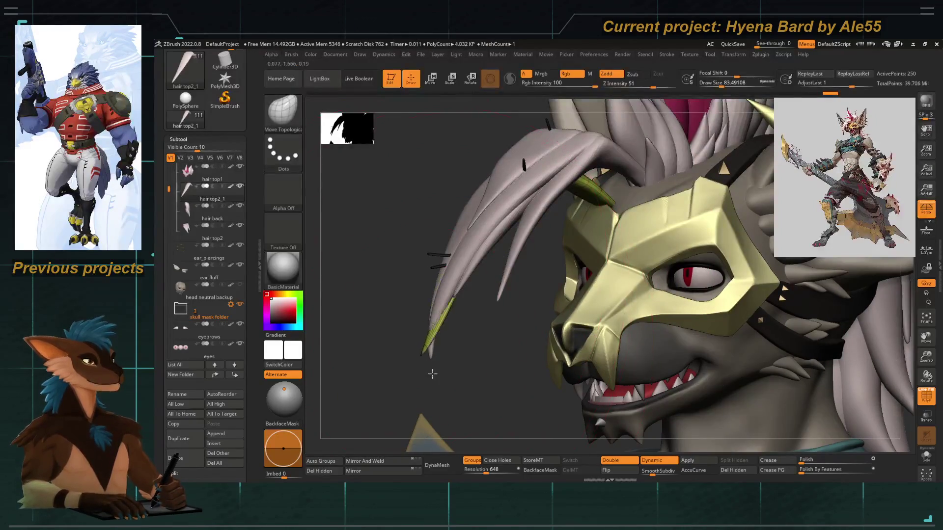
mouse_move(421, 337)
mouse_down()
mouse_move(378, 291)
mouse_move(422, 275)
mouse_up()
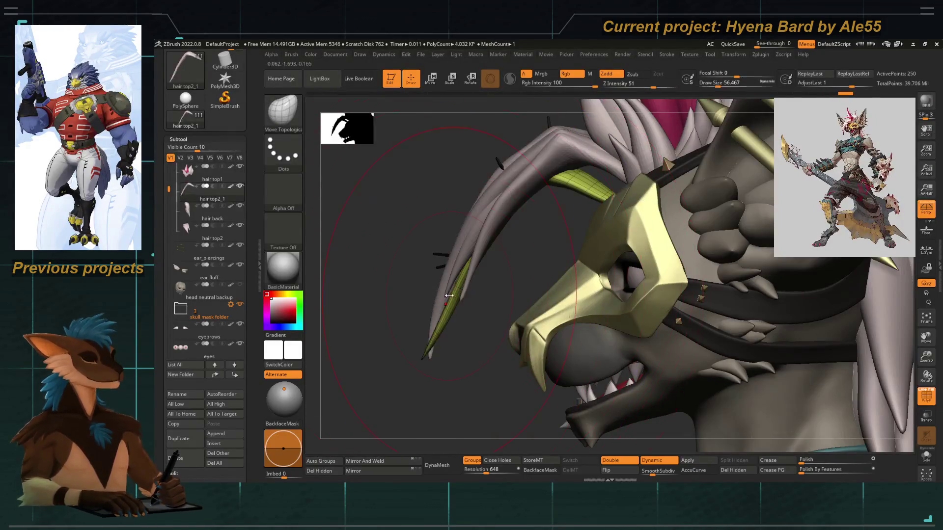
mouse_move(419, 351)
mouse_down()
mouse_move(421, 360)
mouse_move(426, 347)
mouse_move(462, 350)
mouse_up()
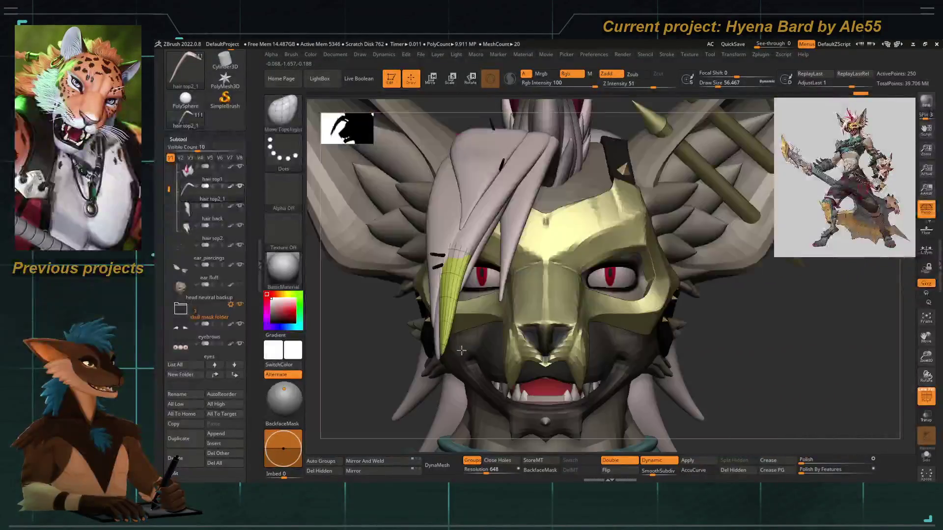
mouse_move(362, 352)
mouse_down()
mouse_move(398, 326)
mouse_move(433, 282)
mouse_move(423, 273)
mouse_up()
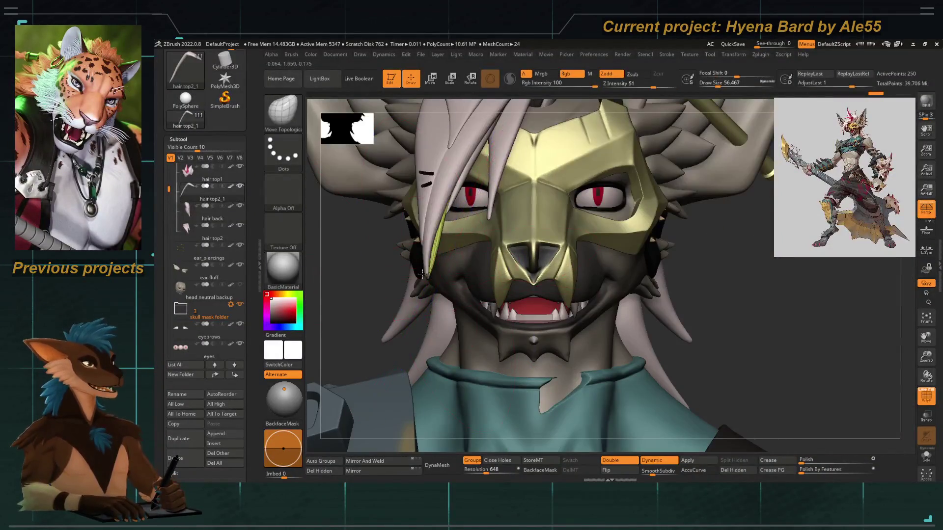
drag(376, 251, 448, 232)
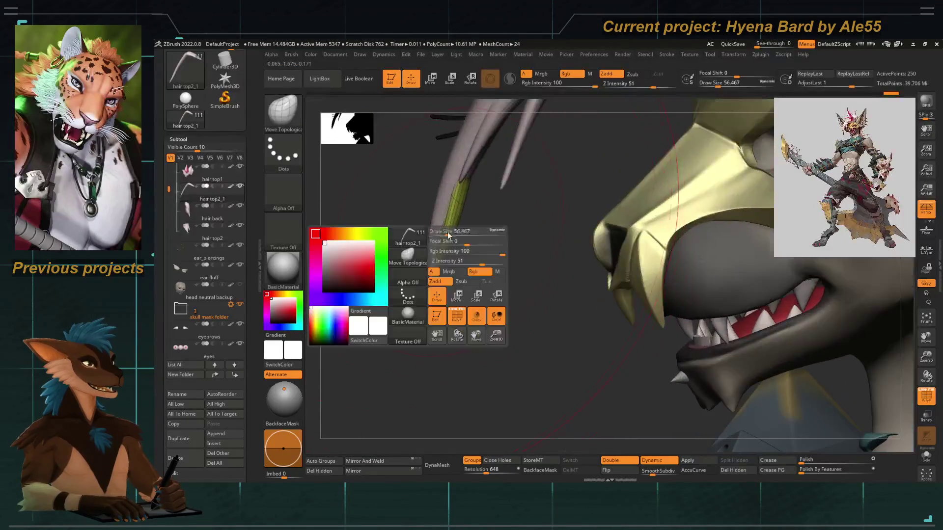
mouse_move(456, 186)
mouse_down()
mouse_move(442, 212)
mouse_move(465, 259)
mouse_move(451, 275)
mouse_up()
drag(394, 346, 579, 339)
mouse_move(677, 337)
mouse_down()
mouse_move(700, 335)
mouse_move(641, 318)
mouse_up()
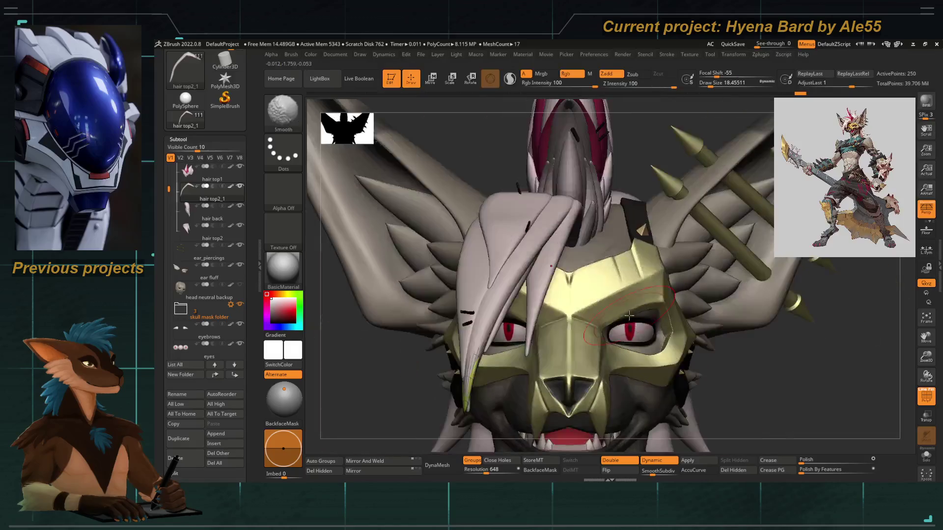
mouse_move(382, 341)
mouse_down()
mouse_move(371, 326)
mouse_move(383, 339)
mouse_move(419, 257)
mouse_move(533, 250)
mouse_move(525, 251)
mouse_up()
key(space)
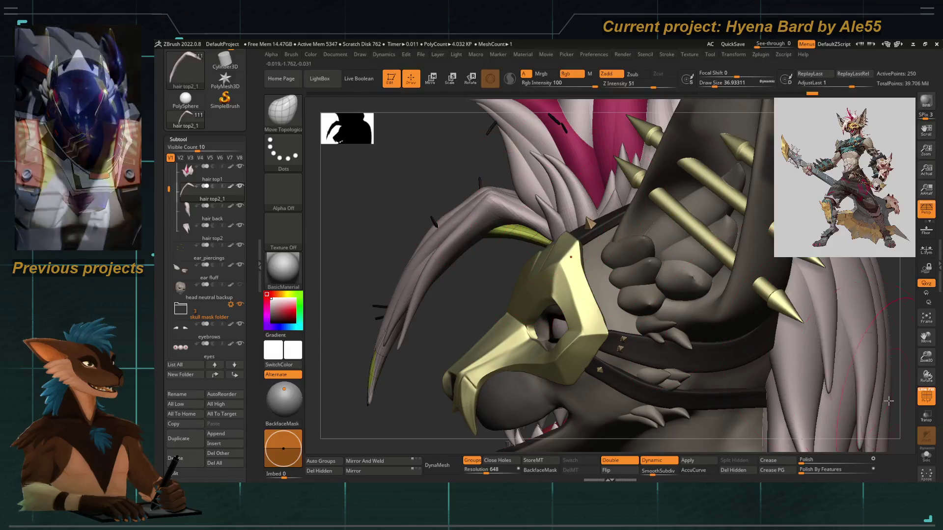
click(926, 416)
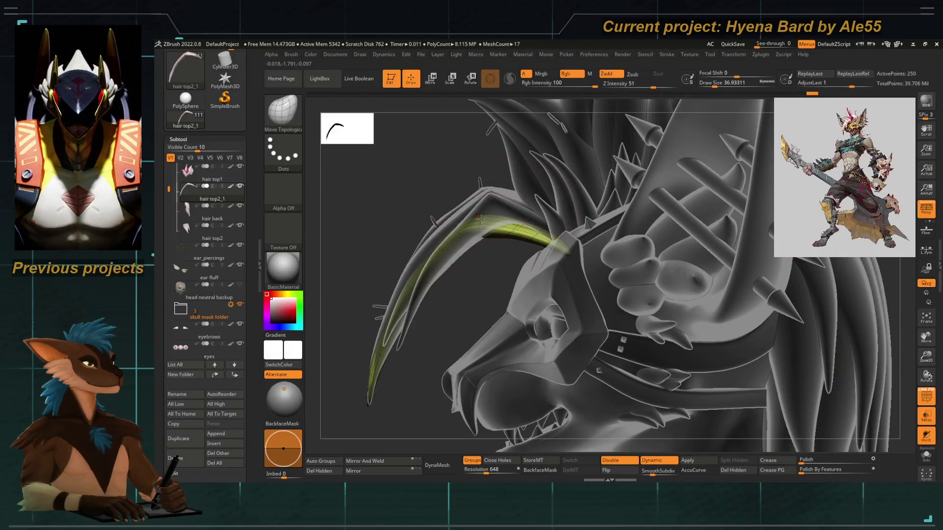
Pull the green hair strand up into a higher arc, checking it from front and side.
drag(480, 220, 507, 176)
mouse_move(469, 212)
mouse_down()
mouse_move(422, 233)
mouse_move(337, 332)
mouse_move(469, 251)
mouse_up()
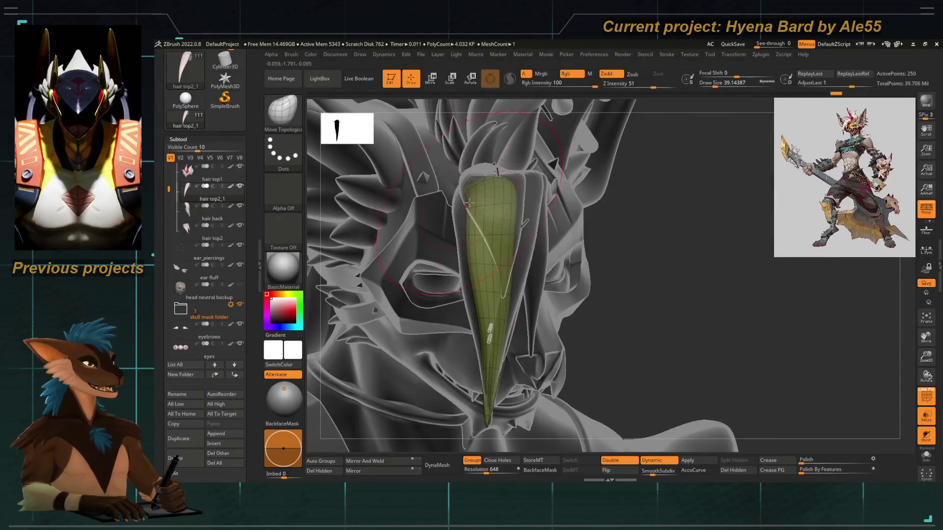
mouse_move(540, 182)
mouse_down()
mouse_move(531, 253)
mouse_move(539, 229)
mouse_up()
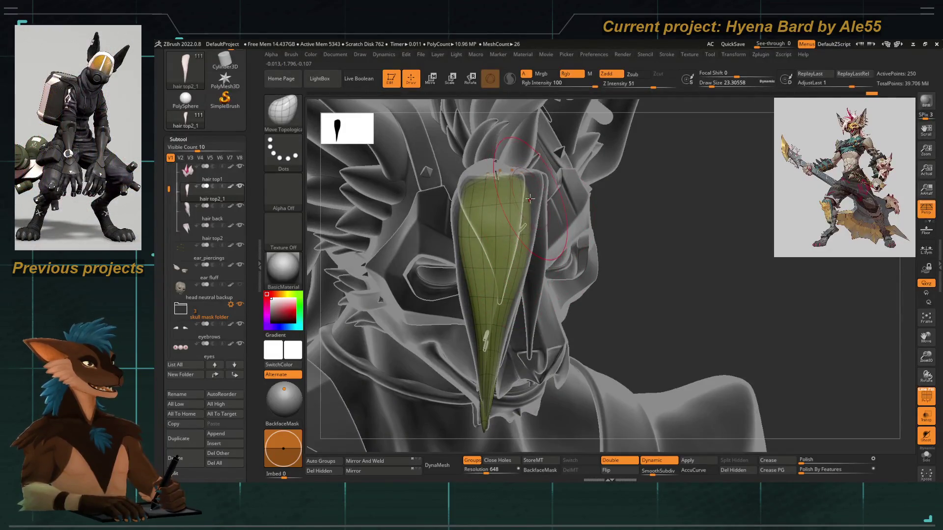
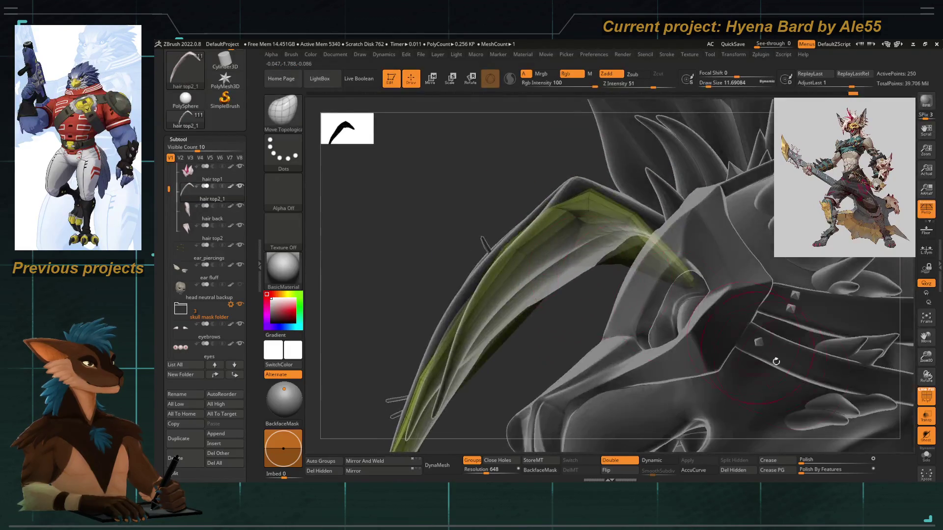
Turn on Solo so only the green hair strand subtool is visible, hiding the head.
click(926, 456)
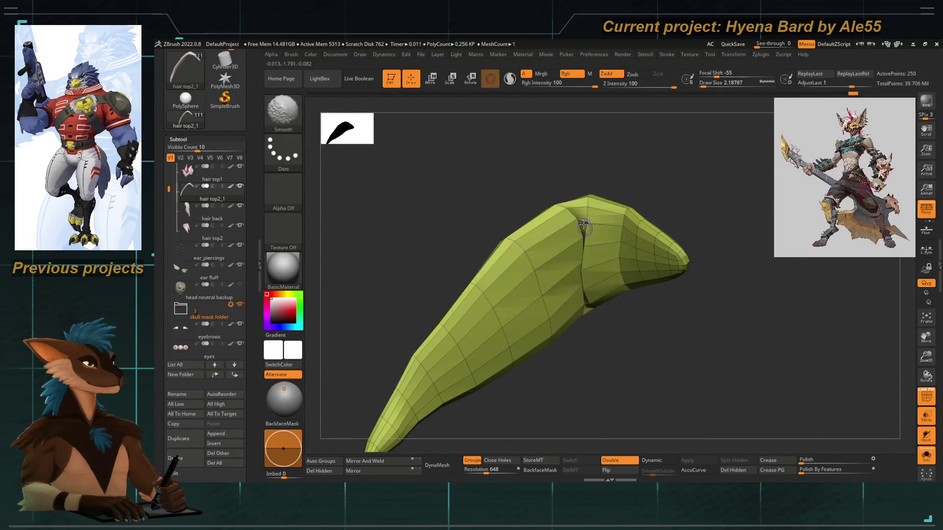
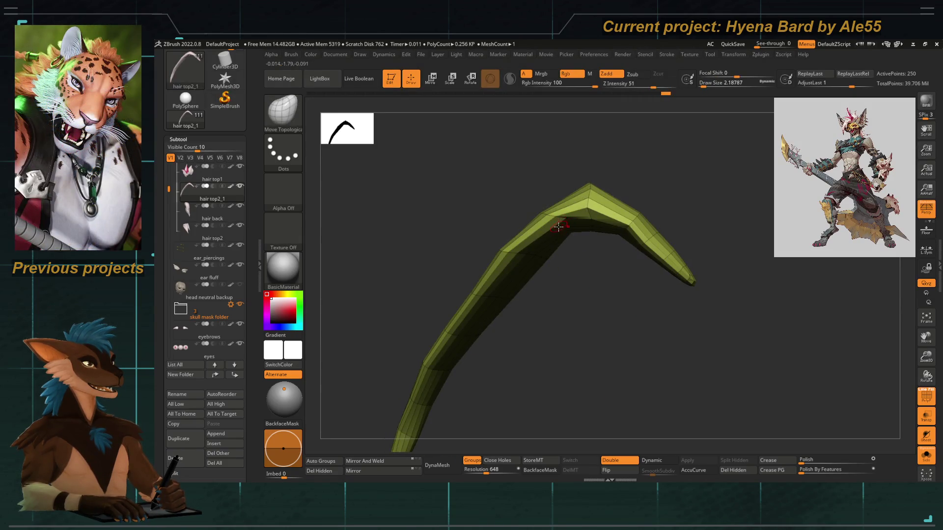
Enlarge the brush, try a Smooth stroke on the strand tip, then undo it.
key(bracketright)
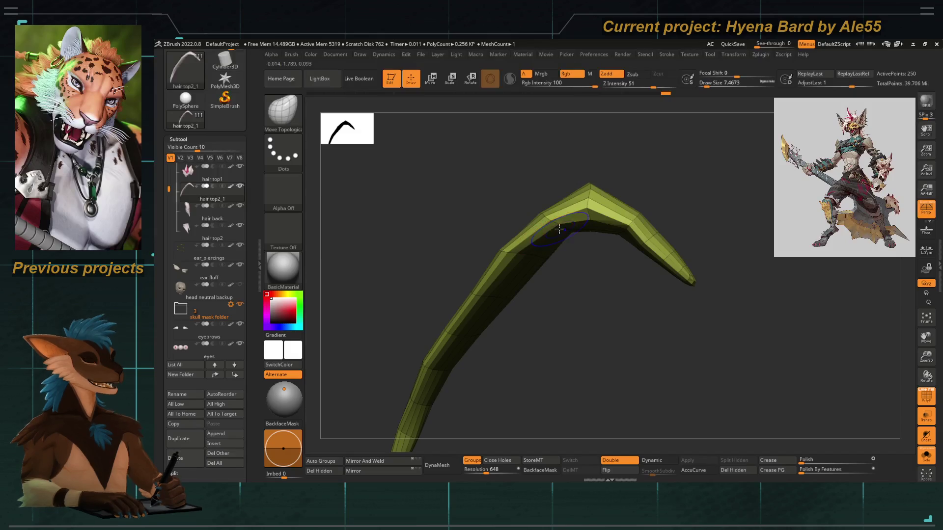
key(ctrl+shift+z)
key(shift)
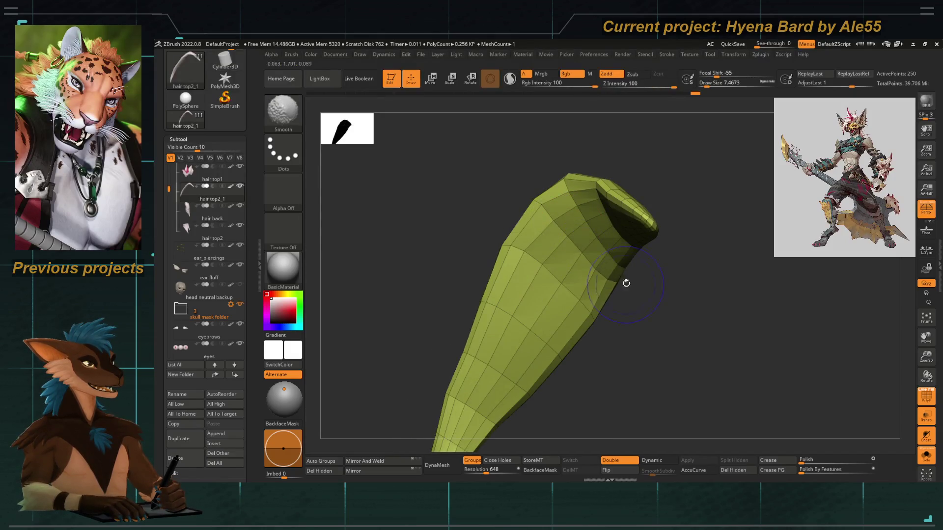
shift+drag(562, 203, 565, 200)
key(ctrl+z)
key(shift)
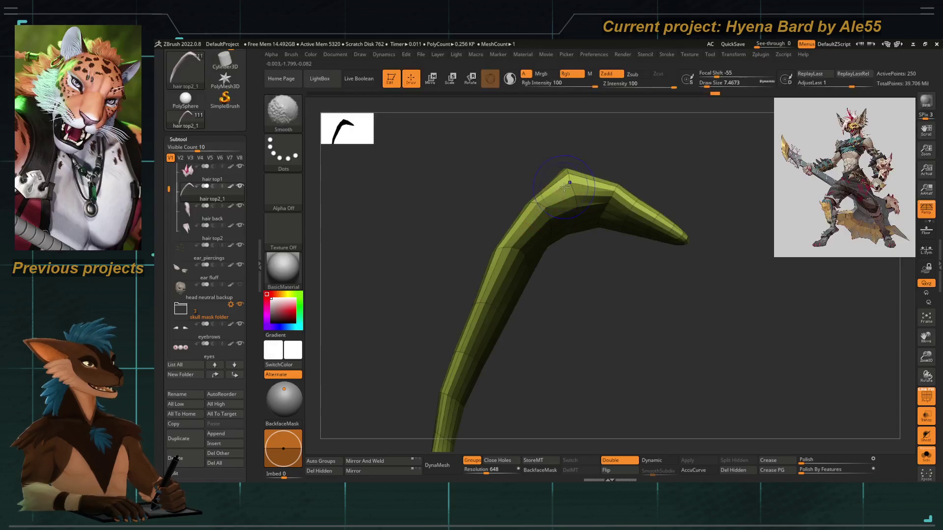
Inspect the bent strand from several angles with brush size about 12.9, then show all subtools.
drag(478, 230, 533, 220)
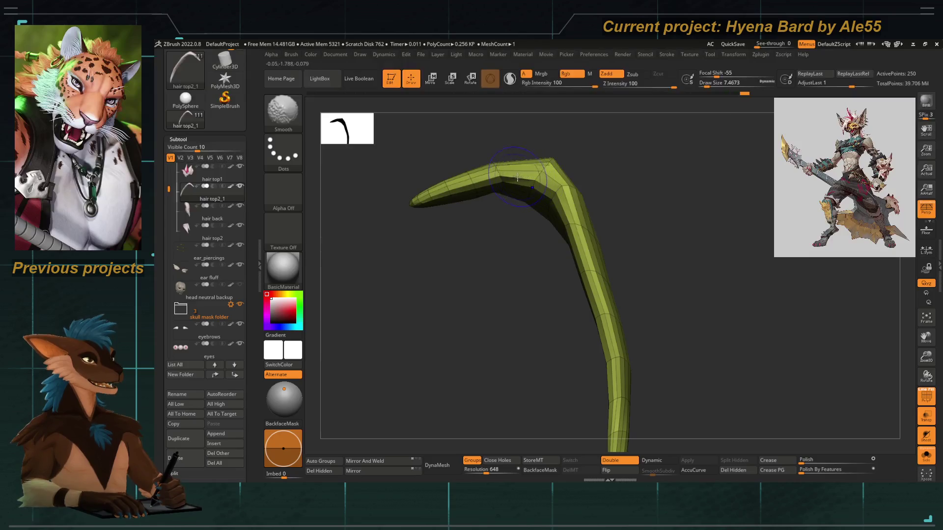
drag(484, 265, 507, 269)
key(b)
key(m)
key(t)
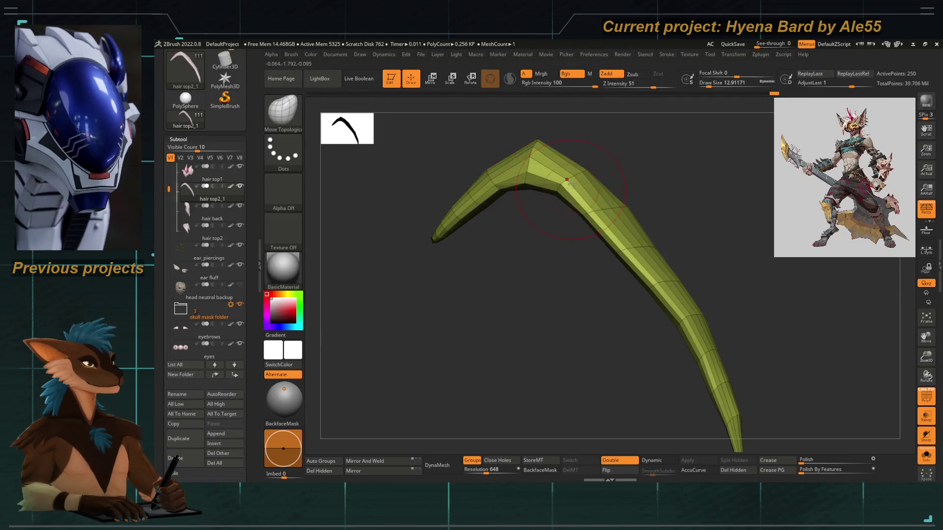
drag(592, 141, 531, 197)
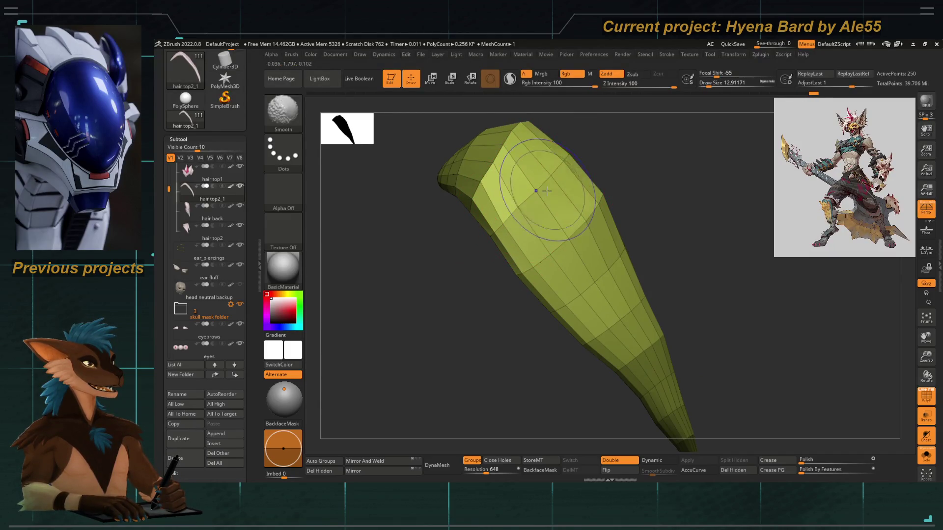
mouse_move(491, 255)
mouse_down()
mouse_move(457, 351)
mouse_move(461, 332)
mouse_up()
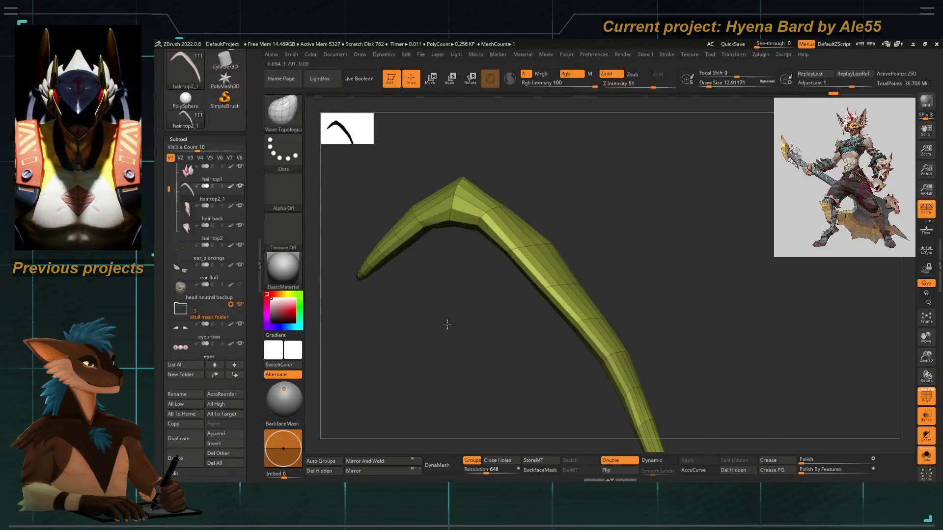
click(926, 454)
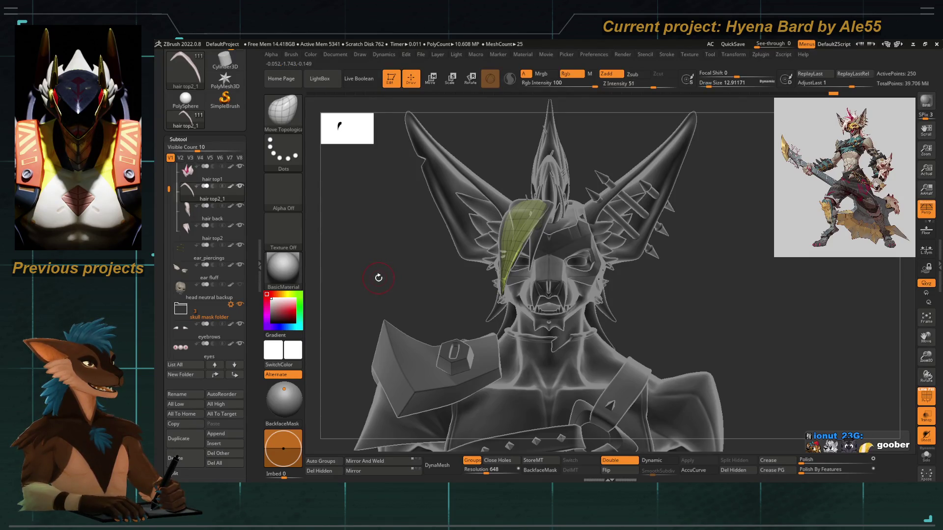
Turn the head to face the camera and switch off see-through shading.
drag(385, 273, 466, 263)
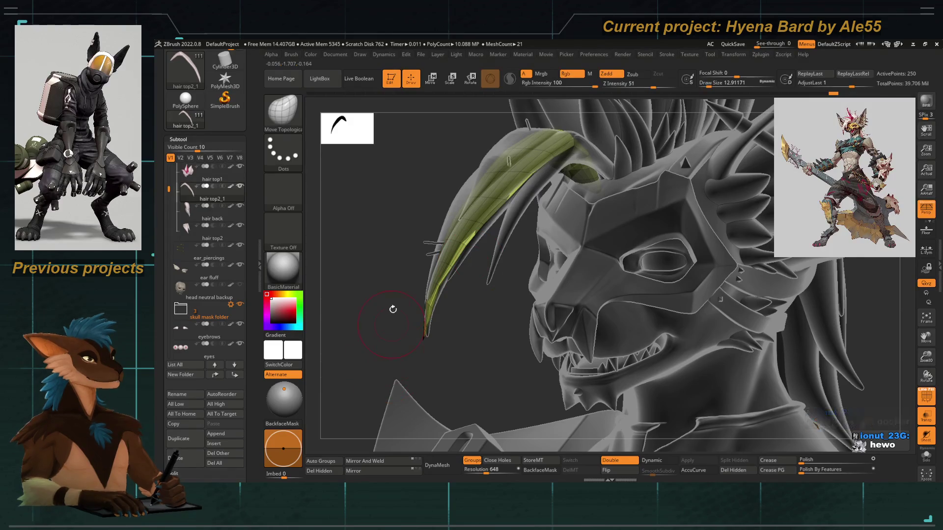
mouse_move(398, 224)
mouse_down()
mouse_move(407, 274)
mouse_move(528, 222)
mouse_up()
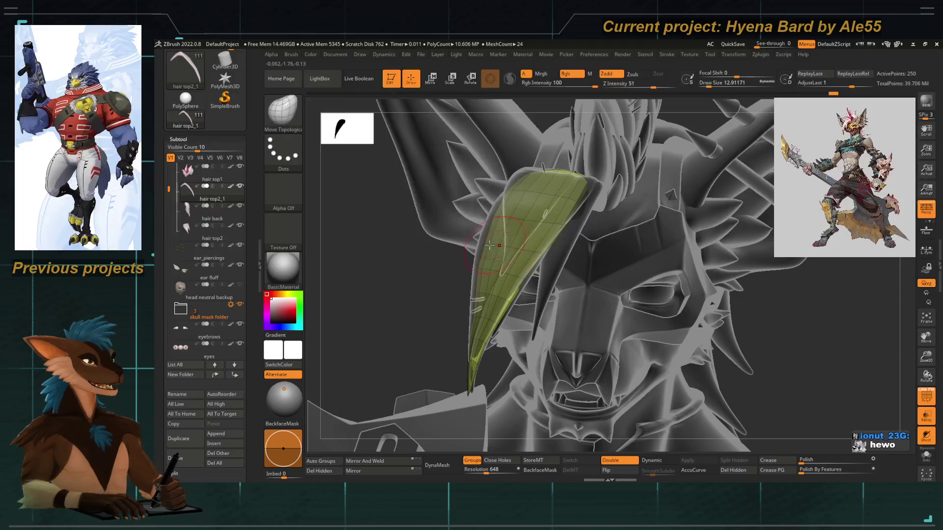
mouse_move(427, 278)
mouse_down()
mouse_move(638, 344)
mouse_move(830, 389)
mouse_up()
drag(419, 280, 458, 262)
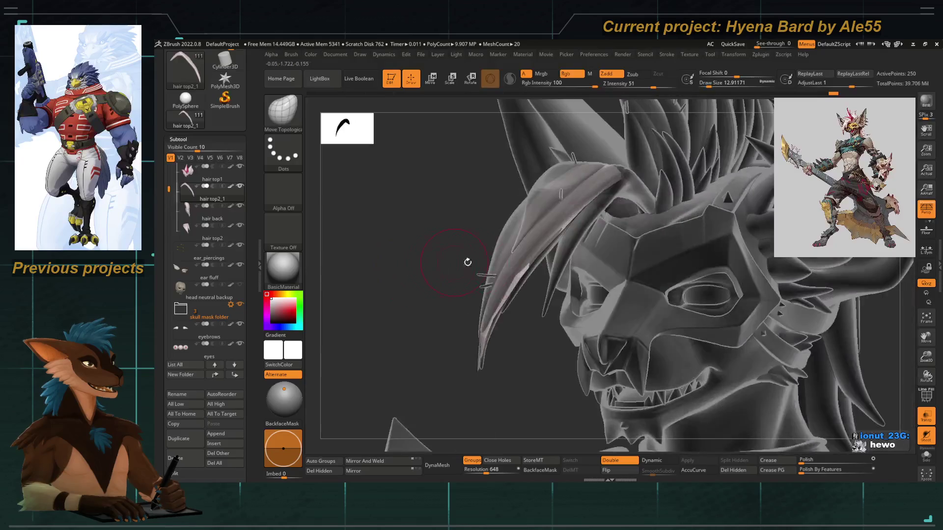
click(926, 415)
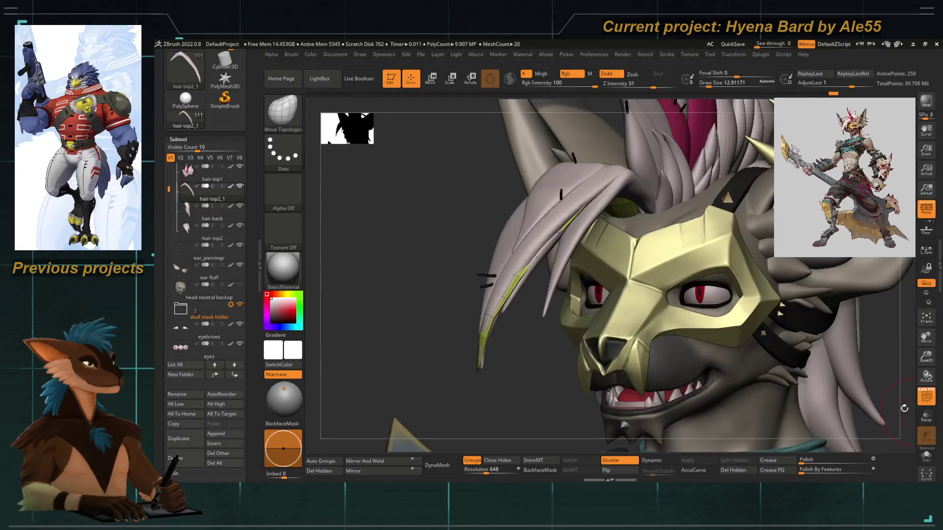
Resize the brush, shift the front hair lock right, and restore the see-through view.
key(space)
mouse_move(518, 217)
mouse_down()
mouse_move(519, 231)
mouse_move(431, 315)
mouse_move(408, 293)
mouse_move(440, 249)
mouse_move(436, 331)
mouse_move(466, 279)
mouse_move(449, 295)
mouse_up()
key(space)
key(space)
key(space)
key(space)
mouse_move(464, 217)
mouse_down()
mouse_move(491, 253)
mouse_move(440, 227)
mouse_move(508, 261)
mouse_up()
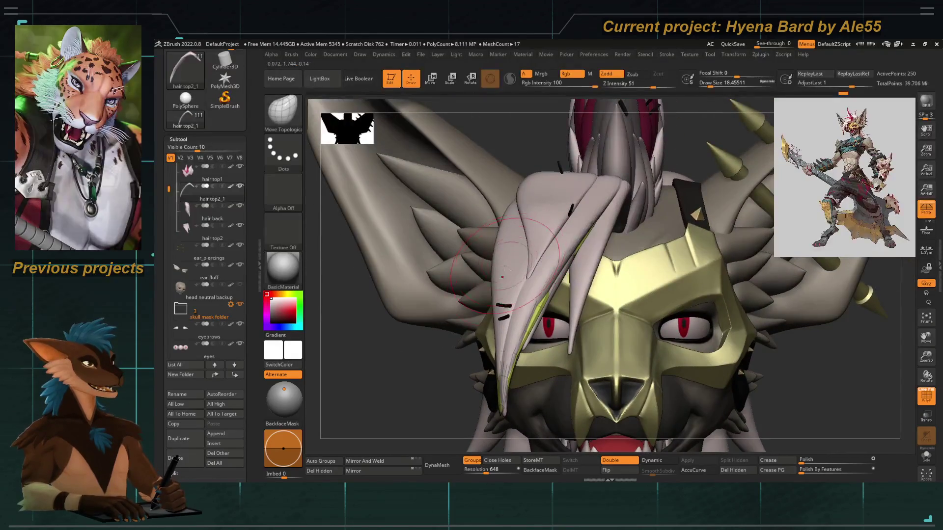
mouse_move(412, 385)
mouse_down()
mouse_move(442, 310)
mouse_move(471, 295)
mouse_move(432, 265)
mouse_move(443, 239)
mouse_move(427, 231)
mouse_move(511, 276)
mouse_move(489, 330)
mouse_up()
click(926, 417)
Switch to ZModeler and crease an edge loop on the front hair lock.
key(b)
key(z)
key(m)
key(space)
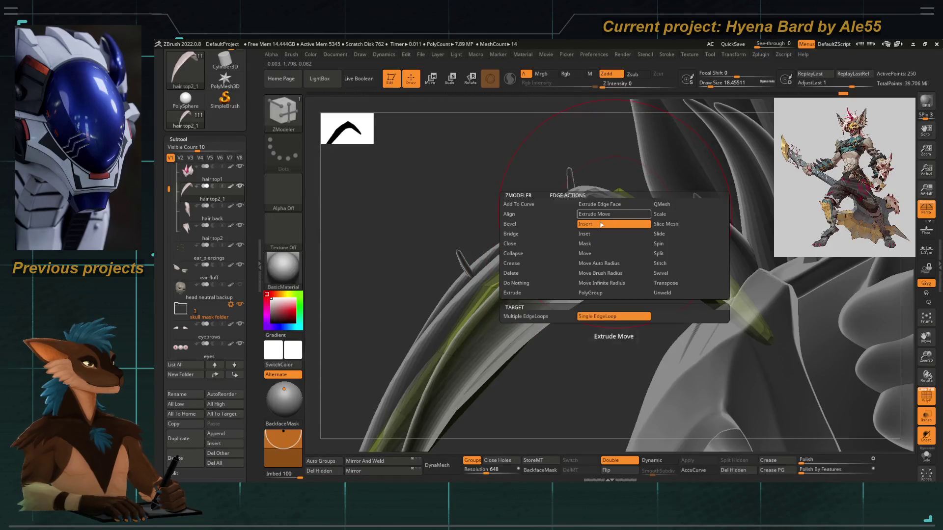
click(511, 264)
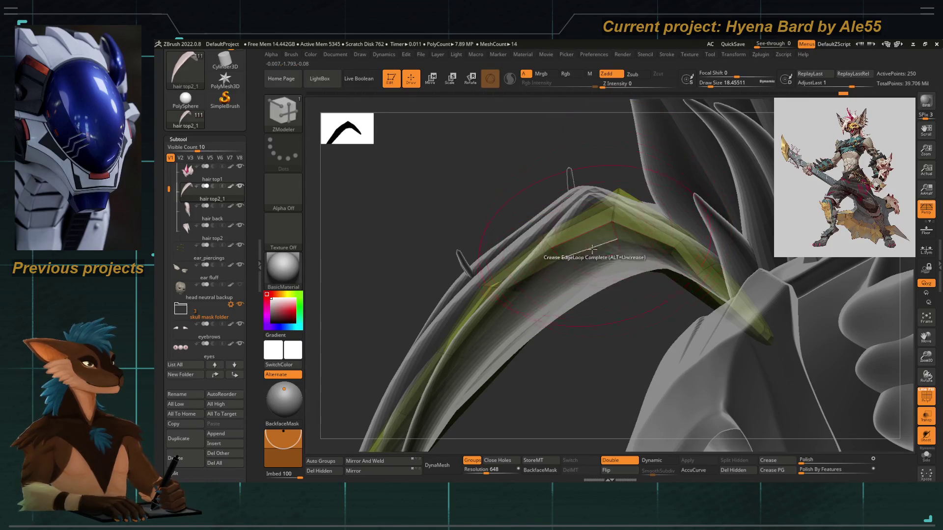
click(594, 246)
click(584, 187)
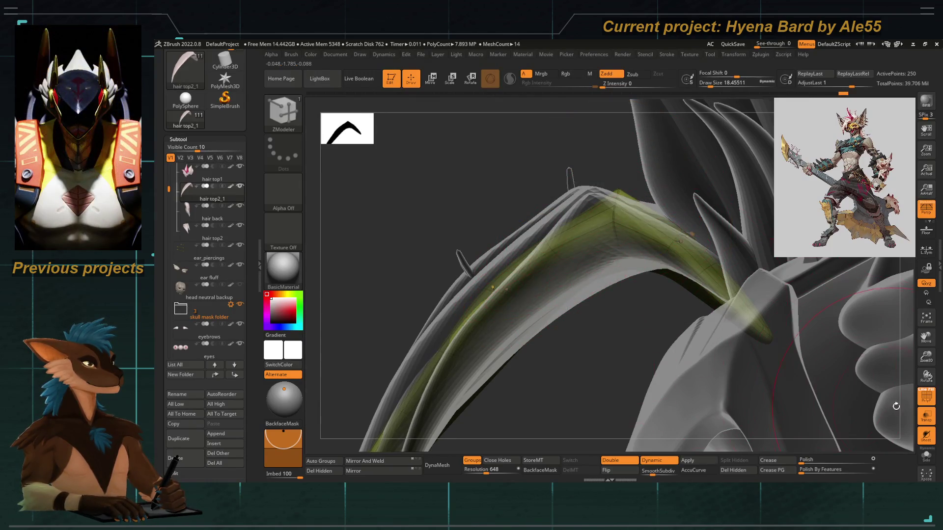
Hide the wireframe, check the lock close-up, disable Dynamic subdivision, and isolate the lock in Solo.
click(928, 401)
drag(508, 190, 591, 236)
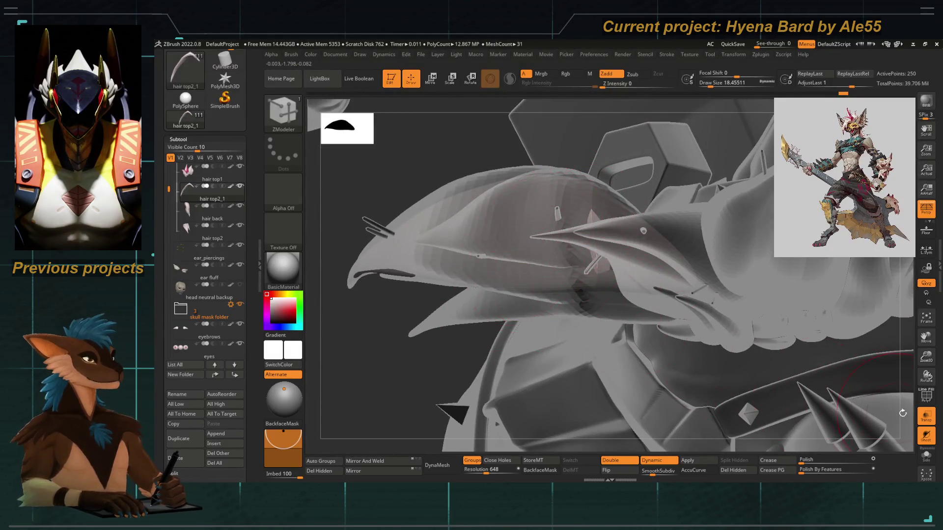
click(926, 415)
mouse_move(385, 366)
mouse_down()
mouse_move(349, 286)
mouse_move(895, 414)
mouse_up()
click(926, 418)
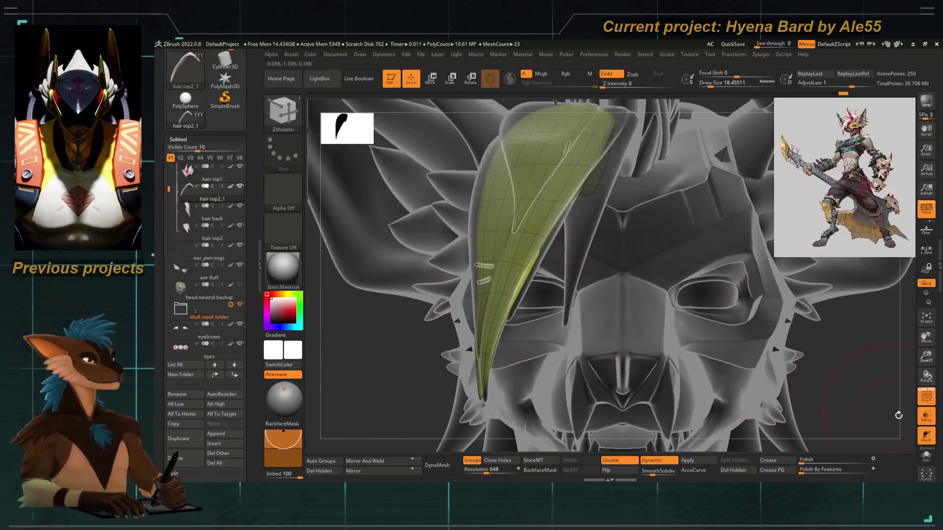
key(shift+d)
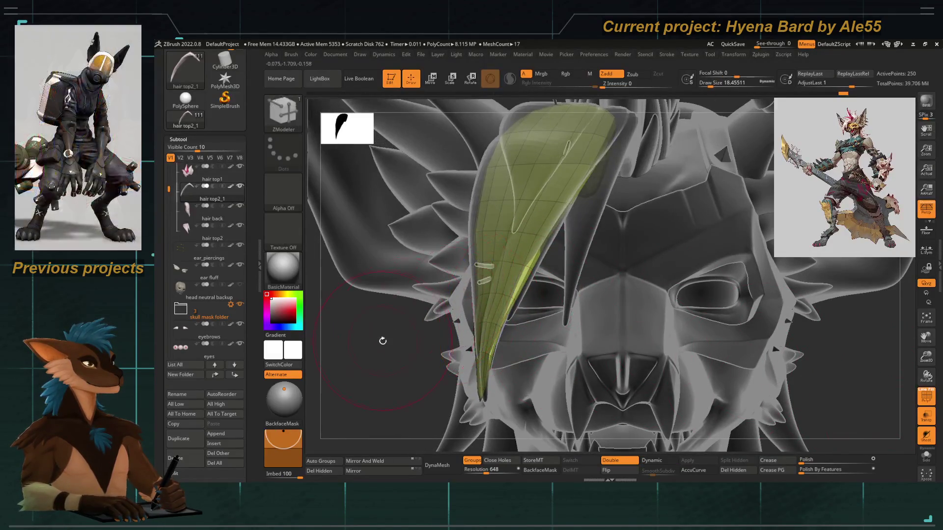
key(b)
key(Escape)
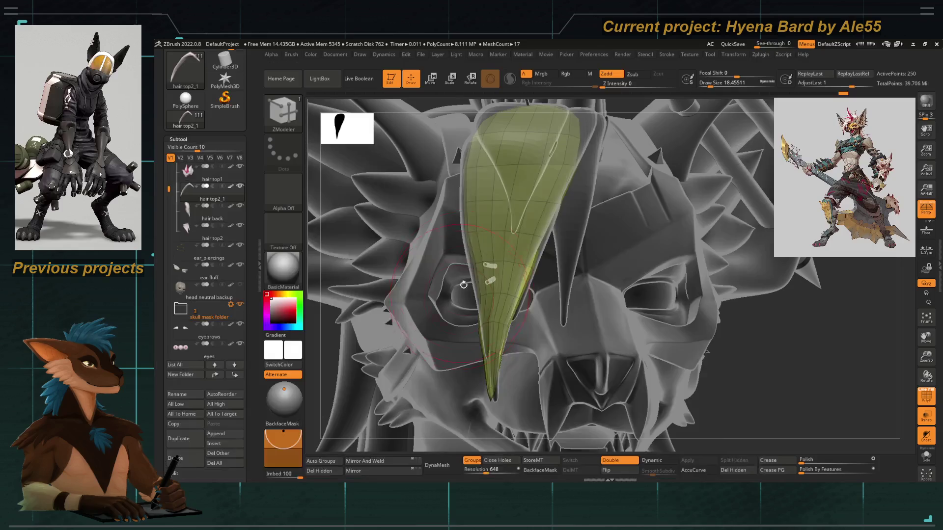
right_drag(479, 242, 531, 209)
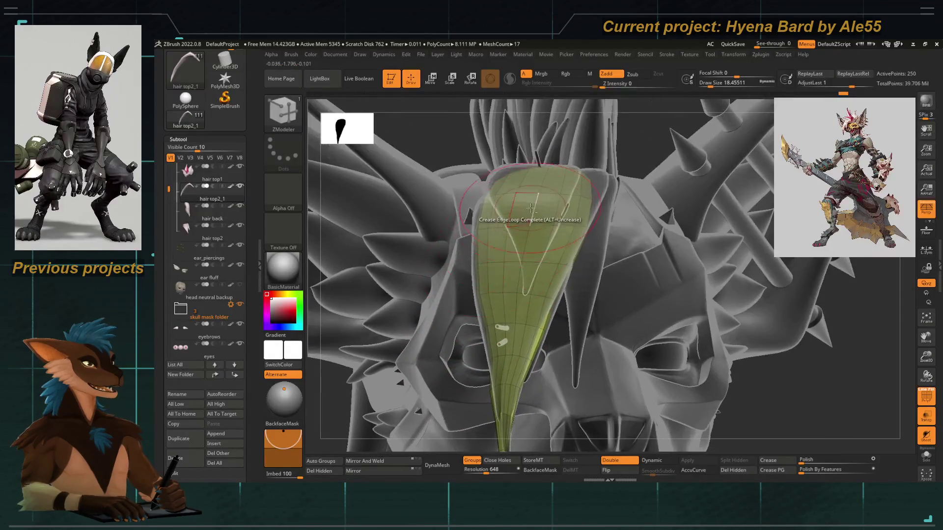
click(926, 460)
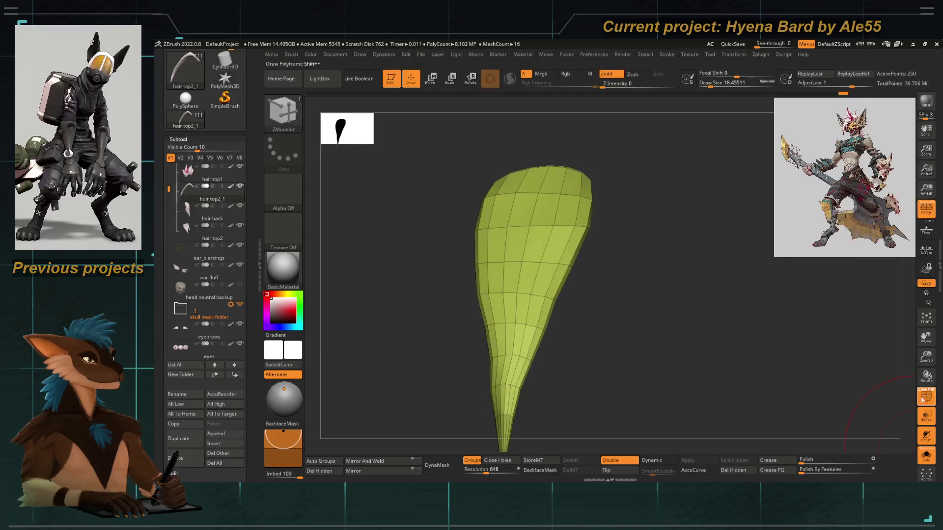
Delete two surplus edge loops near the lock's tip using Delete EdgeLoop Complete.
mouse_move(656, 358)
right_down()
mouse_move(543, 331)
mouse_move(552, 290)
right_up()
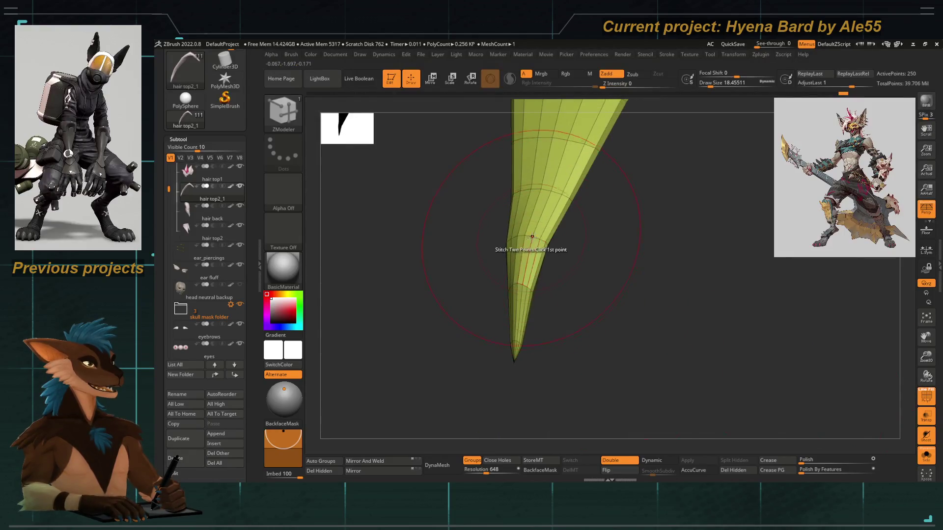
key(space)
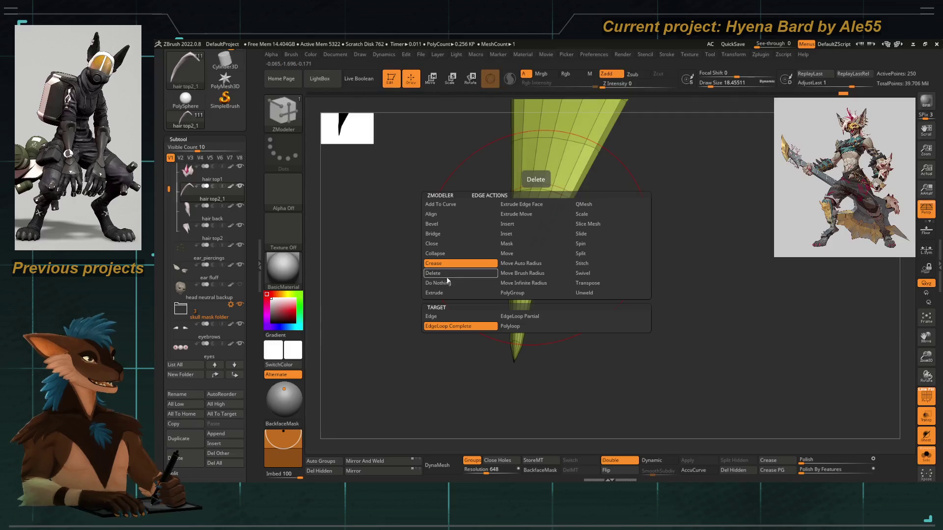
click(446, 278)
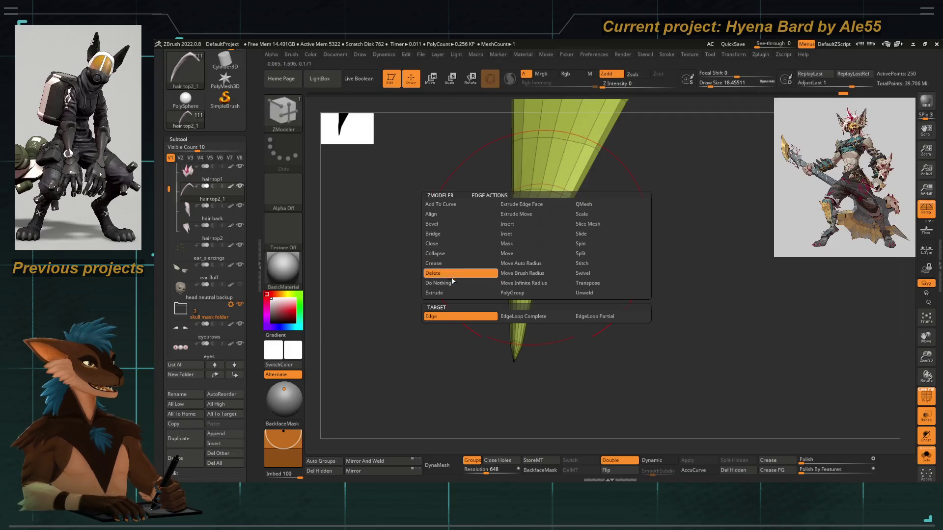
click(512, 320)
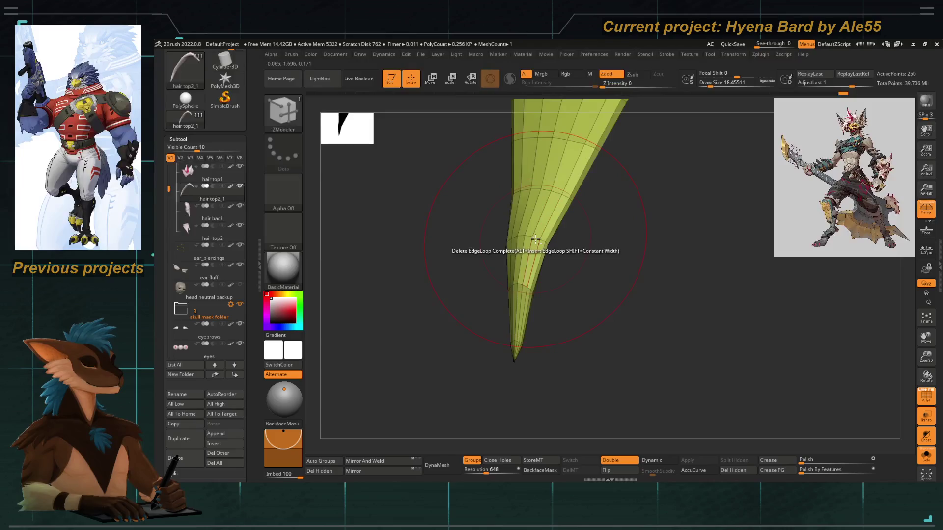
click(533, 243)
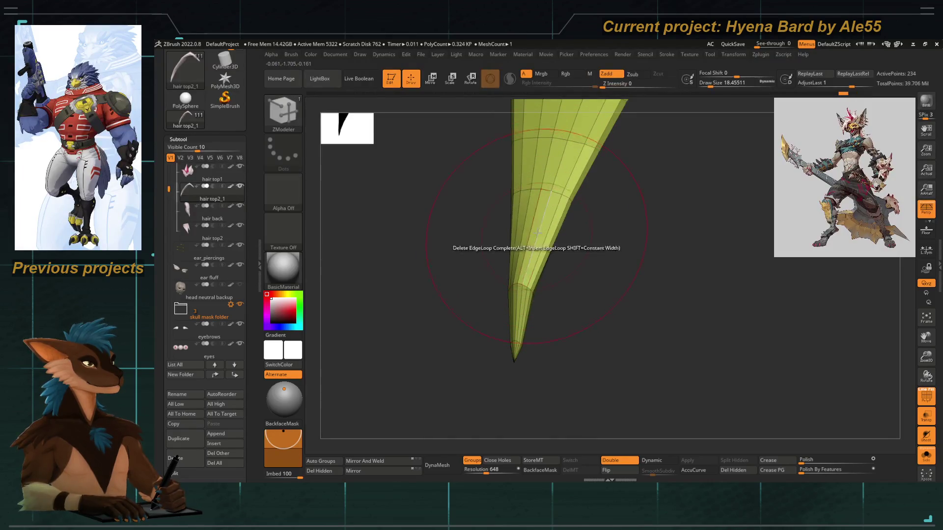
drag(687, 207, 653, 255)
click(587, 223)
mouse_move(522, 218)
mouse_down()
mouse_move(463, 232)
mouse_move(491, 227)
mouse_move(479, 301)
mouse_move(476, 261)
mouse_up()
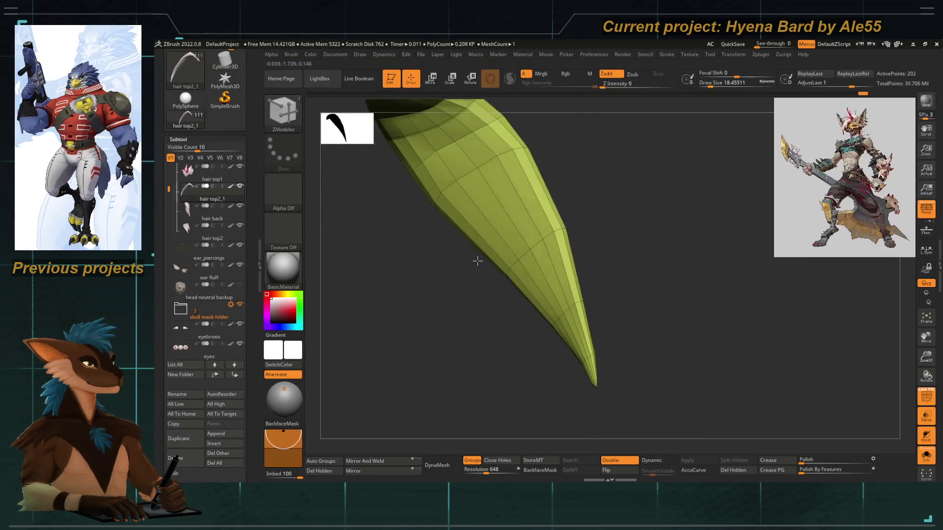
drag(496, 231, 528, 212)
mouse_move(484, 259)
mouse_down()
mouse_move(408, 347)
mouse_move(422, 322)
mouse_move(404, 246)
mouse_move(465, 225)
mouse_move(588, 312)
mouse_move(562, 302)
mouse_move(609, 230)
mouse_move(539, 250)
mouse_move(564, 295)
mouse_move(543, 288)
mouse_up()
Hide the tip polygons, re-enable Dynamic subdivision, and show the full head again.
ctrl+alt+shift+drag(545, 230, 533, 237)
mouse_move(506, 314)
mouse_down()
mouse_move(493, 326)
mouse_move(514, 242)
mouse_up()
ctrl+alt+shift+click(516, 253)
mouse_move(544, 326)
mouse_down()
mouse_move(515, 280)
mouse_move(609, 425)
mouse_up()
mouse_move(609, 373)
mouse_down()
mouse_move(385, 265)
mouse_move(437, 260)
mouse_move(363, 320)
mouse_move(487, 261)
mouse_move(472, 349)
mouse_move(494, 356)
mouse_move(457, 234)
mouse_move(466, 302)
mouse_move(515, 341)
mouse_move(404, 244)
mouse_move(840, 416)
mouse_up()
key(d)
click(926, 456)
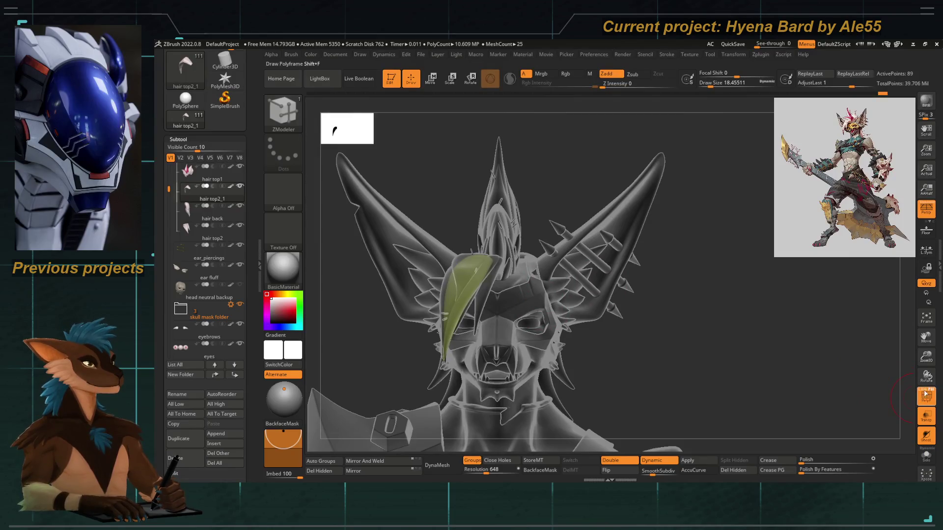
Turn off PolyF and Transp, then view the hair crest from above and behind.
click(926, 397)
mouse_move(717, 314)
mouse_down()
mouse_move(672, 286)
mouse_move(680, 280)
mouse_move(510, 243)
mouse_move(434, 213)
mouse_move(442, 201)
mouse_move(469, 306)
mouse_move(740, 327)
mouse_up()
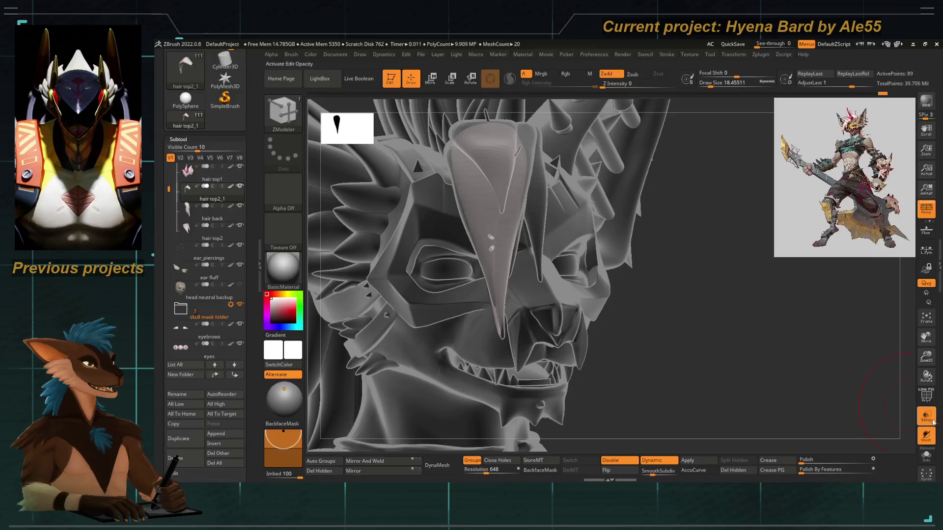
click(931, 422)
mouse_move(675, 342)
mouse_down()
mouse_move(427, 295)
mouse_move(425, 262)
mouse_move(442, 306)
mouse_move(431, 263)
mouse_move(442, 225)
mouse_move(439, 271)
mouse_move(475, 189)
mouse_move(514, 225)
mouse_up()
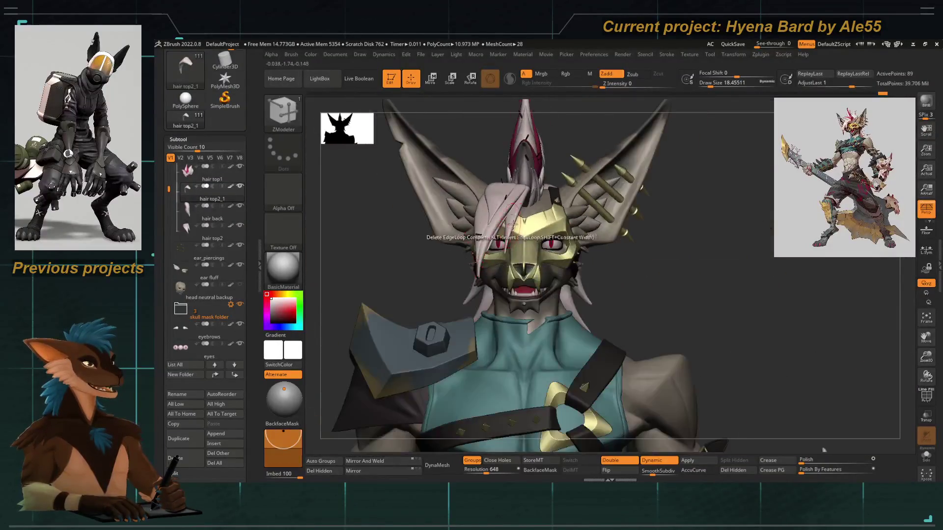
mouse_move(208, 332)
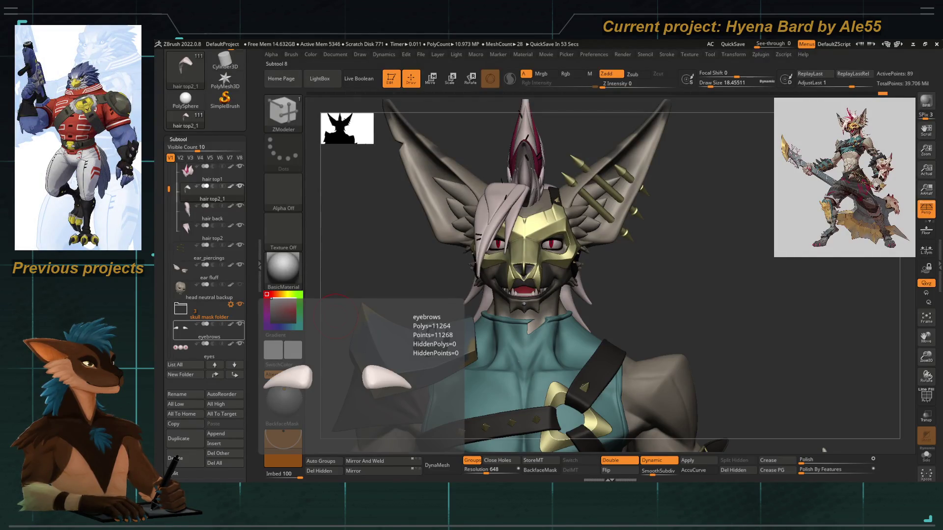
mouse_move(344, 275)
mouse_down()
mouse_move(362, 254)
mouse_move(393, 246)
mouse_move(506, 289)
mouse_move(479, 288)
mouse_up()
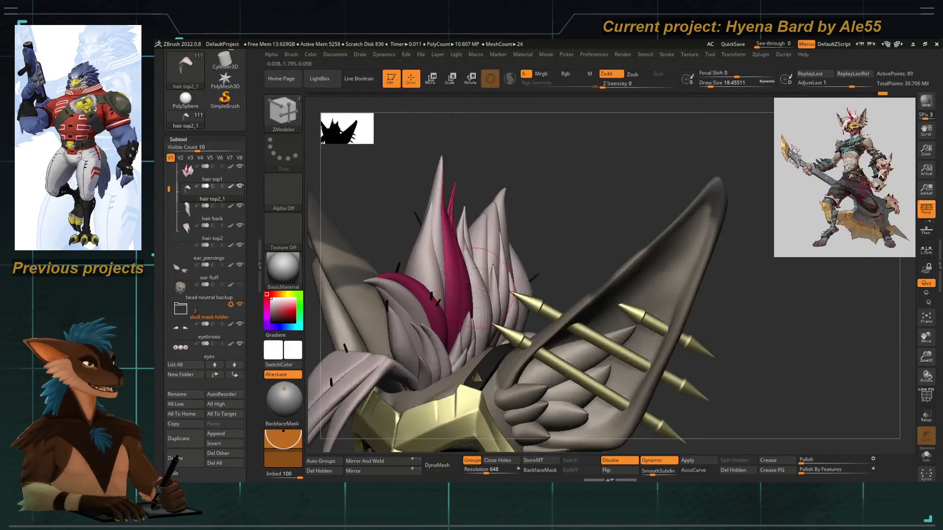
Step through the hair top and hair top1 subtools, zooming out to the whole masked head.
alt+click(449, 327)
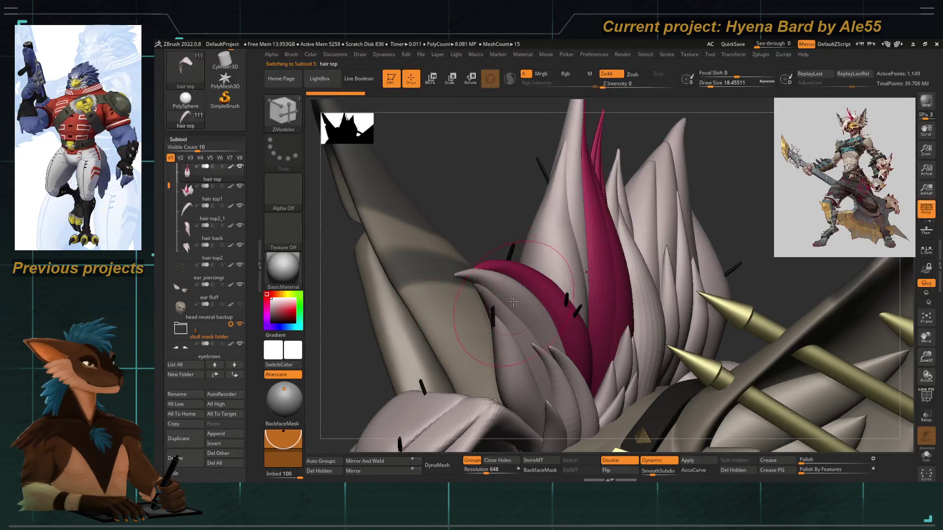
drag(481, 223, 505, 245)
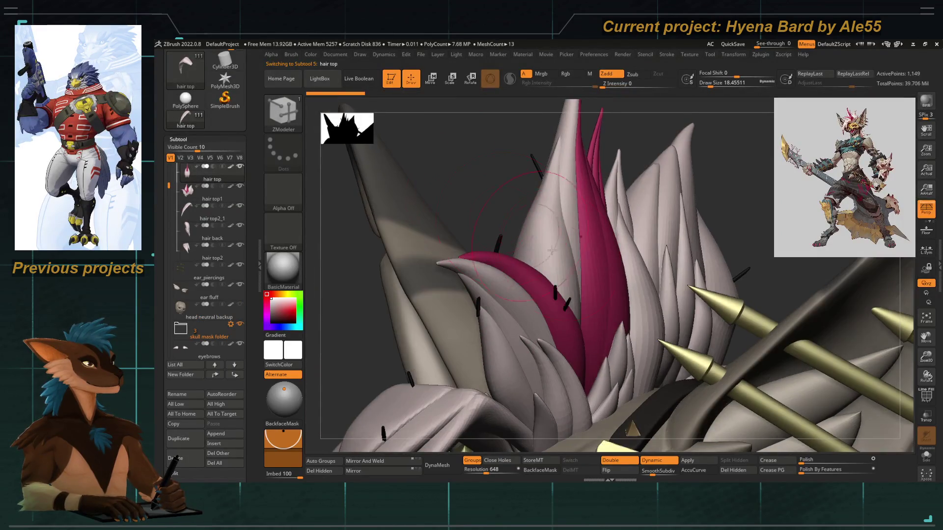
key(shift)
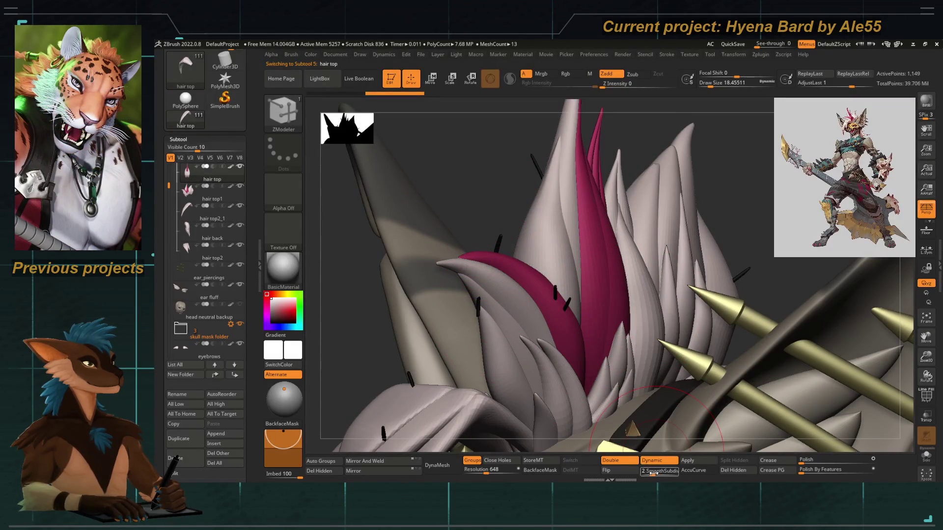
alt+click(589, 393)
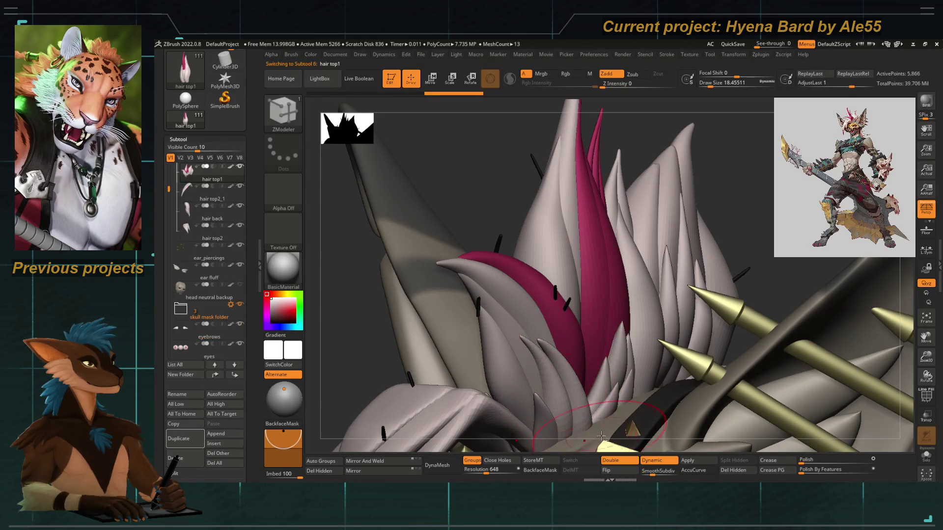
drag(598, 358, 366, 271)
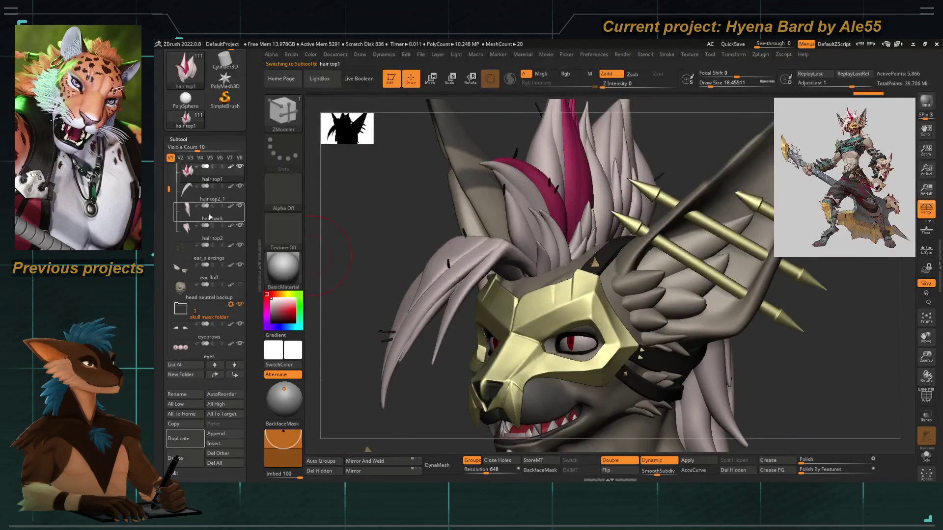
Rename subtool hair top2_1 to 'hair frontlock subD' and reselect it.
click(186, 196)
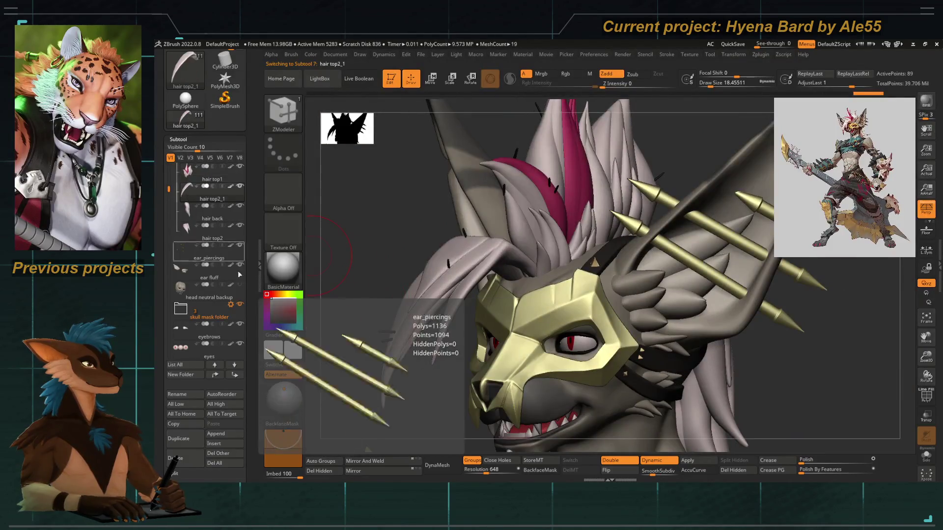
click(179, 393)
text(hair frontlock su)
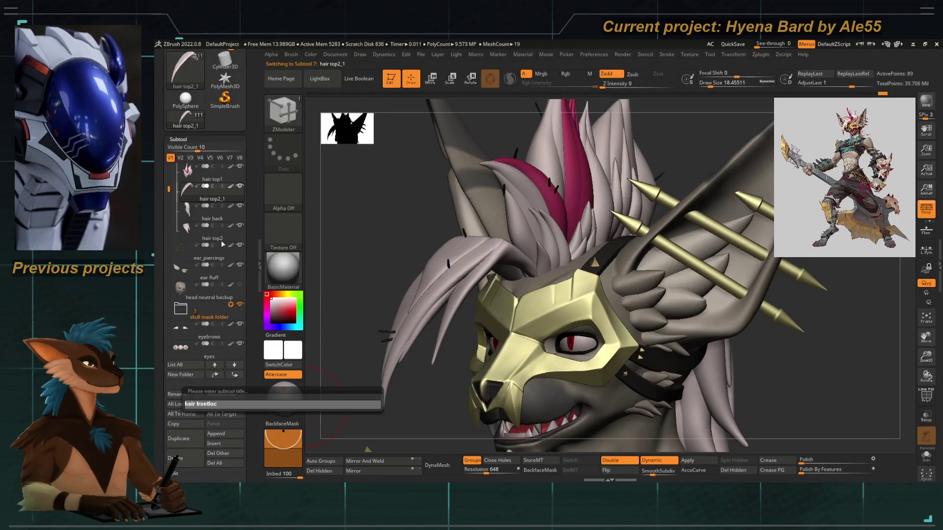
text(bD)
key(Return)
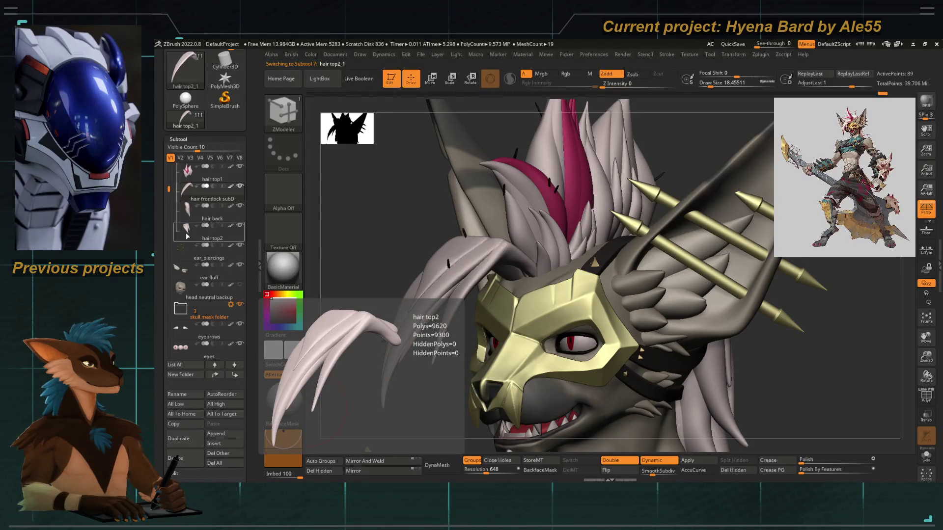
click(187, 236)
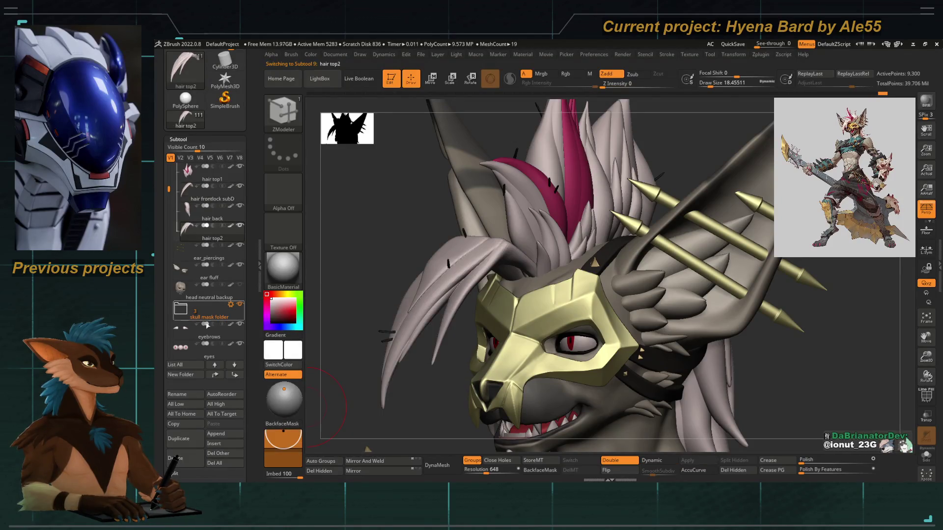
click(190, 197)
Turn the head to a straight front view with see-through shading on.
drag(344, 275, 359, 263)
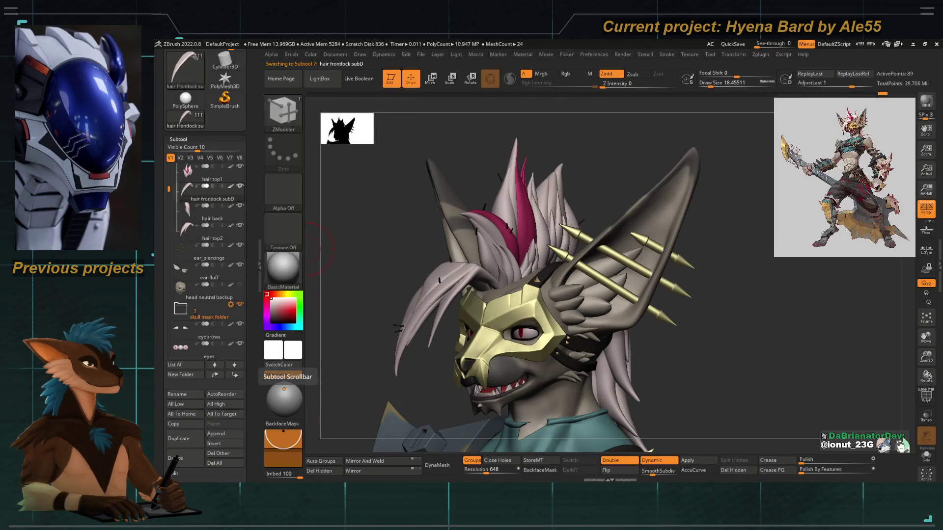
mouse_move(379, 276)
mouse_down()
mouse_move(479, 260)
mouse_move(519, 292)
mouse_up()
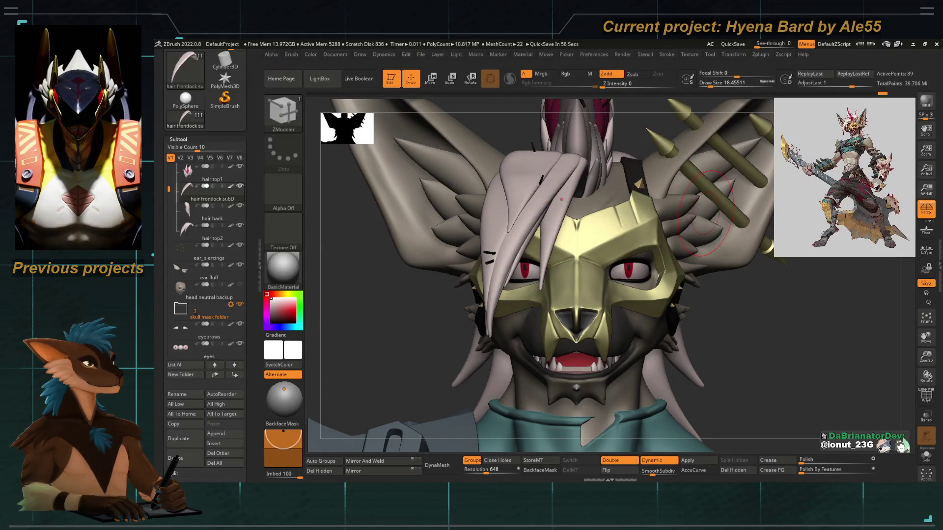
drag(705, 214, 638, 221)
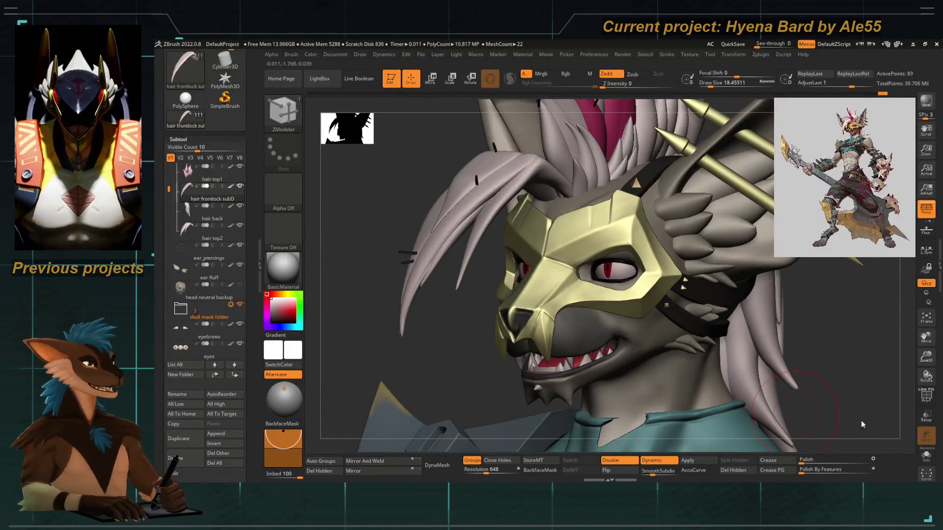
click(926, 416)
shift+drag(354, 258, 436, 252)
Scale the front hair lock up slightly with the Transpose gizmo and inspect it in Solo.
key(e)
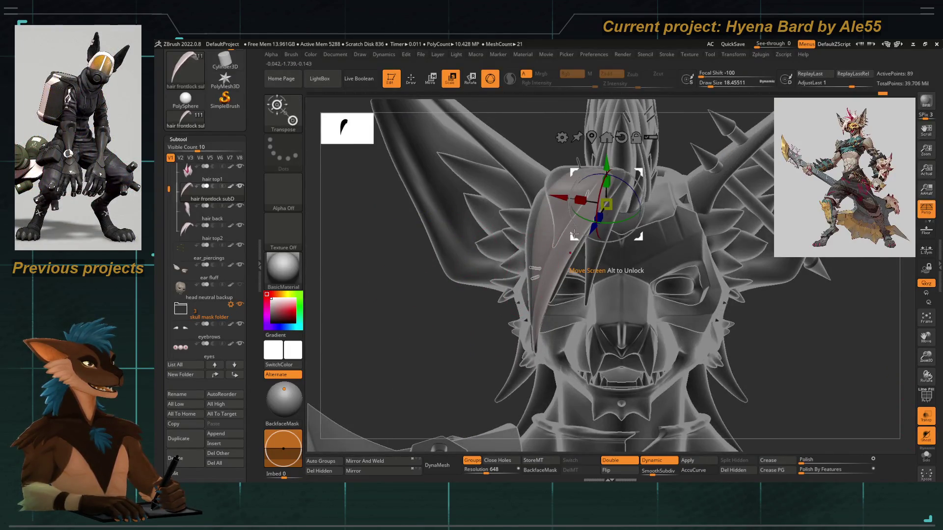
drag(573, 237, 578, 245)
click(926, 453)
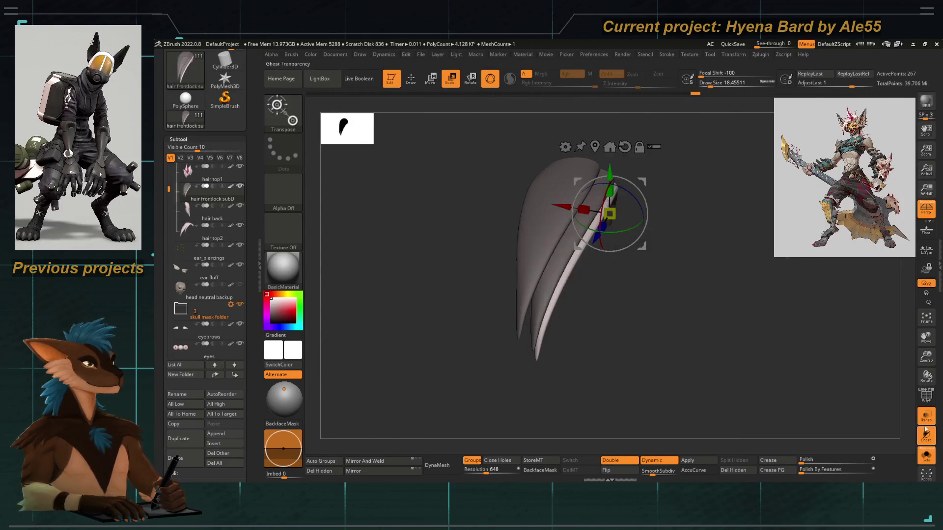
mouse_move(688, 319)
mouse_down()
mouse_move(541, 339)
mouse_move(411, 339)
mouse_up()
Return to ZModeler and turn off Transp, Ghost and Solo to show the whole head.
key(b)
key(z)
key(m)
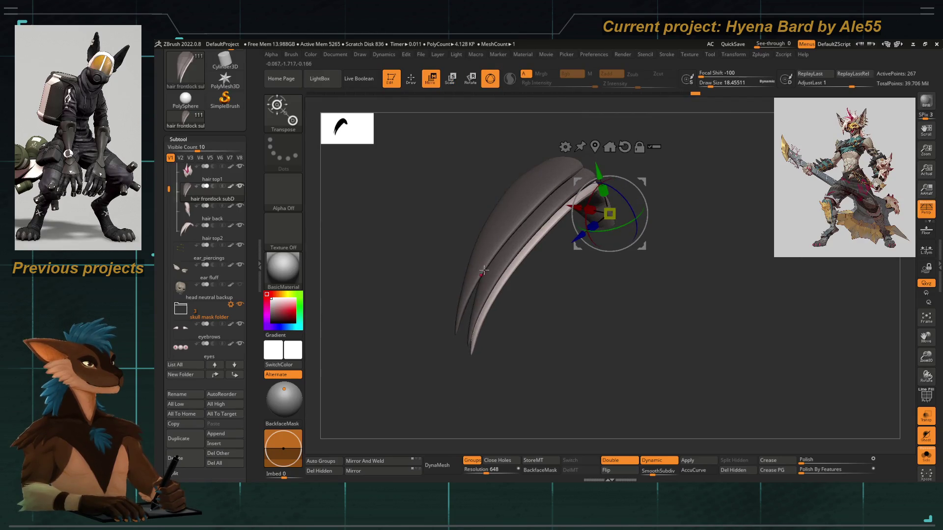
click(930, 421)
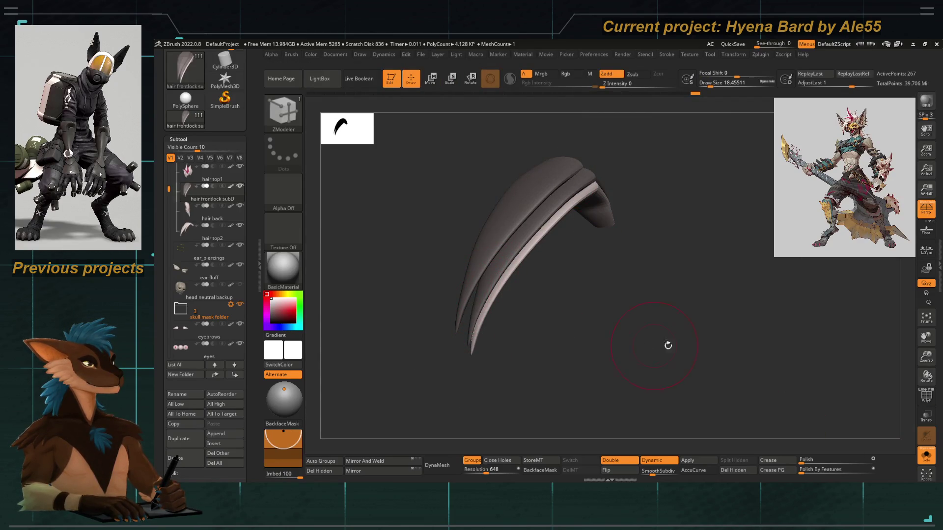
click(926, 455)
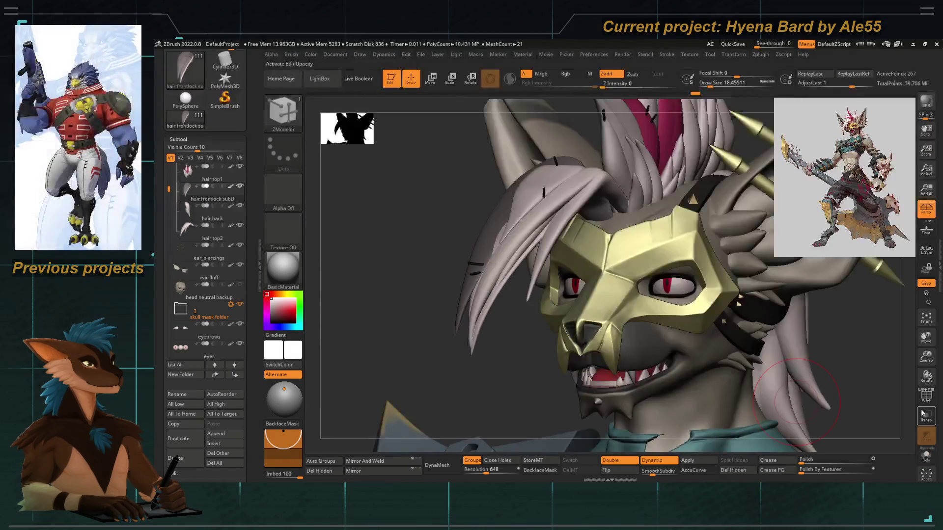
With an enlarged Move Topological brush, pull the lock's tip up and right.
key(ctrl)
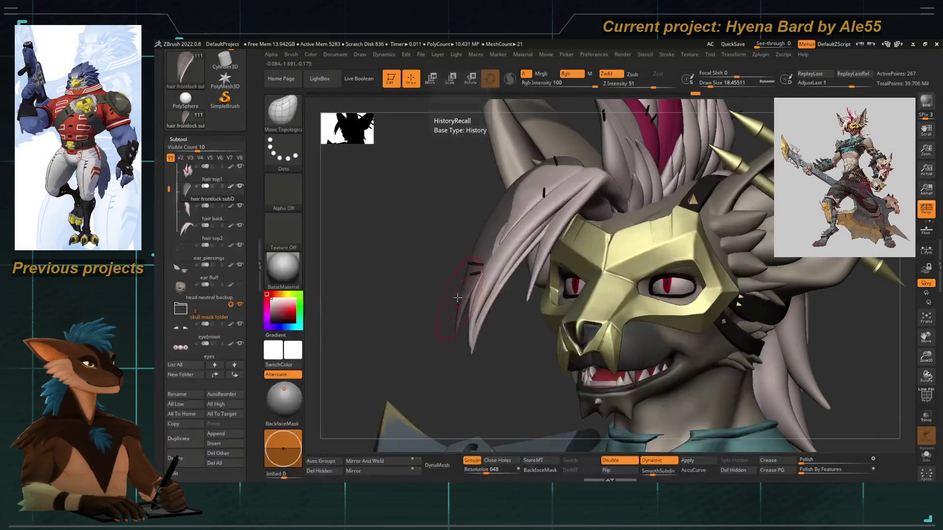
key(b)
key(m)
key(t)
key(bracketright)
mouse_move(456, 325)
mouse_down()
mouse_move(476, 246)
mouse_move(427, 231)
mouse_move(432, 255)
mouse_up()
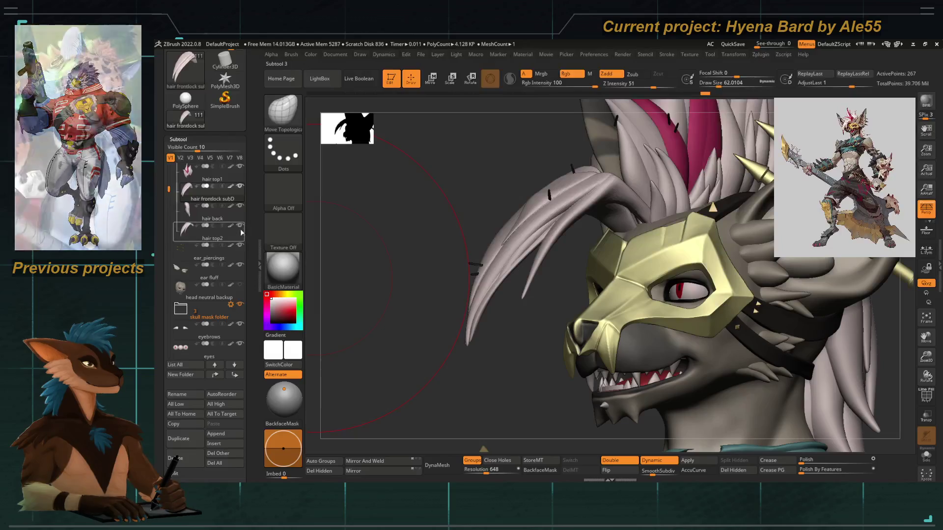
Check the lock from front and above, nudge its tip up-left, and reduce draw size to about 48.6.
mouse_move(406, 301)
shift+mouse_down()
mouse_move(421, 306)
mouse_move(426, 269)
mouse_move(486, 271)
shift+mouse_up()
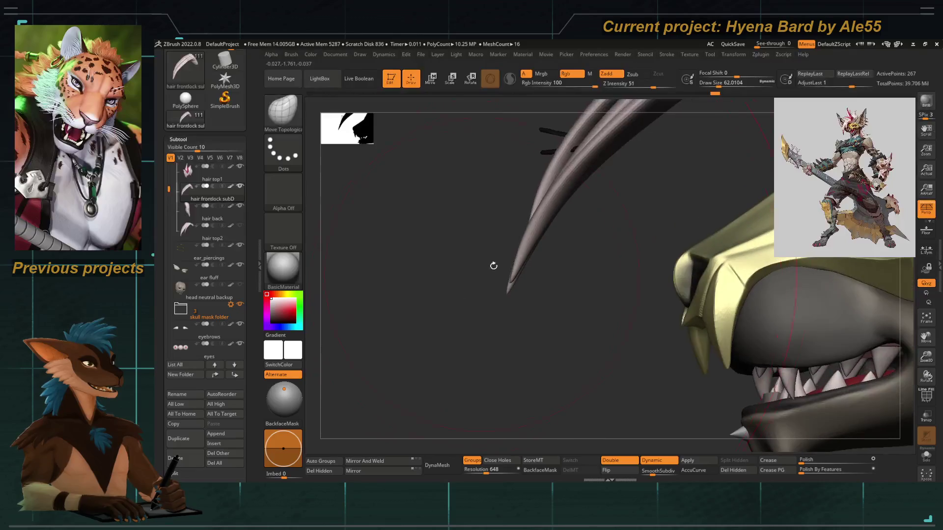
mouse_move(528, 248)
mouse_down()
mouse_move(488, 228)
mouse_move(531, 256)
mouse_move(459, 276)
mouse_move(400, 246)
mouse_move(541, 250)
mouse_up()
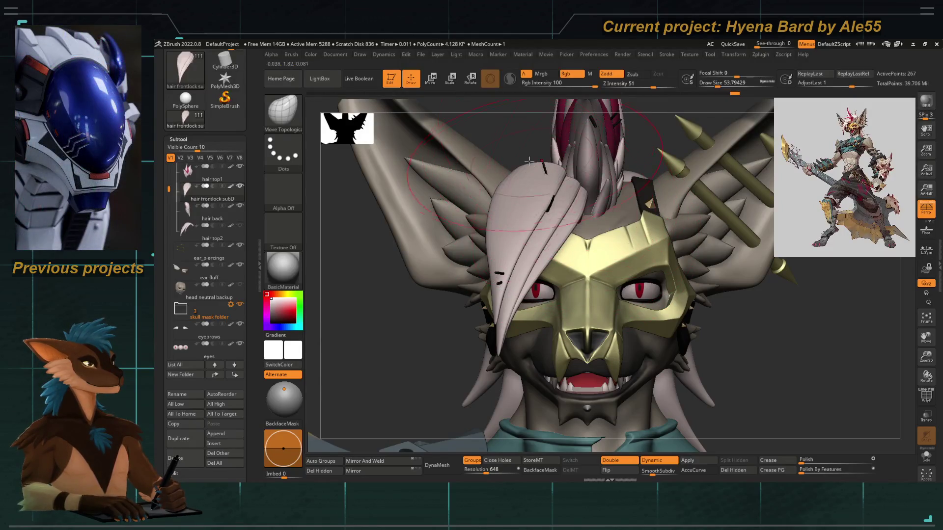
drag(403, 275, 451, 323)
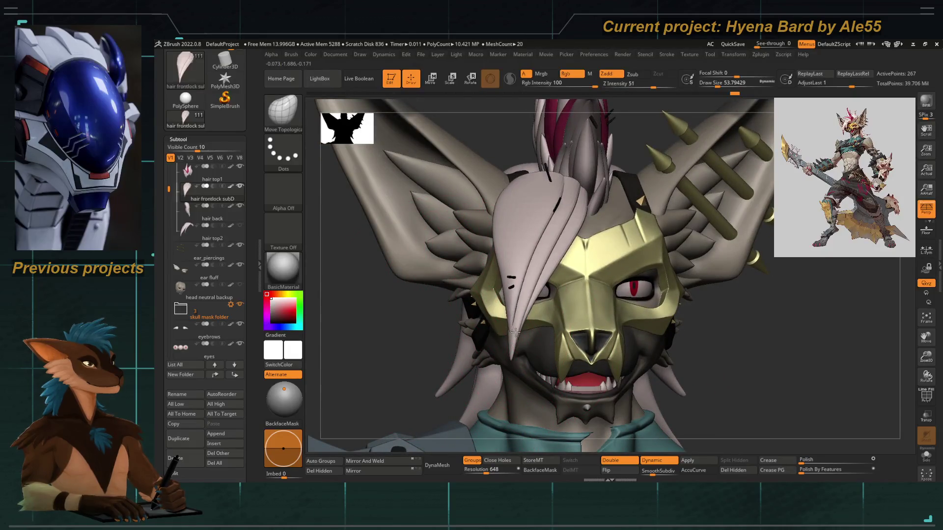
mouse_move(424, 362)
mouse_down()
mouse_move(529, 389)
mouse_move(581, 333)
mouse_up()
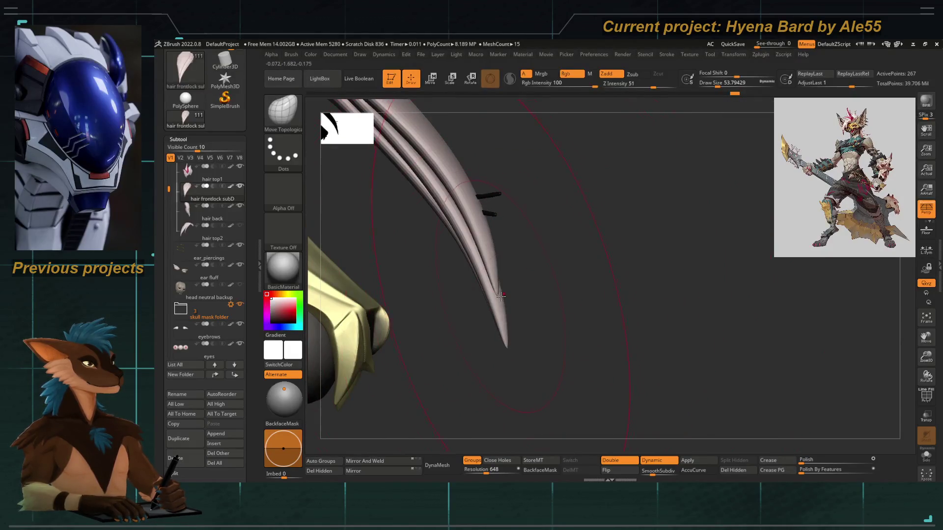
drag(503, 296, 497, 292)
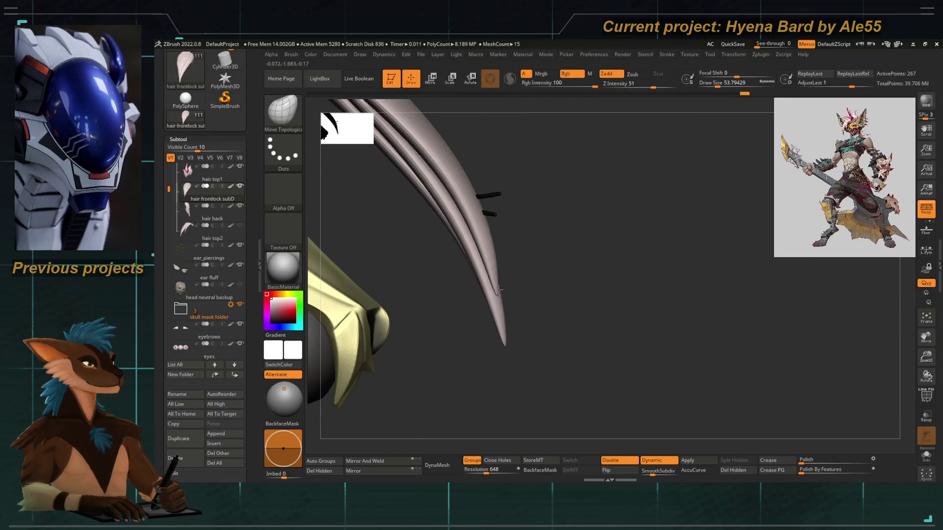
mouse_move(550, 315)
mouse_down()
mouse_move(600, 265)
mouse_move(517, 183)
mouse_move(450, 183)
mouse_move(502, 314)
mouse_up()
key(space)
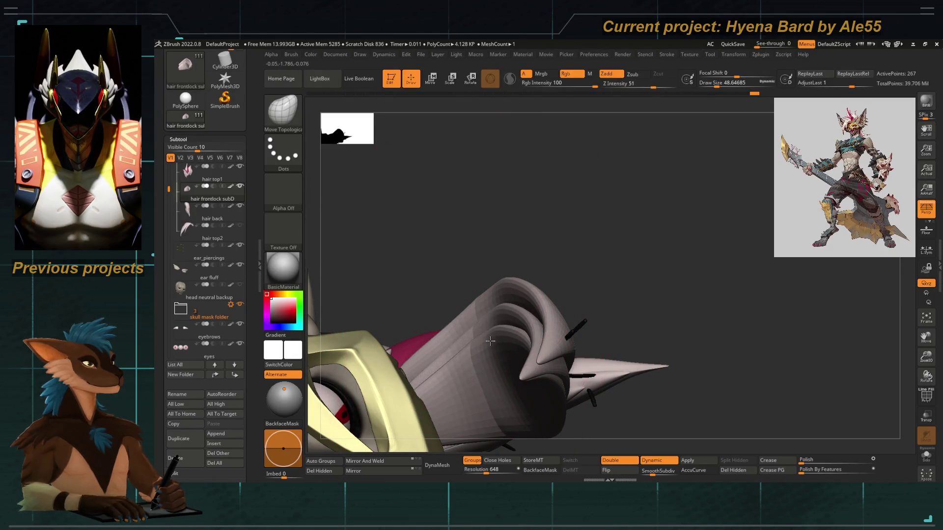
Zoom onto the front hair lock with Dynamic subdivision off and PolyF on.
drag(484, 322, 457, 307)
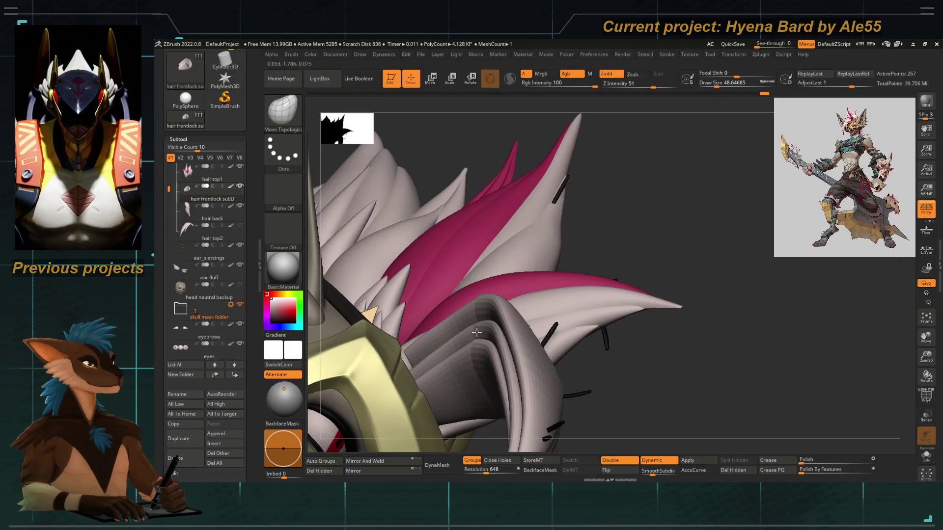
mouse_move(639, 351)
mouse_down()
mouse_move(669, 358)
mouse_move(602, 337)
mouse_move(501, 280)
mouse_up()
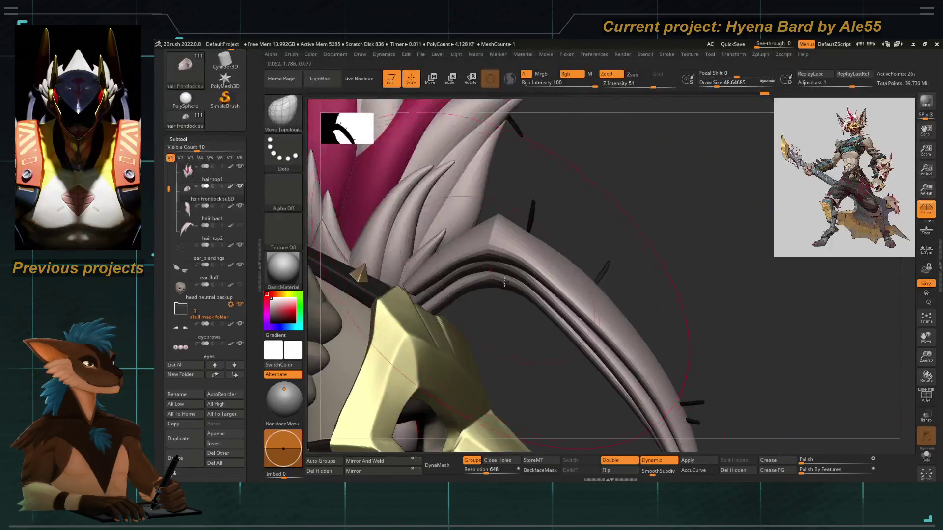
key(space)
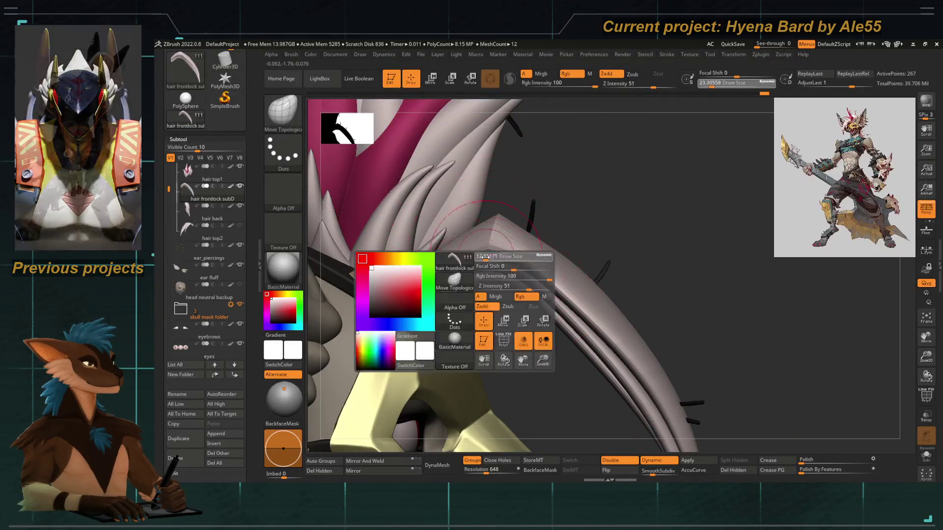
key(shift+d)
click(927, 395)
drag(712, 344, 493, 252)
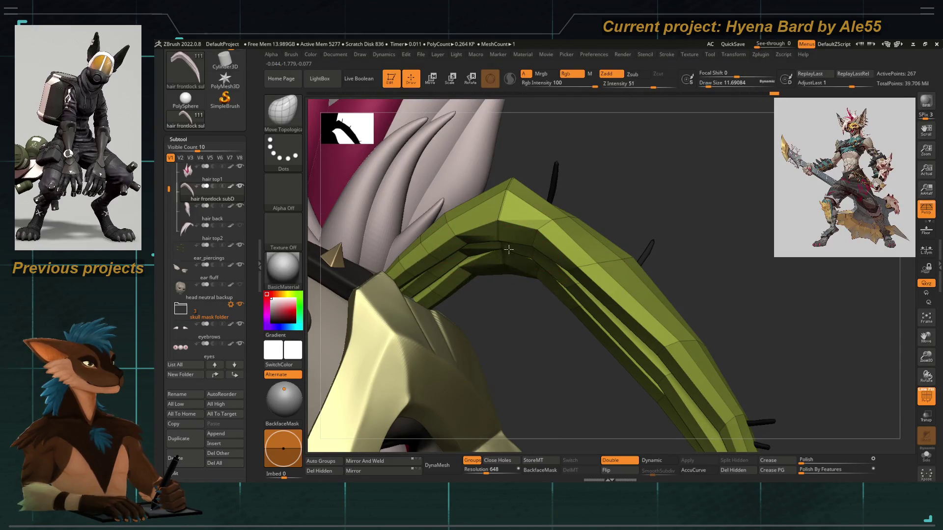
Adjust the brush size between about 5 and 13, settling near 9.4, around the mask and lock.
key([)
key([)
key([)
key(space)
click(503, 266)
key(space)
click(539, 273)
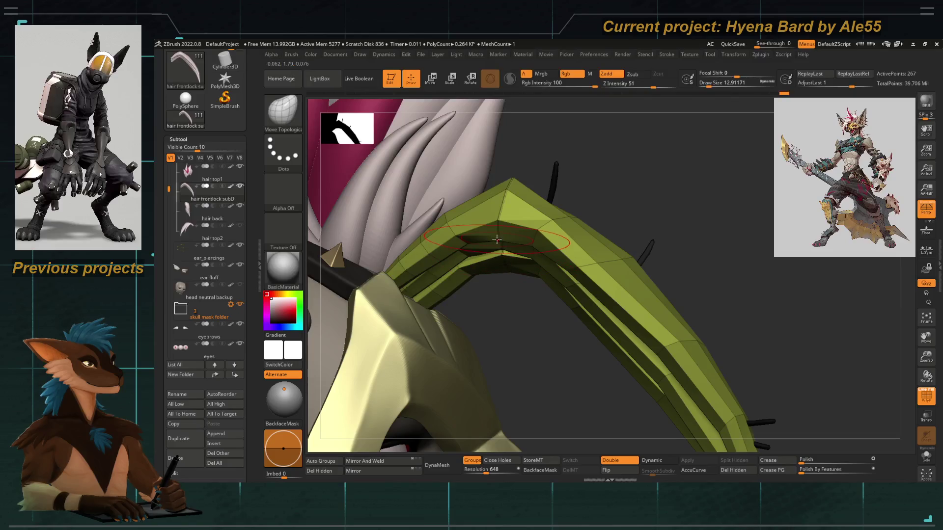
key(bracketleft)
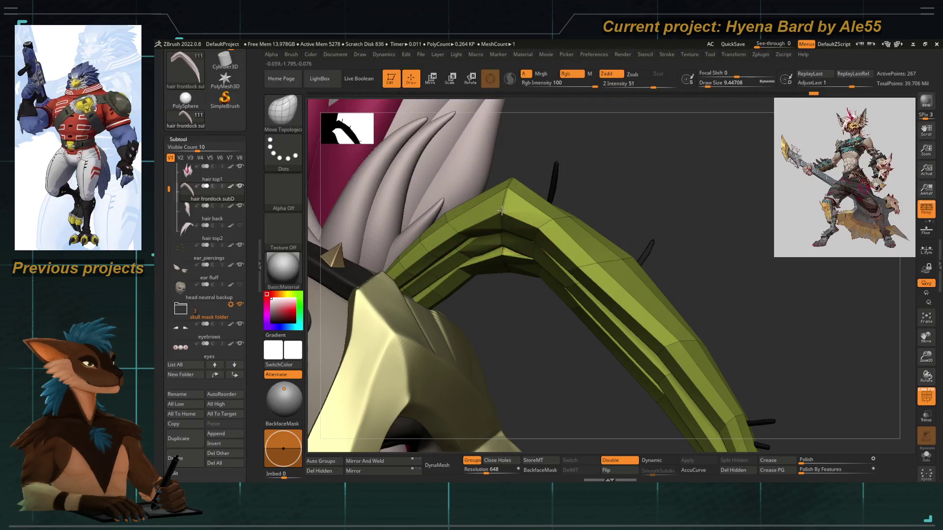
mouse_move(504, 226)
mouse_down()
mouse_move(493, 296)
mouse_move(485, 241)
mouse_up()
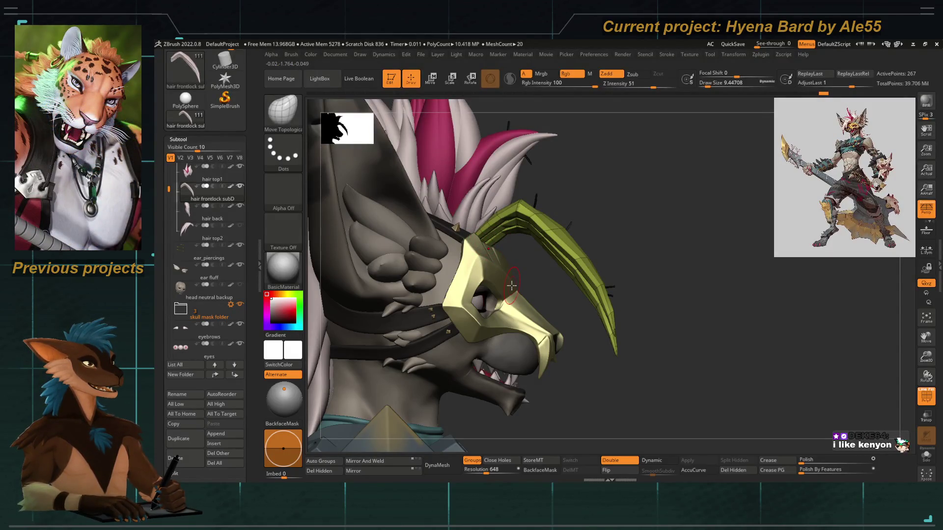
mouse_move(498, 239)
mouse_down()
mouse_move(543, 259)
mouse_move(532, 213)
mouse_move(516, 255)
mouse_move(494, 275)
mouse_move(478, 233)
mouse_up()
Work the arch with brush sizes about 18 then 7.5, then re-enable Dynamic subdivision and turn PolyF off.
key(b)
key(Escape)
key(space)
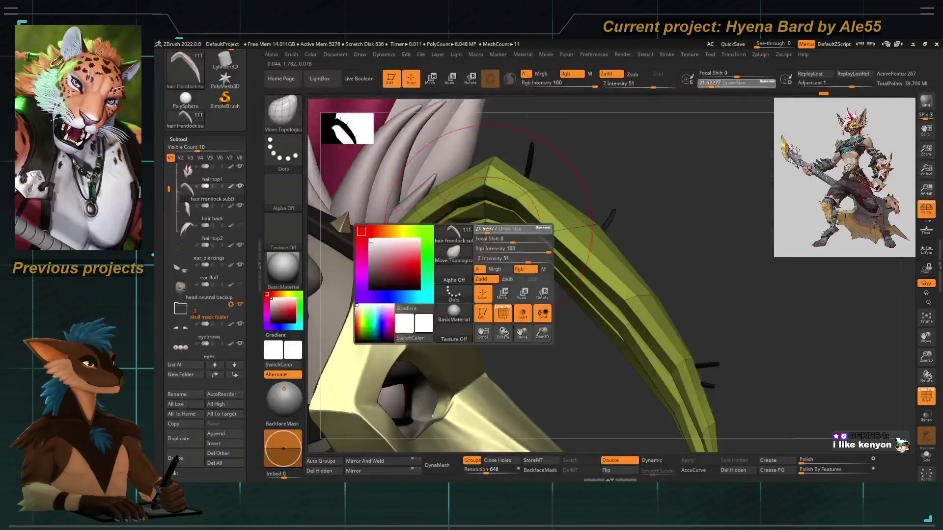
drag(490, 236, 464, 307)
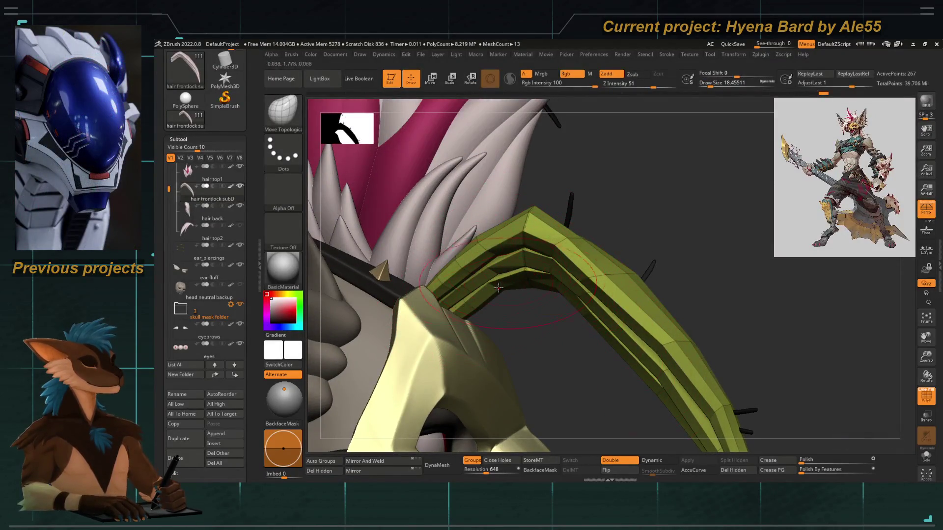
key(space)
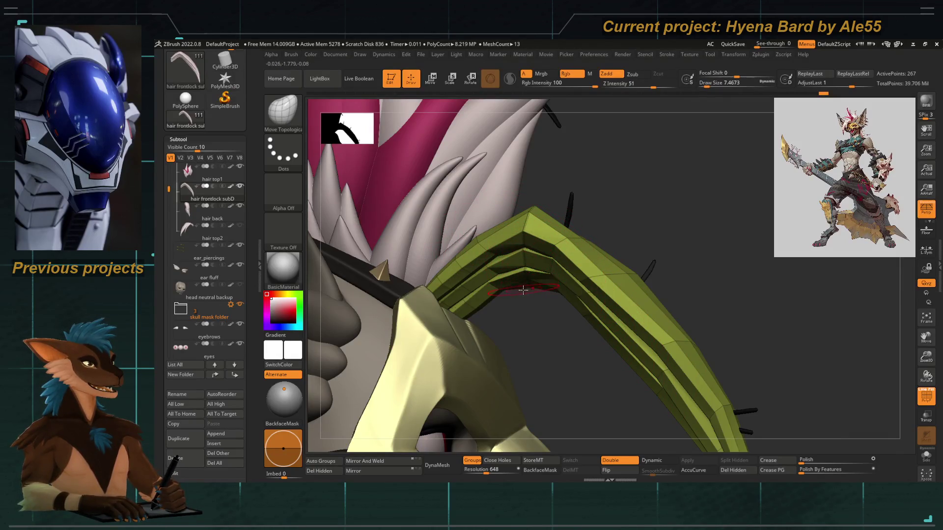
key(d)
click(928, 401)
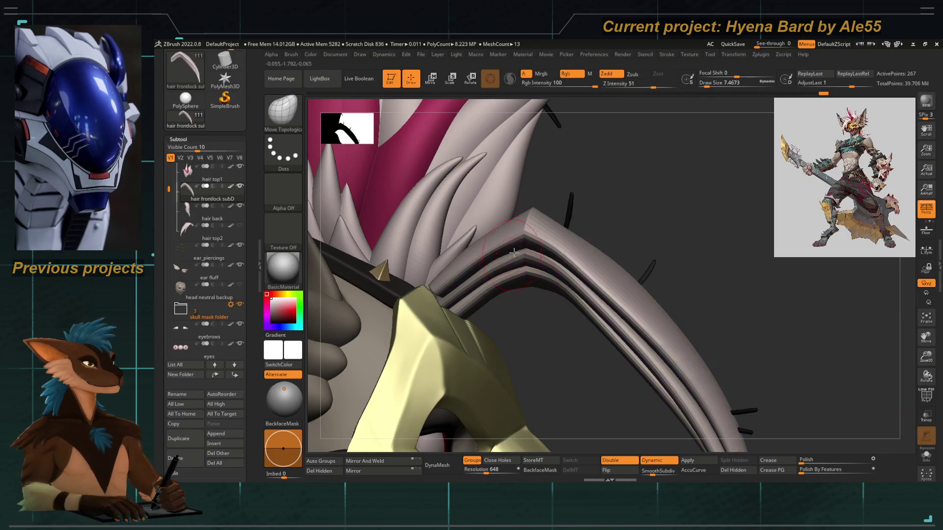
Shape the arch peak with draw sizes between about 13 and 21.6, ending in a front view.
key(space)
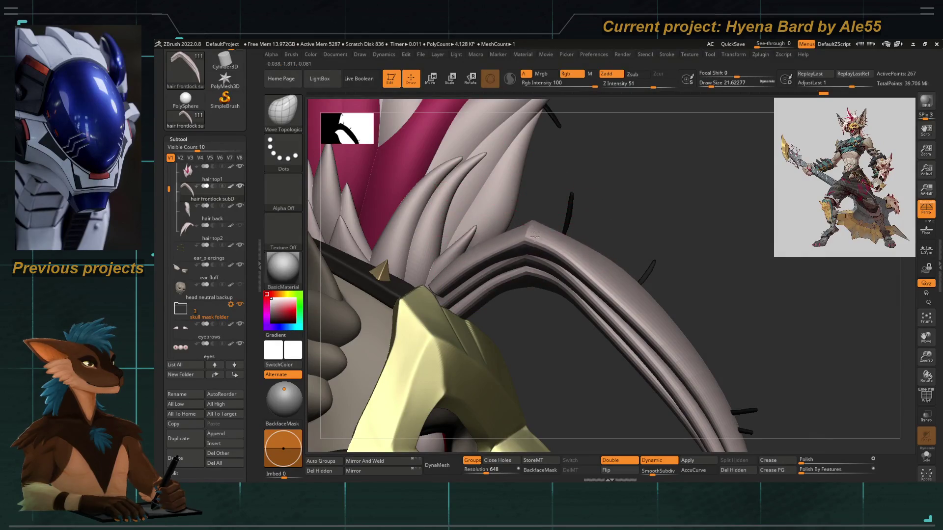
drag(532, 291, 515, 282)
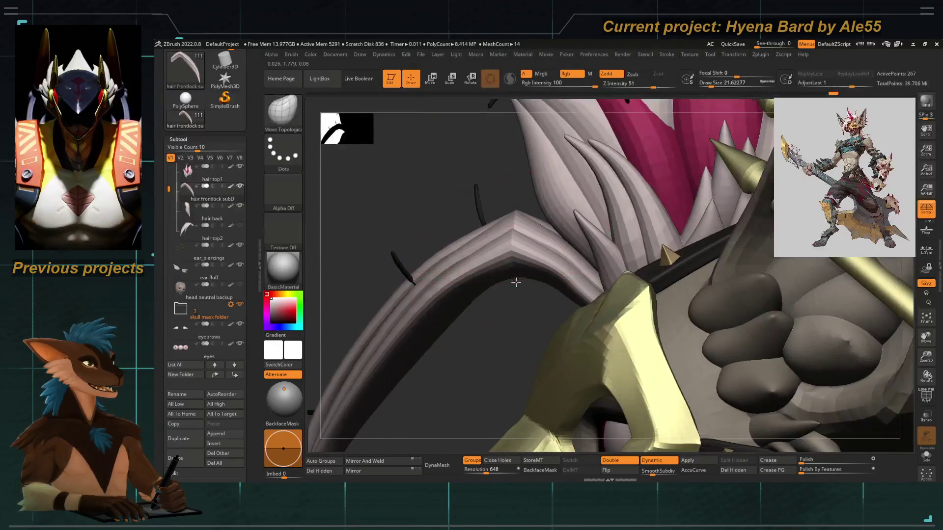
key(space)
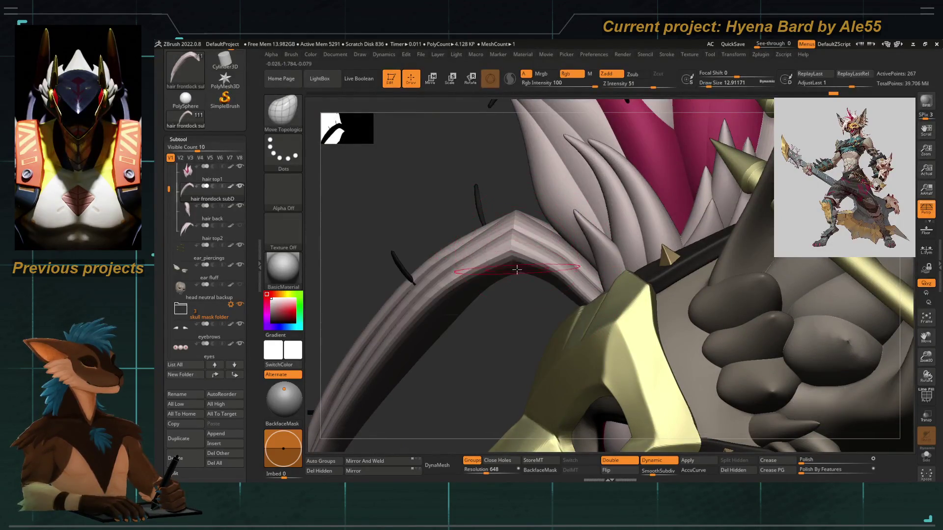
key(space)
drag(516, 242, 495, 250)
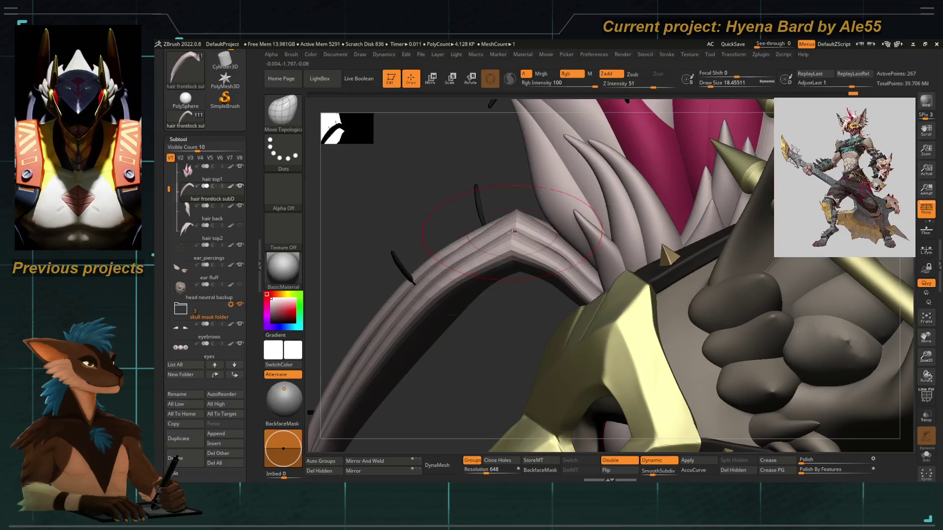
drag(501, 308, 468, 231)
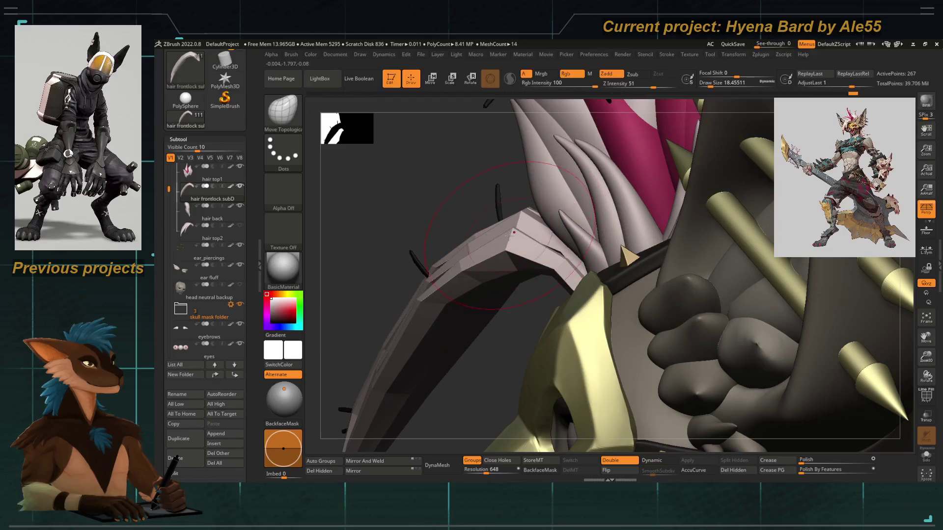
drag(516, 251, 522, 286)
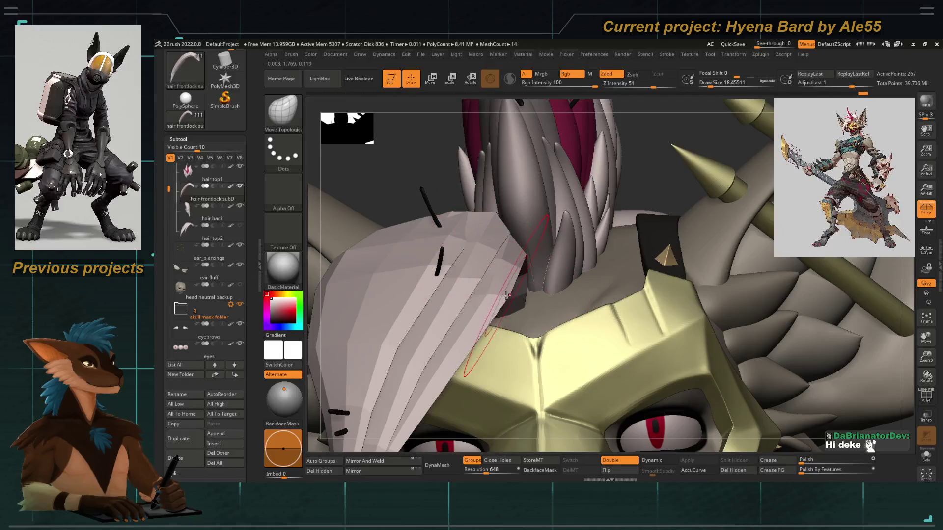
Lower Draw Size to about 10.5, sculpt the lock's top edge over the mask, and view the whole head.
drag(380, 156, 460, 229)
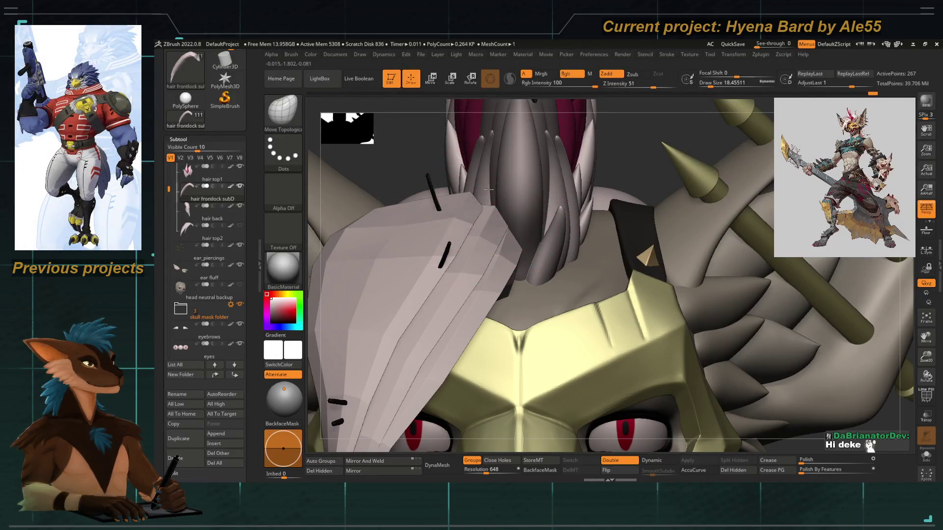
right_click(481, 222)
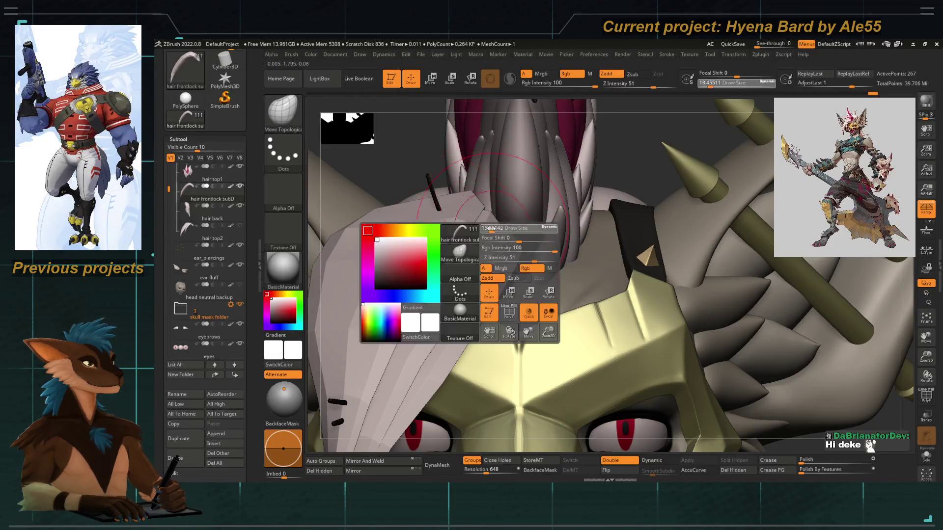
drag(482, 223, 504, 231)
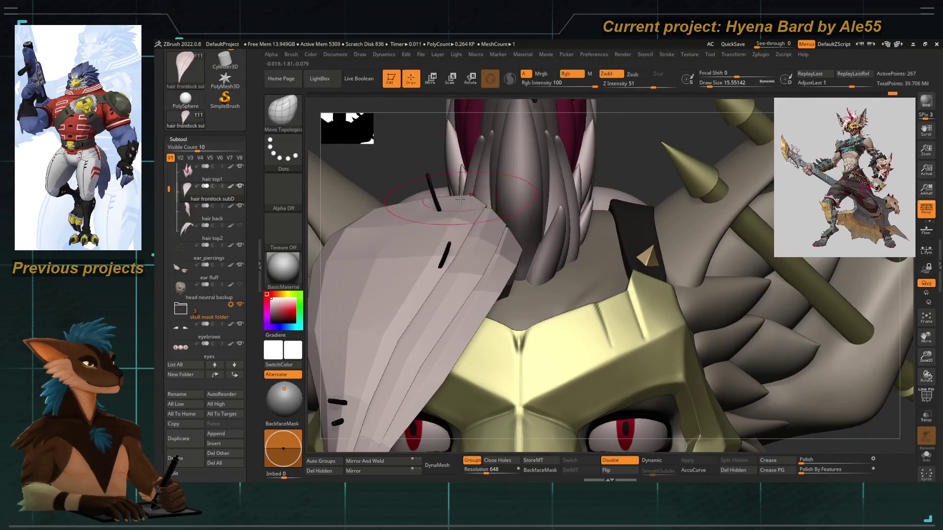
alt+drag(371, 233, 411, 252)
right_click(412, 252)
click(412, 252)
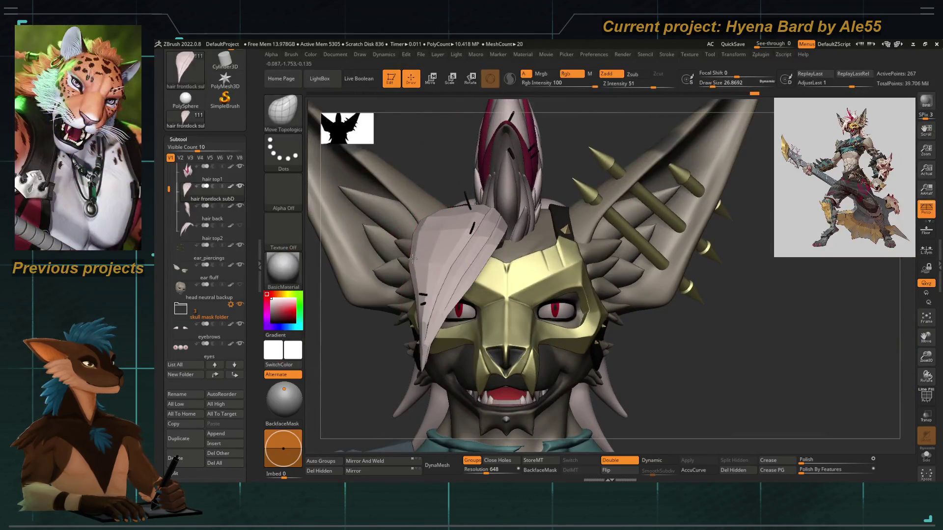
Set the draw size to about 21.6 and zoom in on the hyena's face.
right_click(428, 247)
drag(464, 269, 426, 252)
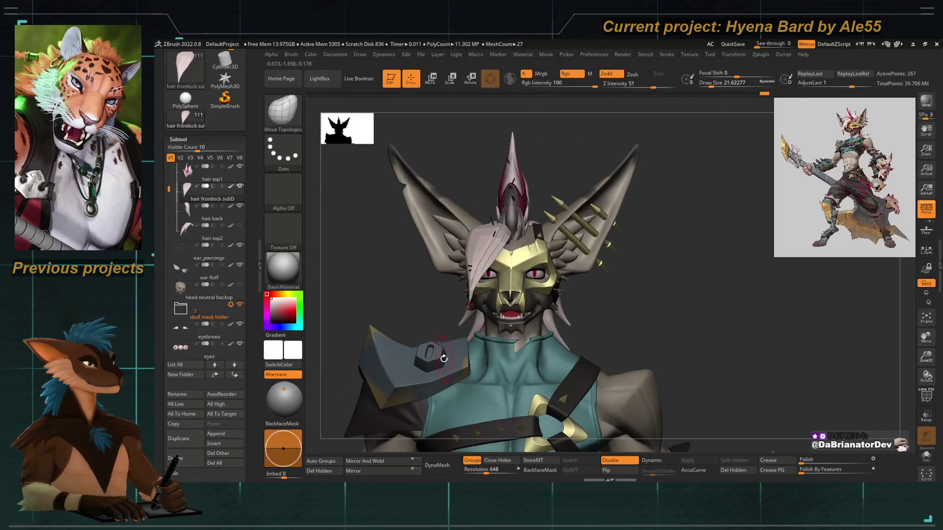
alt+drag(444, 358, 559, 286)
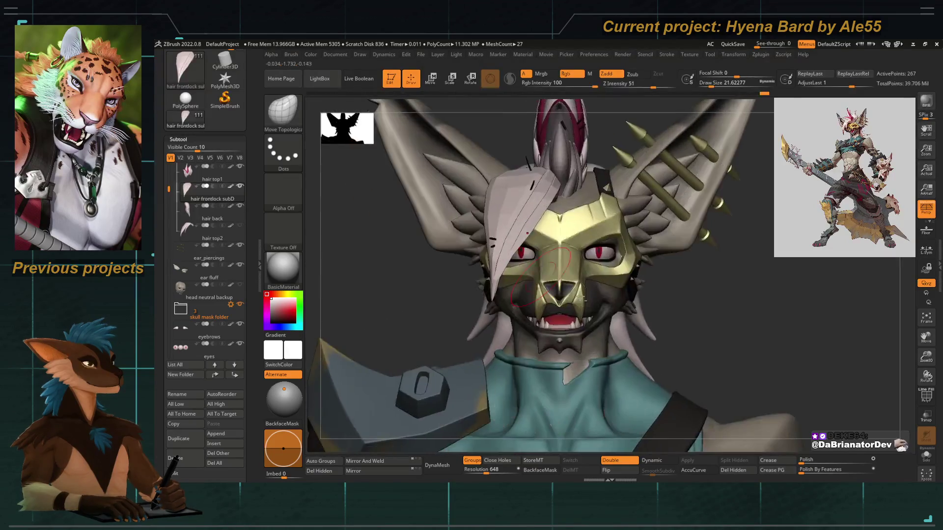
Turn on Dynamic subdiv and apply Polish By Features to the front hair lock.
key(d)
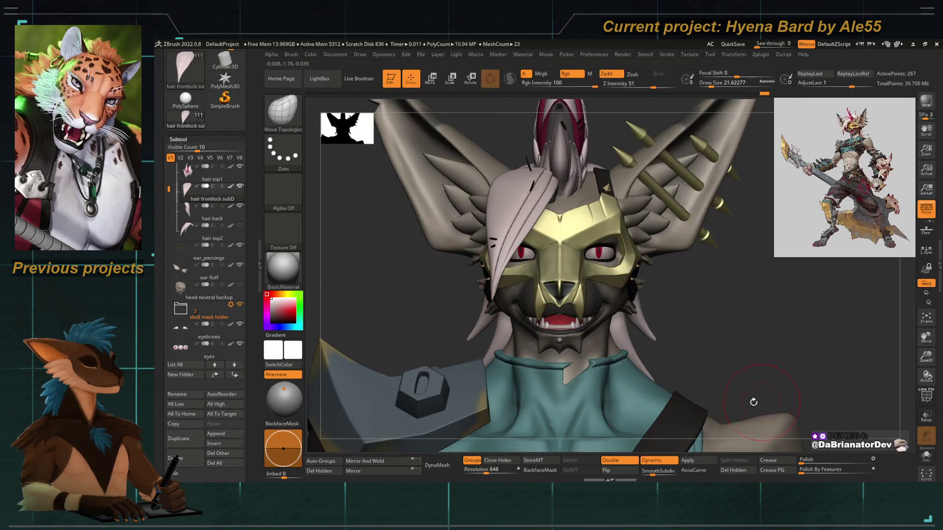
mouse_move(507, 254)
mouse_down()
mouse_move(549, 294)
mouse_move(537, 282)
mouse_up()
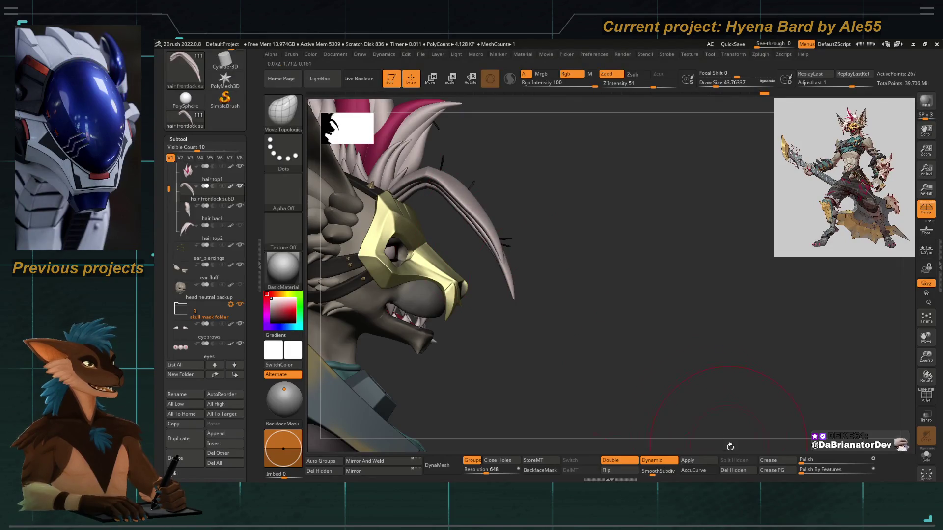
drag(803, 472, 834, 477)
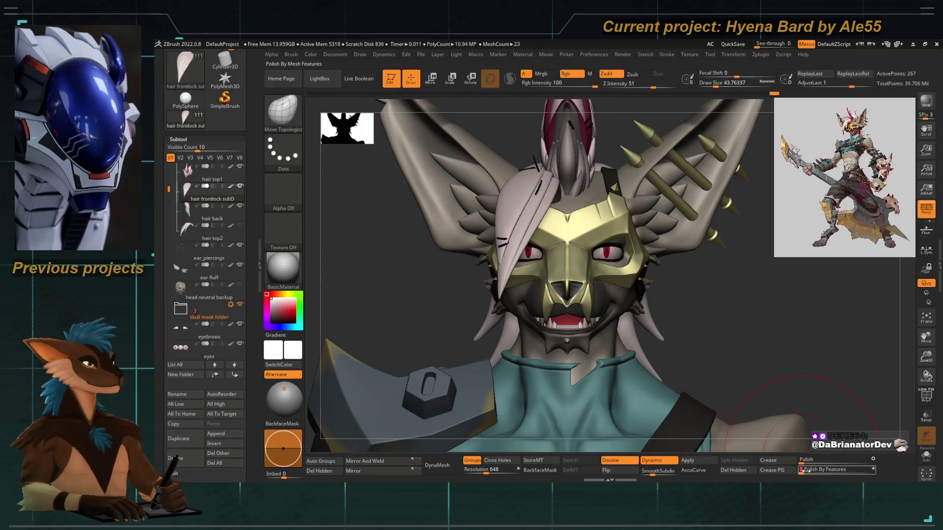
mouse_move(446, 294)
mouse_down()
mouse_move(424, 367)
mouse_move(435, 354)
mouse_move(540, 413)
mouse_move(617, 426)
mouse_up()
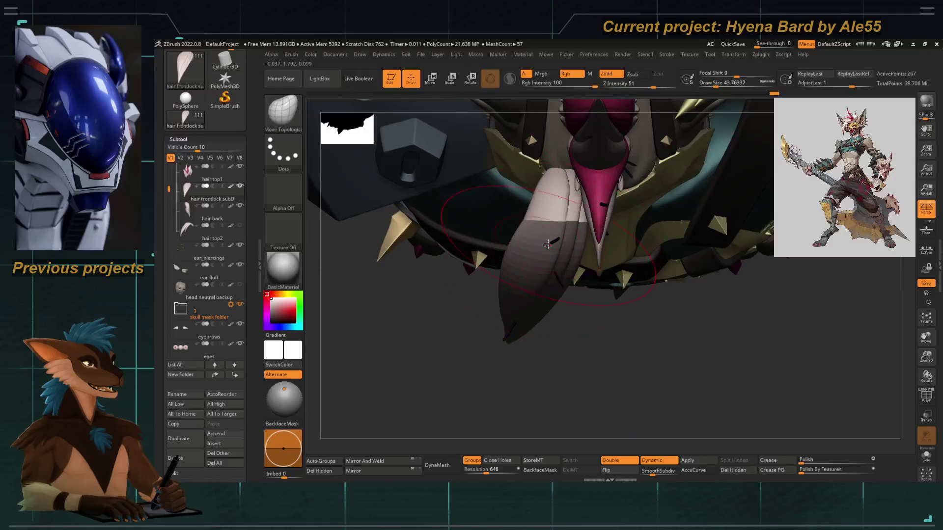
Switch from Move Topological to the Inflat brush (B, I, N) at Z Intensity 10.
ctrl+drag(556, 240, 571, 219)
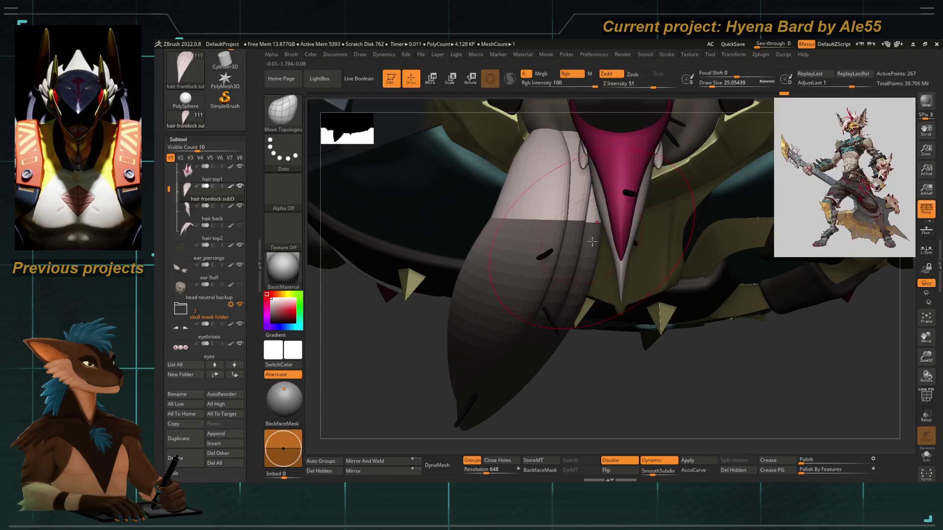
mouse_move(540, 293)
right_down()
mouse_move(459, 297)
mouse_move(427, 315)
mouse_move(371, 322)
mouse_move(388, 301)
mouse_move(395, 170)
mouse_move(374, 177)
mouse_move(442, 219)
mouse_move(436, 237)
mouse_move(478, 241)
mouse_move(429, 228)
mouse_move(467, 243)
right_up()
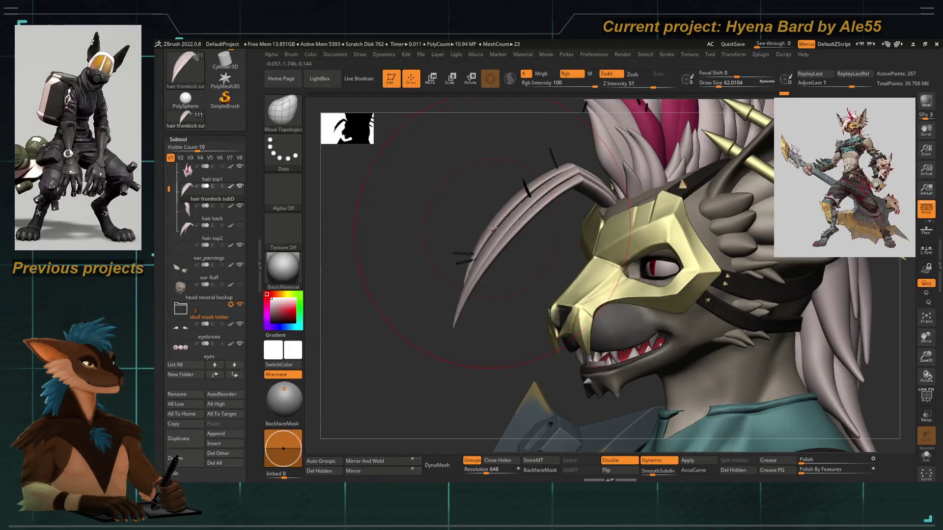
key(b)
key(i)
key(n)
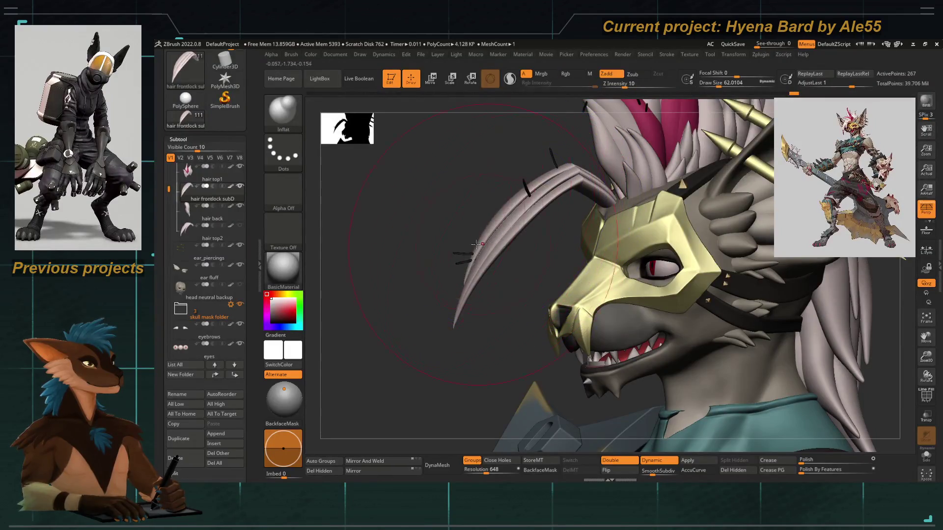
Load SmoothDirectional from LightBox's Brush > Smooth folder and dismiss the notice.
key(comma)
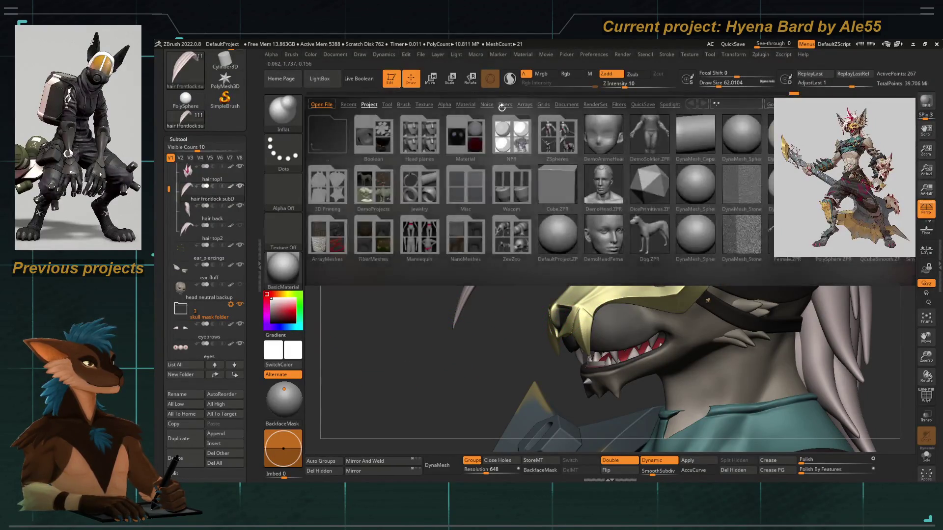
click(408, 104)
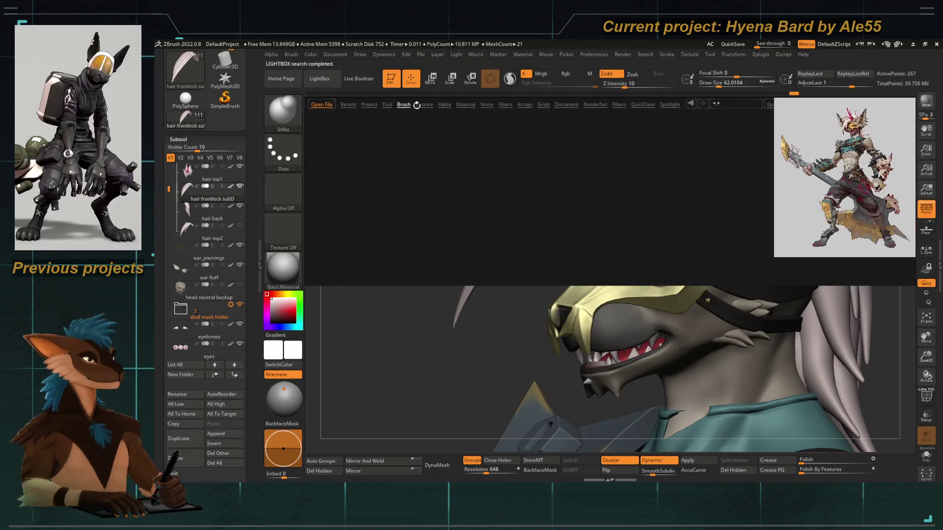
double_click(741, 135)
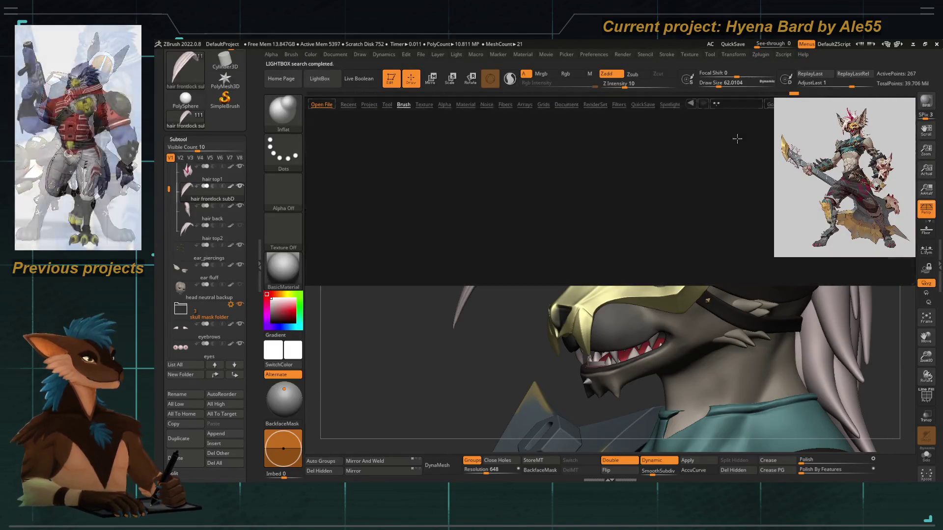
double_click(464, 135)
click(464, 162)
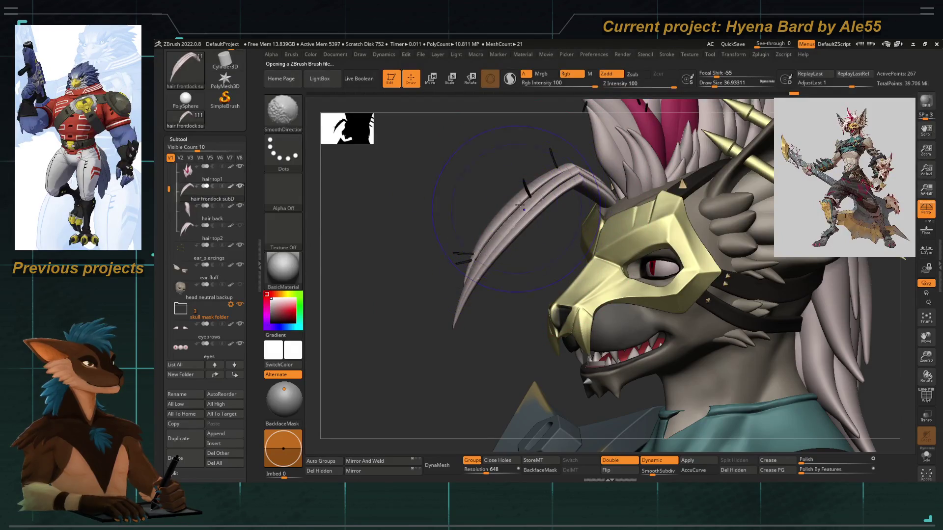
Shift-drag SmoothDirectional along the front hair lock to smooth it lengthwise.
mouse_move(516, 208)
ctrl+right_down()
mouse_move(472, 261)
mouse_move(420, 200)
mouse_move(467, 244)
ctrl+right_up()
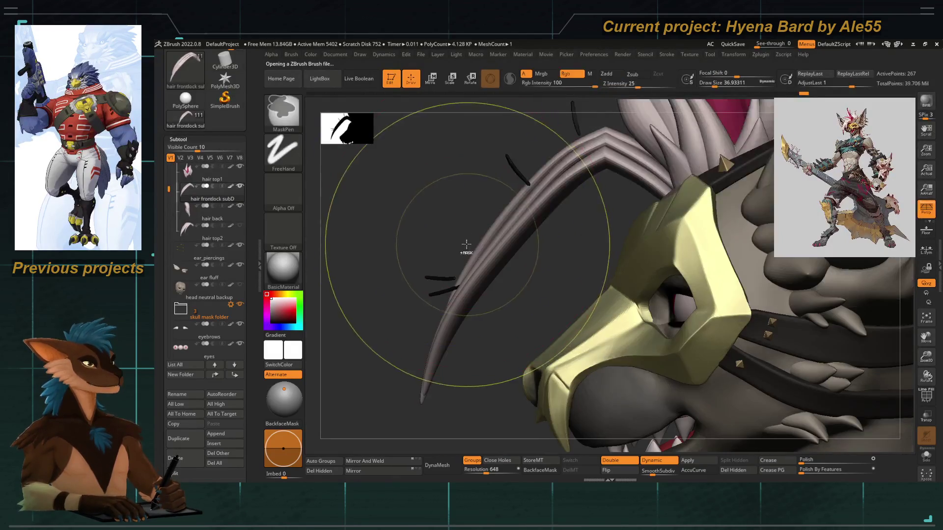
drag(431, 216, 548, 168)
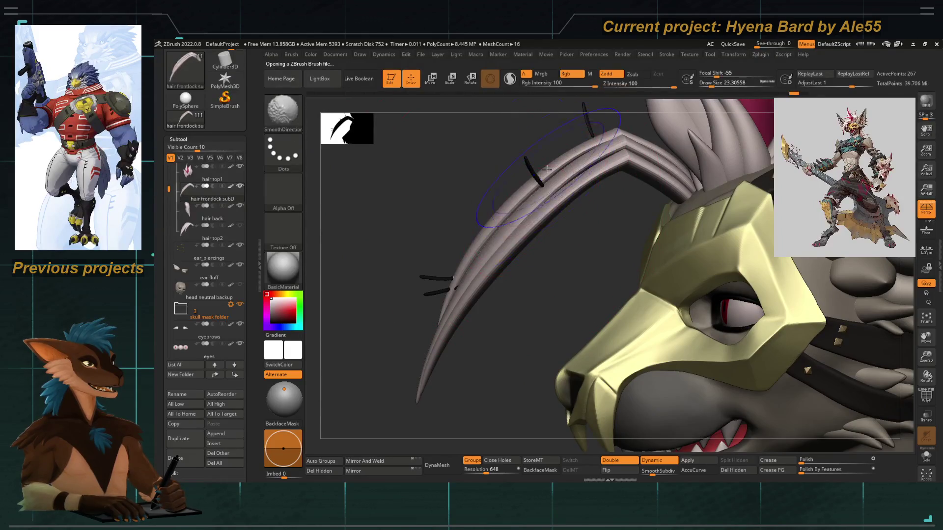
mouse_move(496, 221)
mouse_down()
mouse_move(481, 255)
mouse_move(489, 239)
mouse_up()
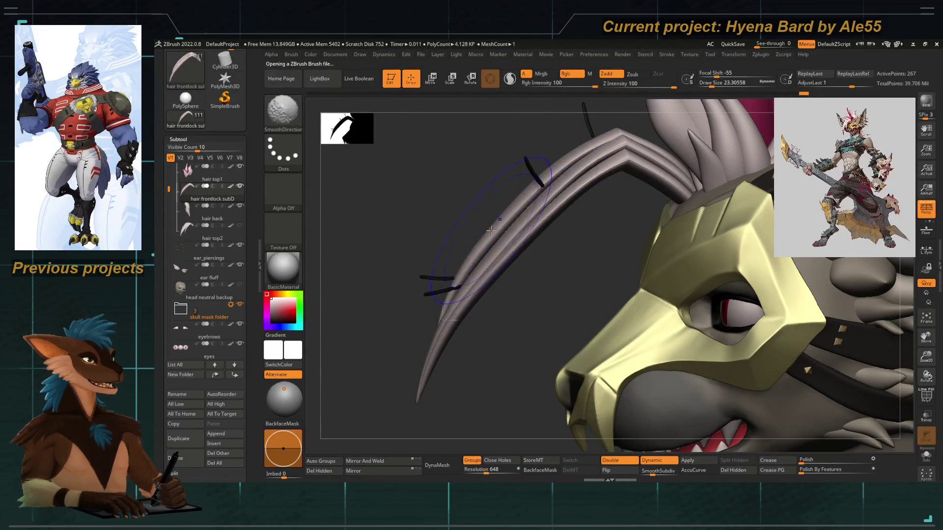
mouse_move(421, 234)
mouse_down()
mouse_move(513, 238)
mouse_move(454, 210)
mouse_move(506, 265)
mouse_move(536, 319)
mouse_up()
mouse_move(431, 182)
mouse_down()
mouse_move(449, 216)
mouse_move(431, 230)
mouse_move(421, 221)
mouse_move(435, 230)
mouse_up()
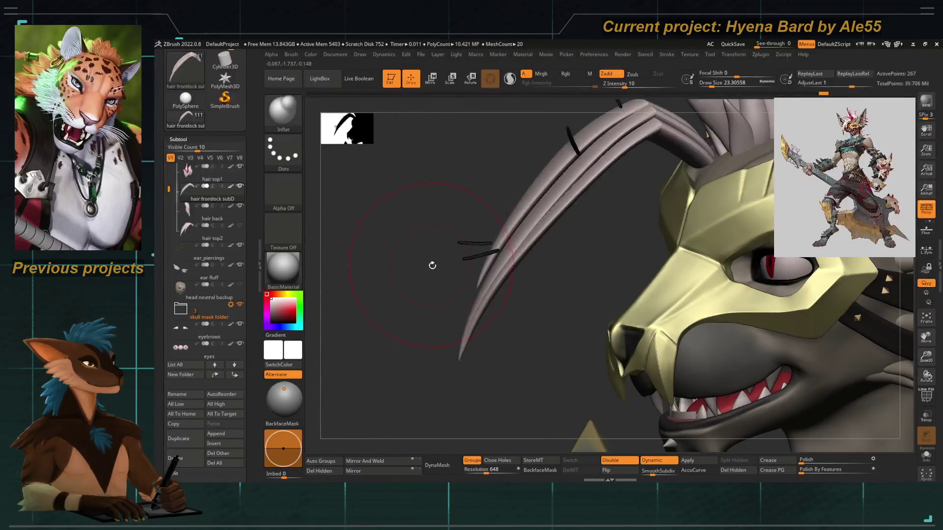
Switch to Move Topological (B, M, T) and bend the front hair strands into a new arch.
key(space)
key(b)
key(m)
key(t)
drag(520, 234, 512, 229)
mouse_move(563, 190)
mouse_down()
mouse_move(461, 185)
mouse_move(452, 244)
mouse_move(560, 211)
mouse_move(546, 251)
mouse_move(591, 203)
mouse_up()
Lower the draw size, turn off Dynamic subdivision and enable PolyF on the lock.
key(space)
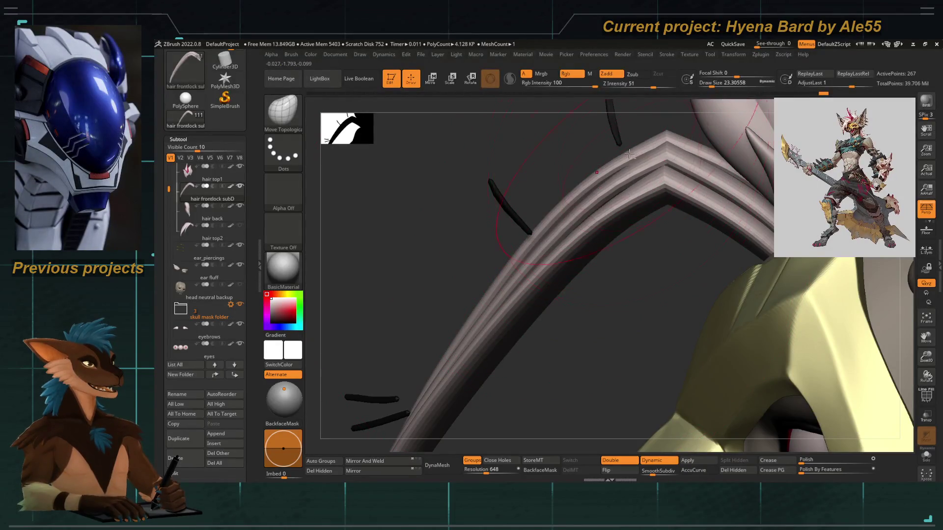
drag(627, 169, 577, 195)
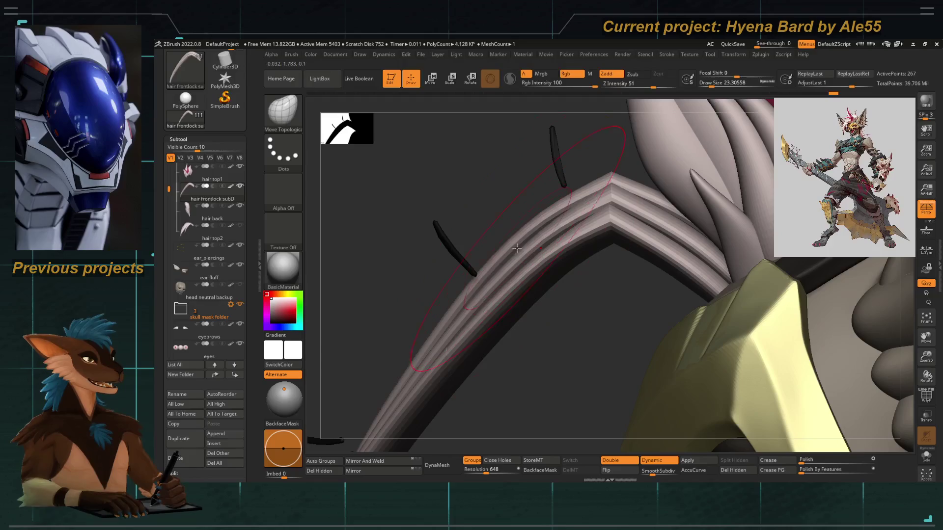
key(shift+d)
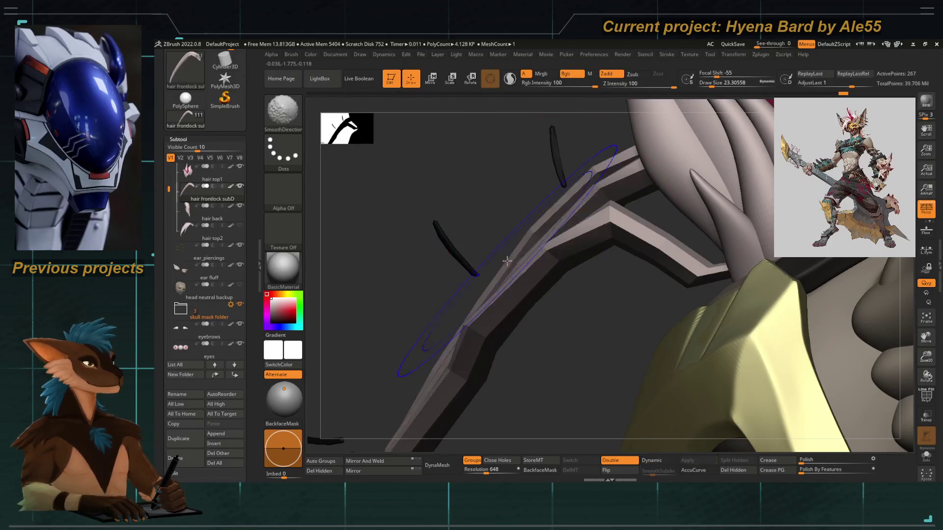
mouse_move(476, 326)
right_down()
mouse_move(511, 229)
mouse_move(522, 270)
mouse_move(494, 259)
right_up()
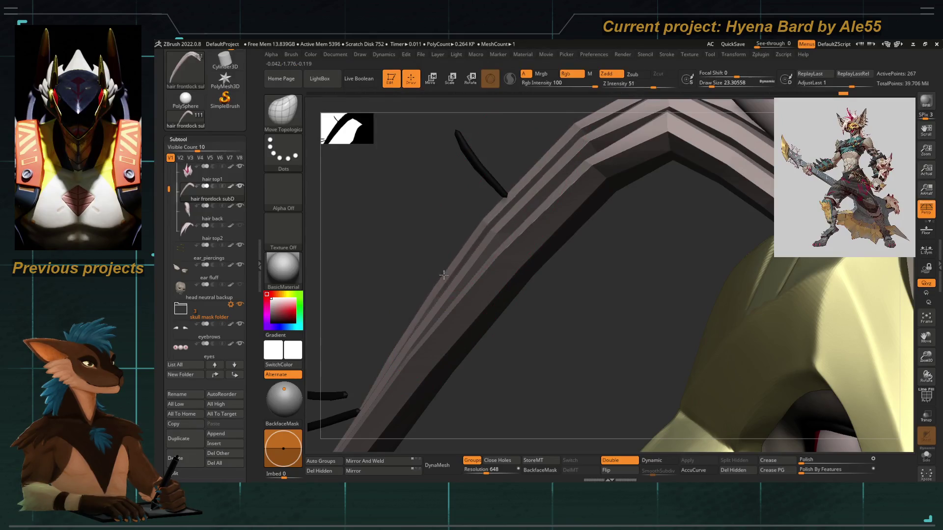
key(shift+f)
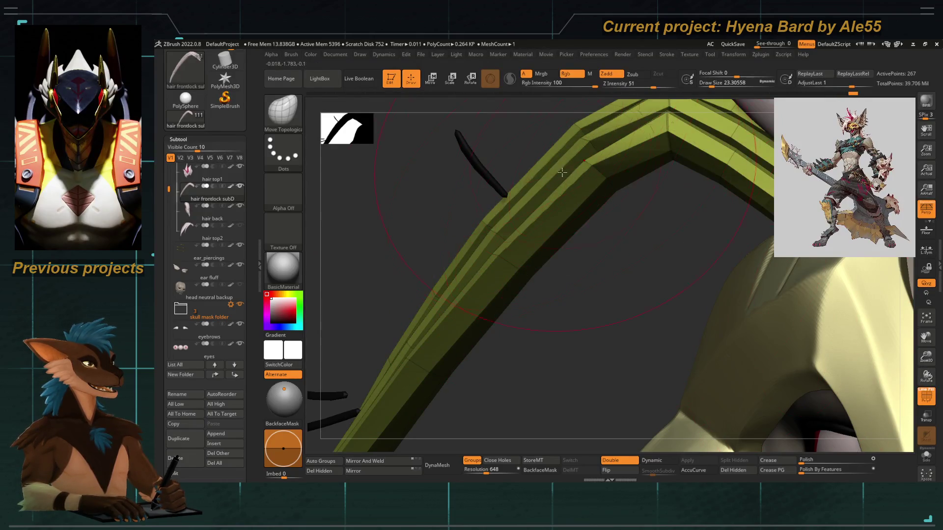
Refine the lock's faces with Move Topological where it crosses the mask and eye.
mouse_move(585, 164)
mouse_down()
mouse_move(573, 211)
mouse_move(527, 227)
mouse_up()
key(space)
mouse_move(479, 279)
mouse_down()
mouse_move(486, 283)
mouse_move(478, 280)
mouse_up()
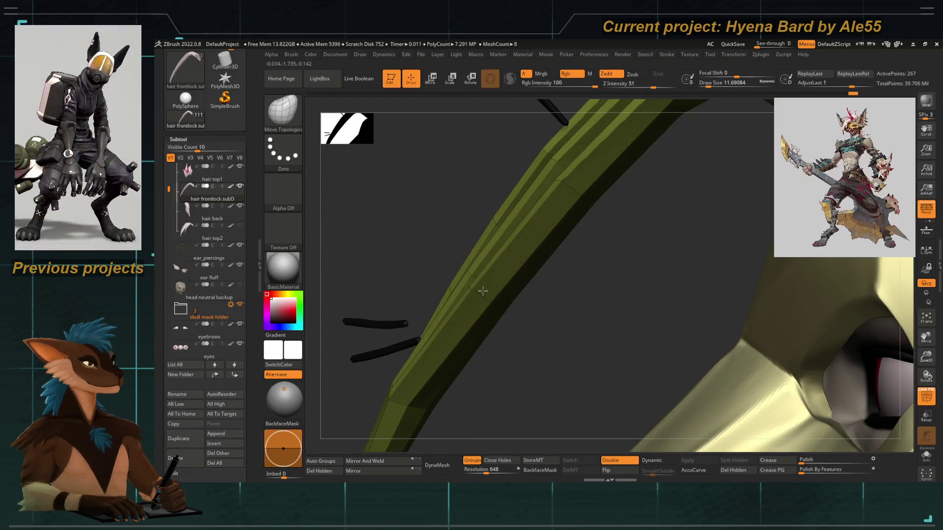
drag(442, 317, 461, 288)
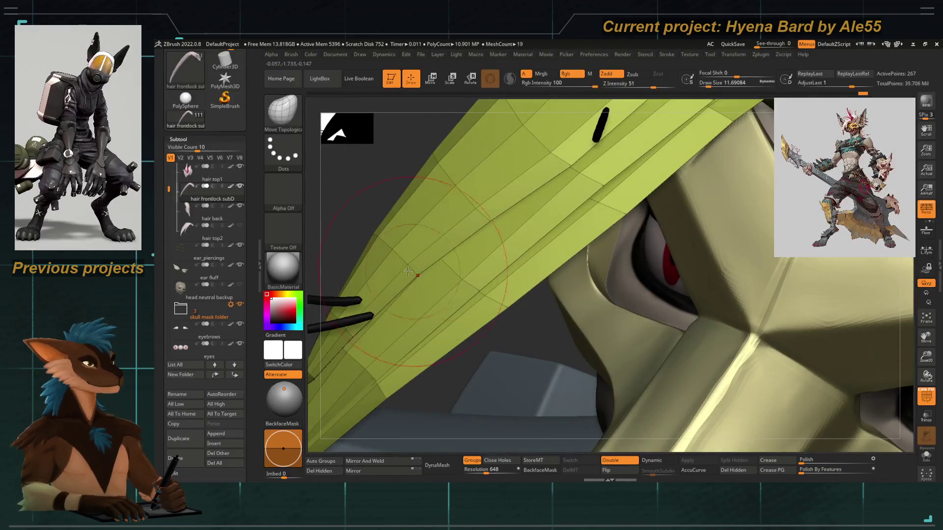
right_drag(414, 270, 410, 284)
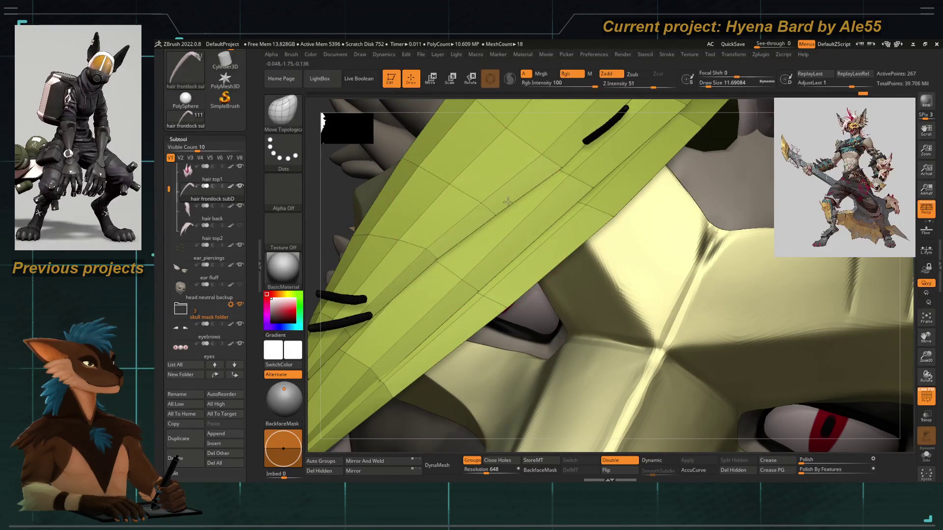
right_drag(493, 219, 578, 231)
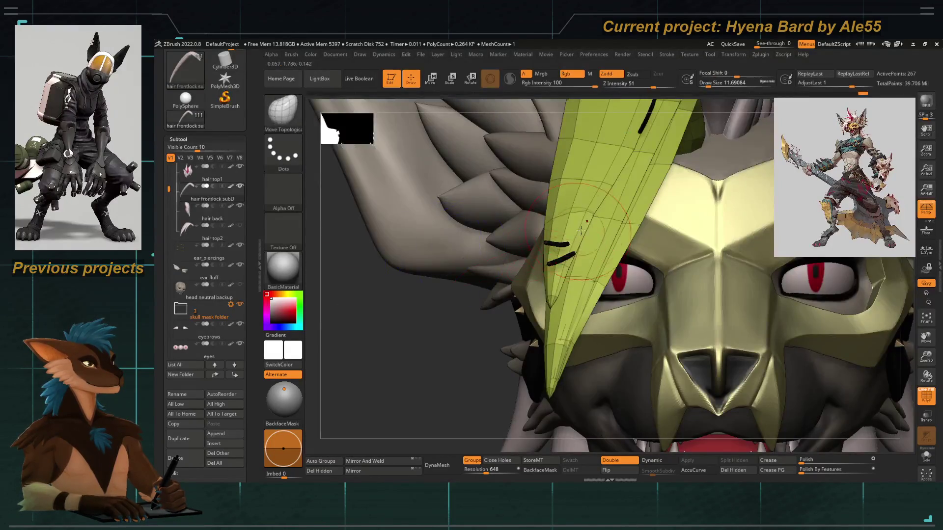
Smooth the lock, re-enable Dynamic subdivision, turn off PolyF and view the whole head.
key(shift)
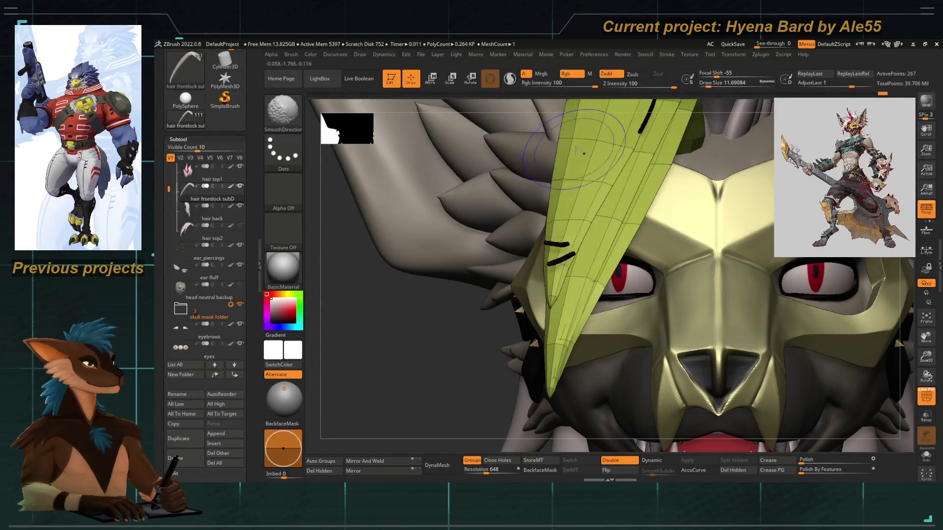
right_drag(575, 149, 581, 206)
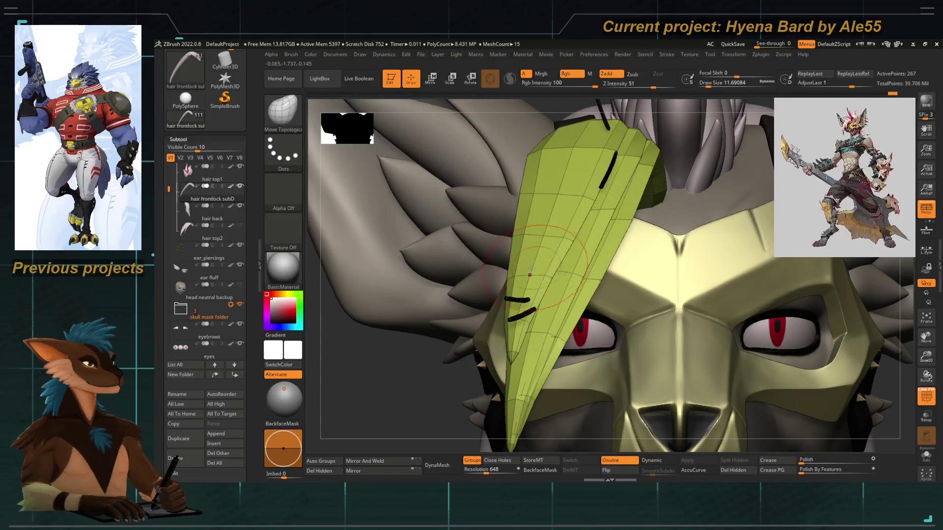
key(d)
key(shift+f)
mouse_move(886, 395)
right_down()
mouse_move(438, 267)
mouse_move(383, 270)
mouse_move(452, 278)
right_up()
drag(435, 266, 564, 354)
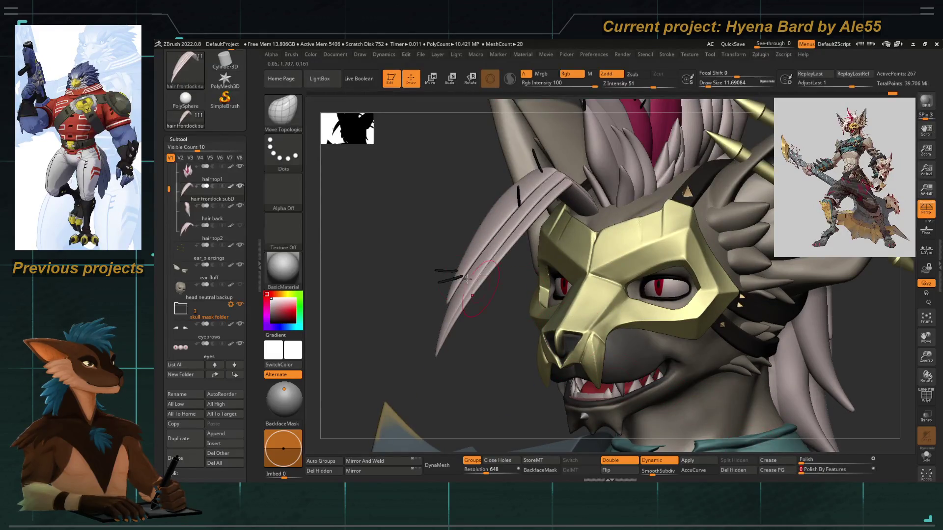
key(space)
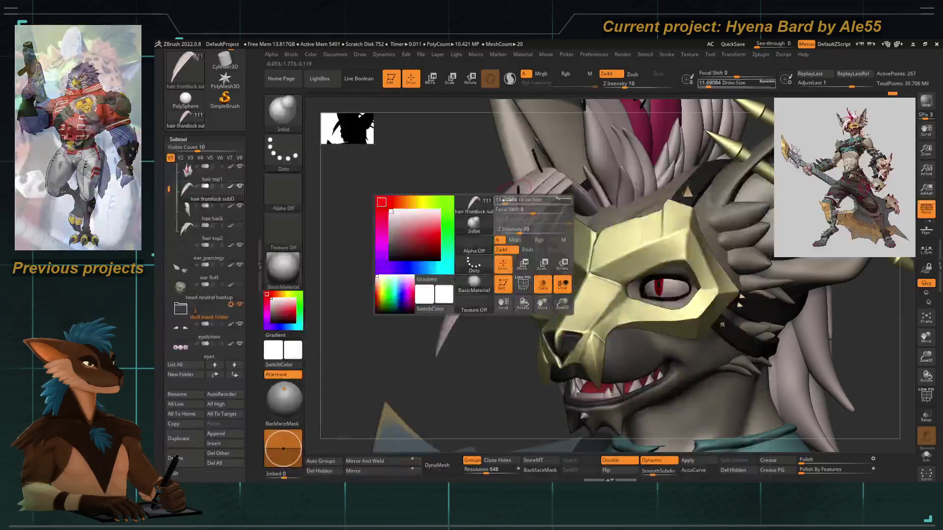
Pick the Inflat brush at low intensity and rotate to a side view.
click(552, 176)
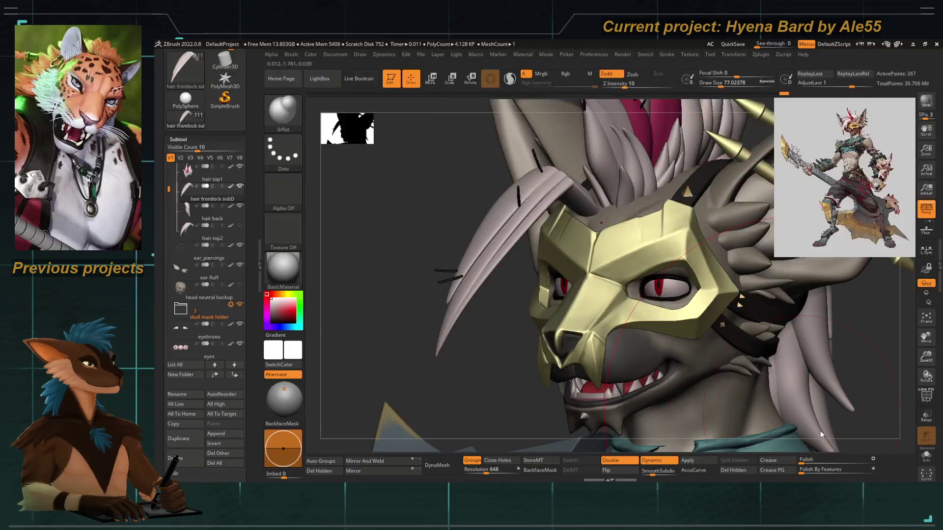
key(space)
mouse_move(515, 256)
mouse_down()
mouse_move(469, 197)
mouse_move(532, 276)
mouse_up()
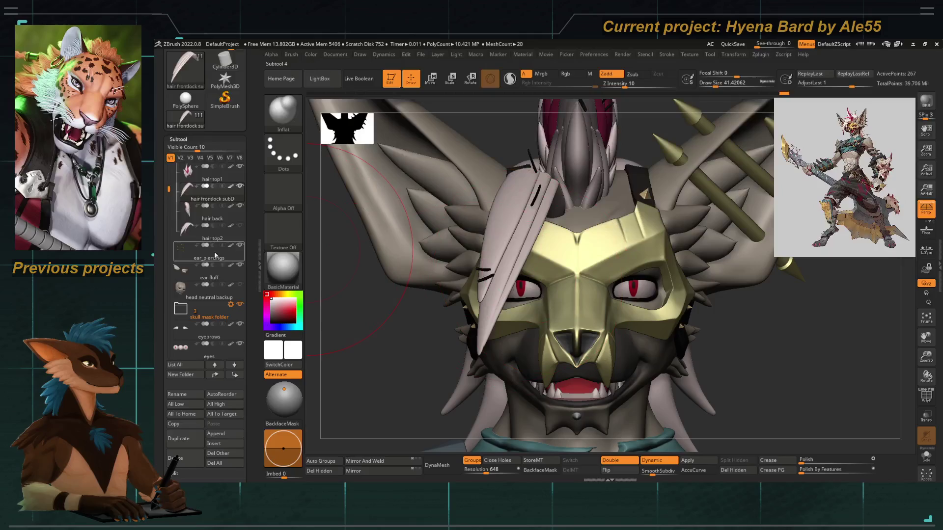
Toggle hair top2 visibility on and off in the Subtool list, then select the Move brush.
click(241, 229)
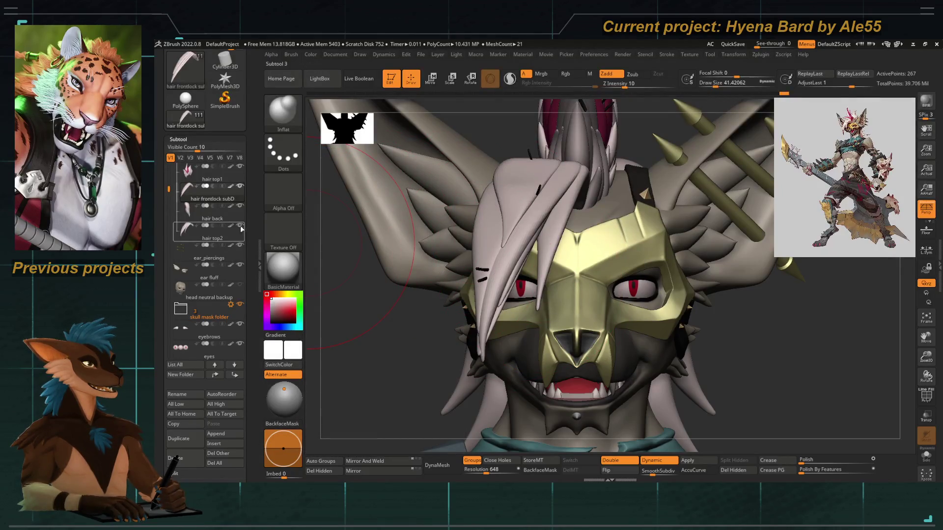
click(241, 229)
key(space)
right_drag(357, 347, 505, 186)
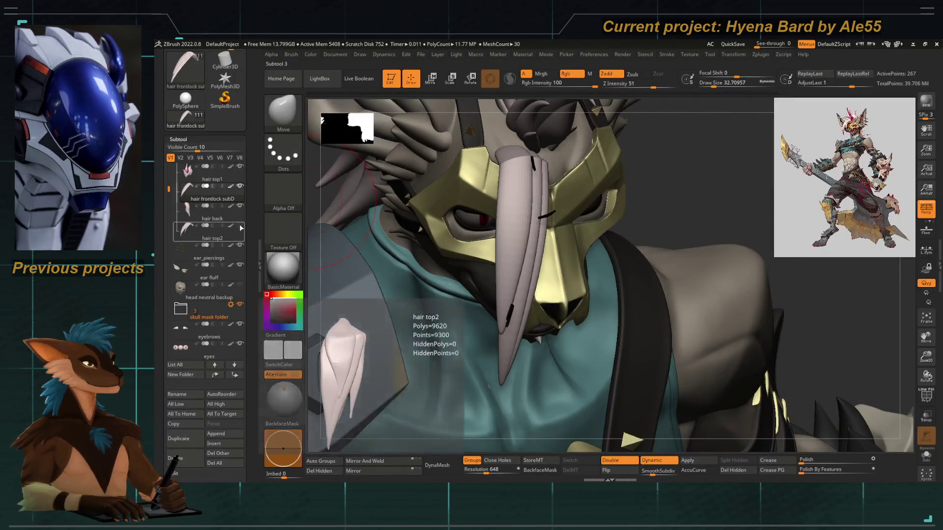
Turn on Transp and reshape the front lock with Move, deepening its grooves.
click(926, 423)
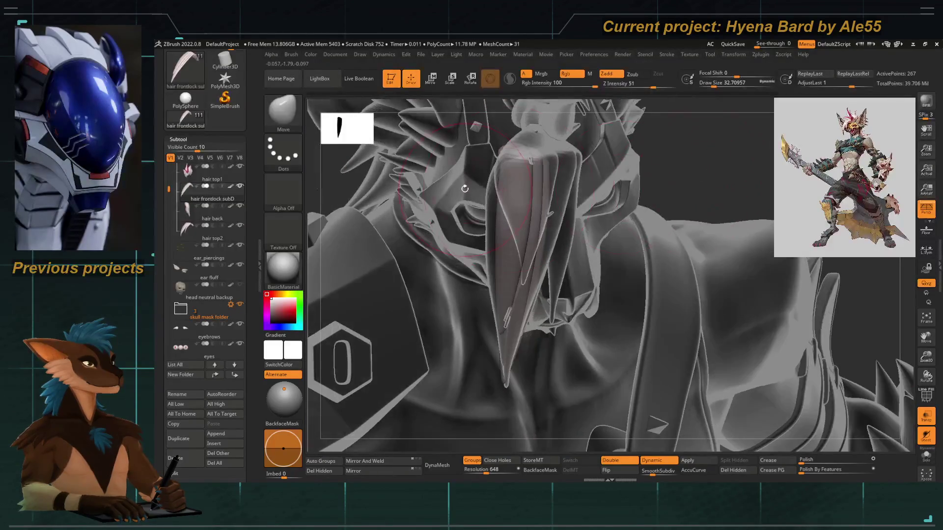
right_drag(596, 173, 487, 187)
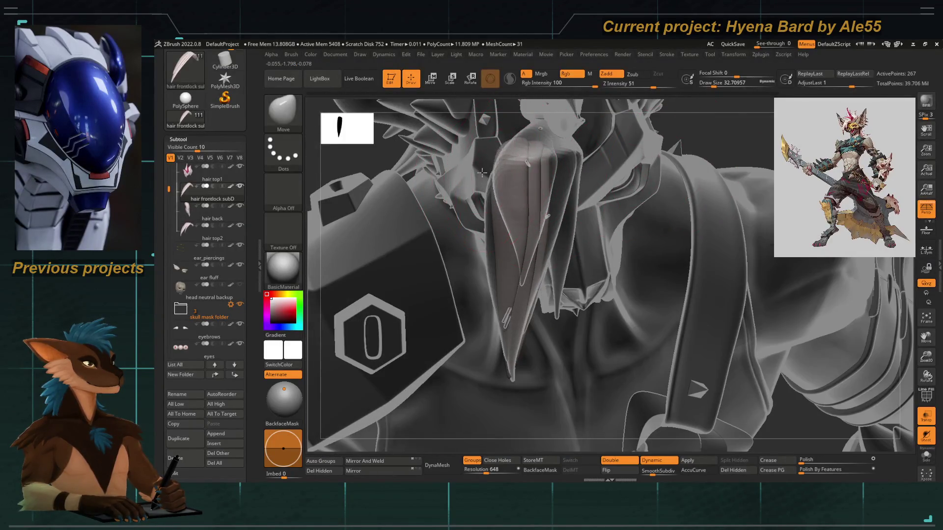
drag(549, 168, 541, 191)
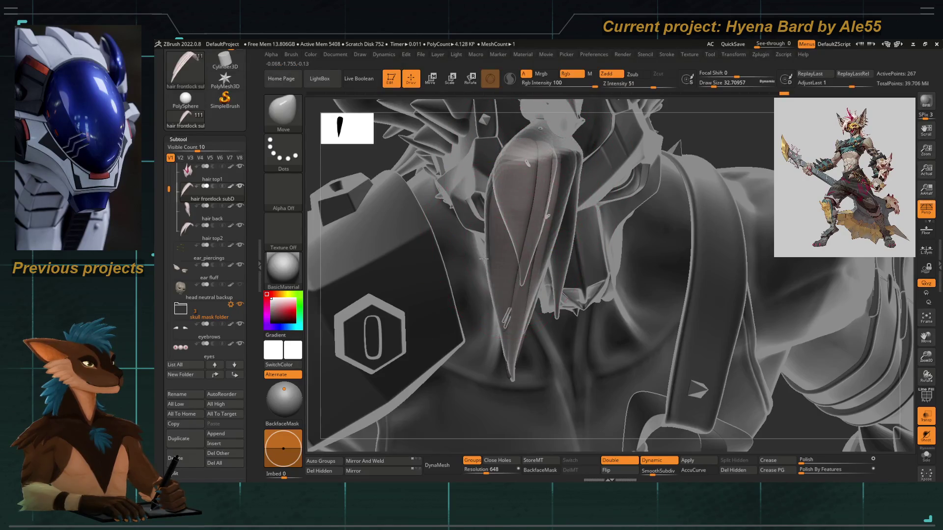
drag(547, 275, 564, 187)
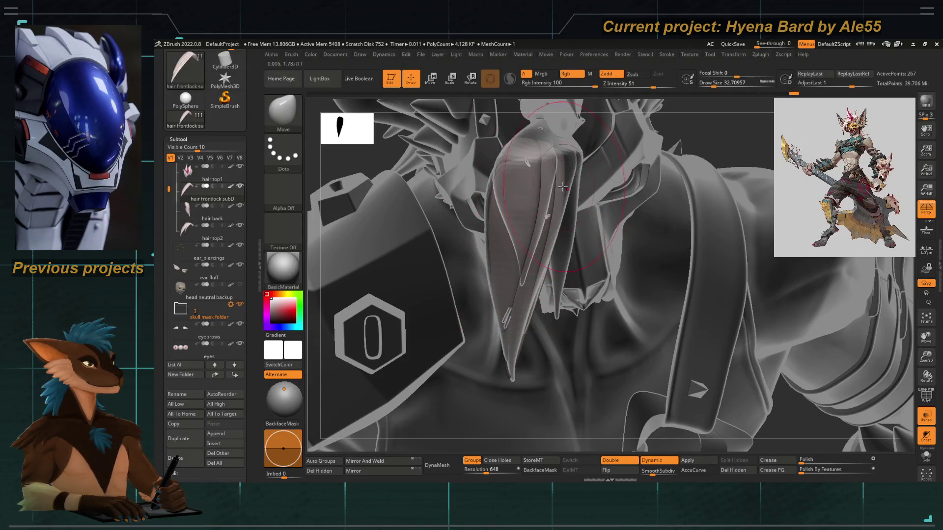
mouse_move(487, 257)
mouse_down()
mouse_move(448, 268)
mouse_move(532, 252)
mouse_move(498, 258)
mouse_move(516, 290)
mouse_move(496, 265)
mouse_move(532, 295)
mouse_up()
mouse_move(502, 263)
mouse_down()
mouse_move(520, 292)
mouse_move(463, 212)
mouse_up()
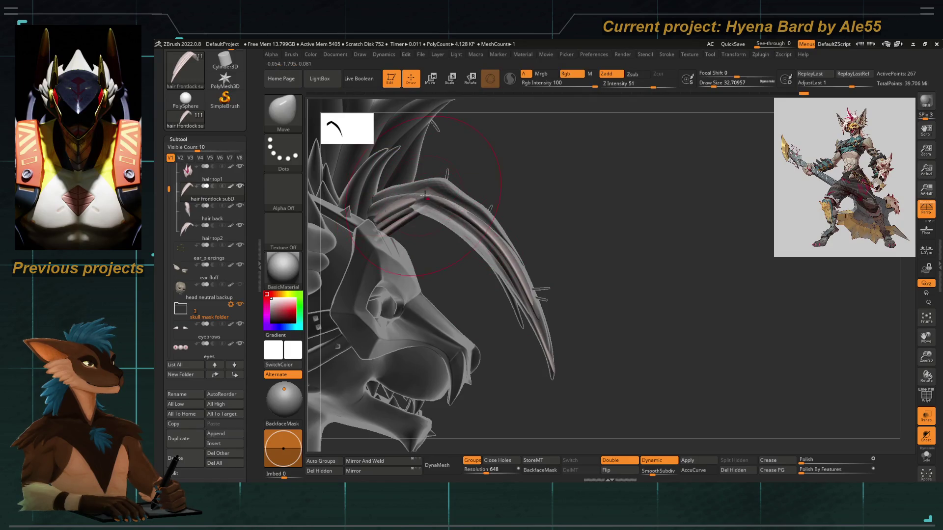
Switch to Move Topological and set its Draw Size to about 21.6.
ctrl+right_drag(372, 224, 440, 195)
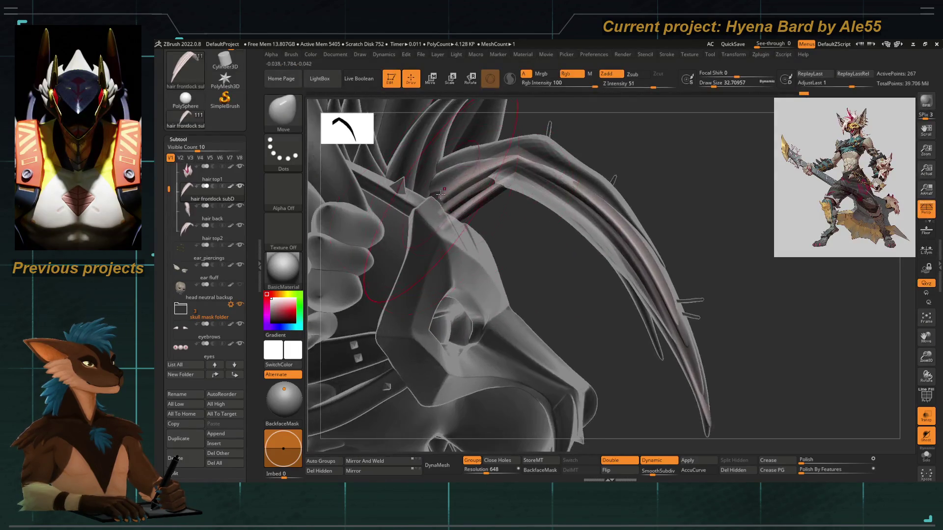
right_click(420, 216)
key(b)
key(m)
key(t)
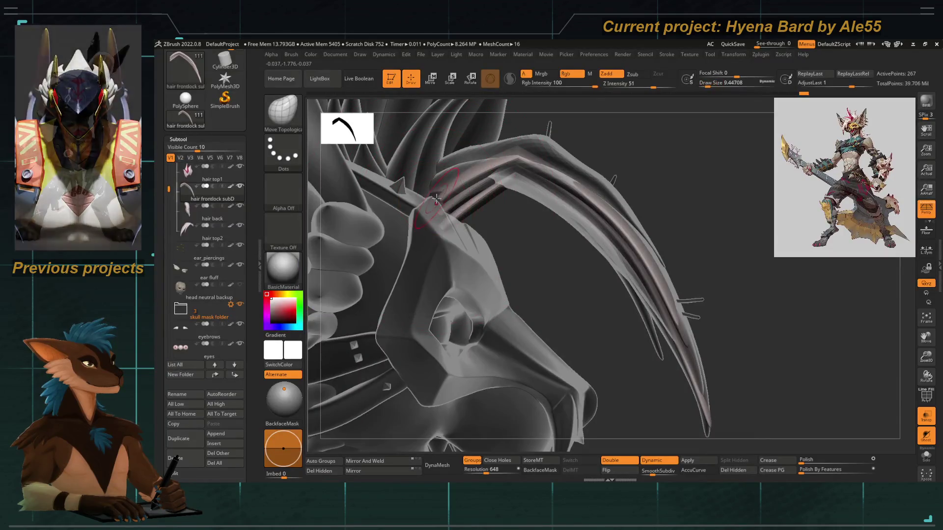
mouse_move(412, 227)
right_down()
mouse_move(456, 211)
mouse_move(432, 206)
right_up()
key(space)
drag(424, 203, 442, 203)
right_drag(491, 246, 718, 324)
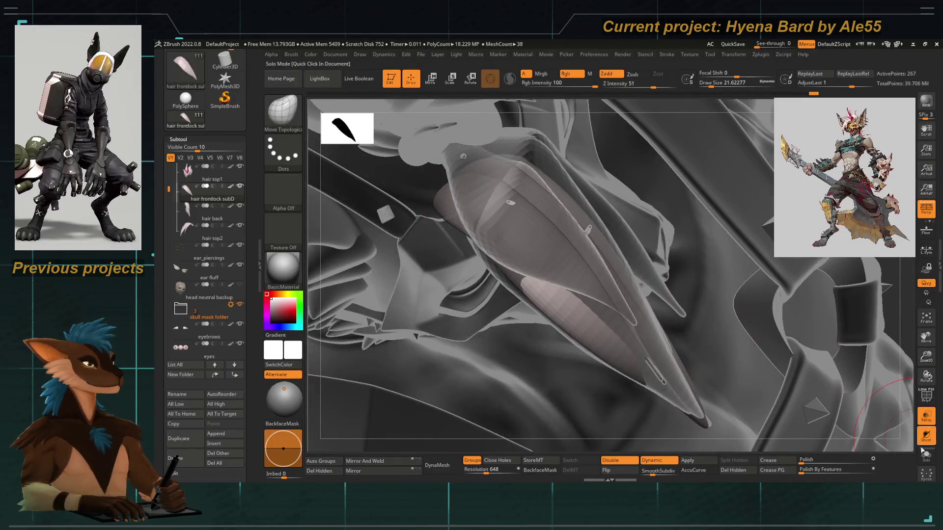
Turn off Transp for solid shading and set Draw Size to about 23.3.
click(927, 418)
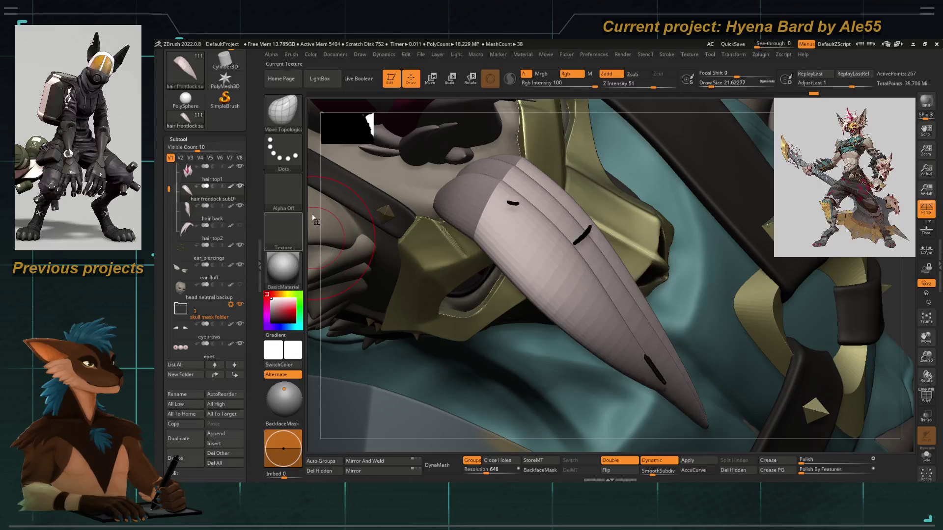
right_drag(442, 304, 410, 284)
key(space)
drag(432, 231, 441, 231)
right_drag(471, 275, 435, 230)
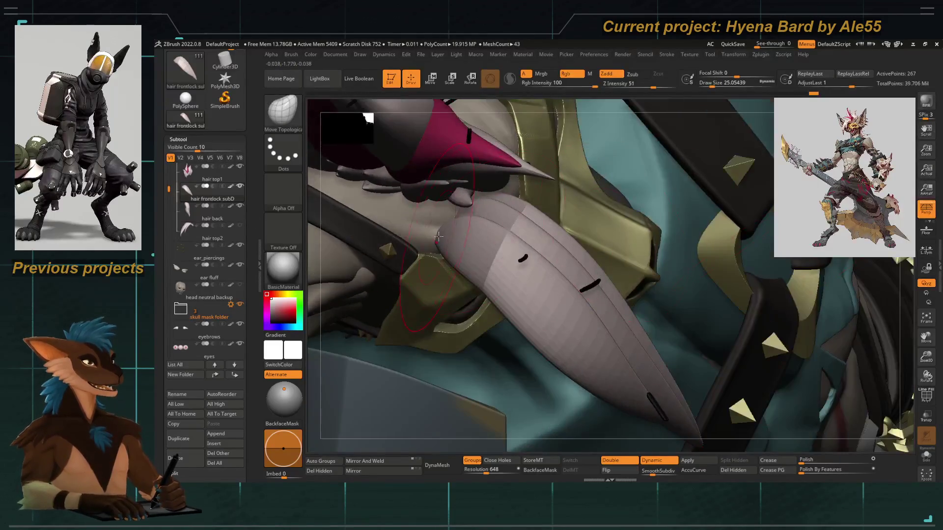
key(b)
key(space)
drag(435, 231, 434, 234)
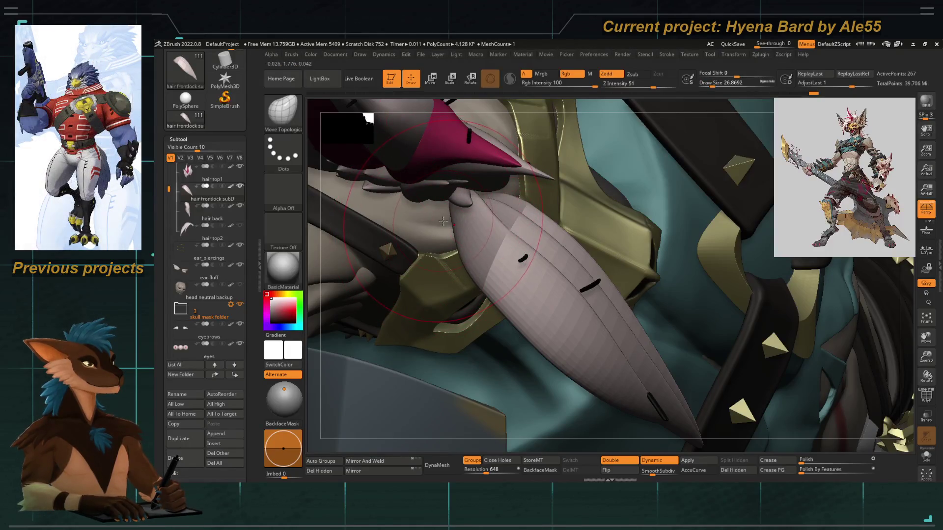
Orbit, frame and zoom to inspect the front lock's spikes above the golden mask.
right_drag(314, 335, 362, 293)
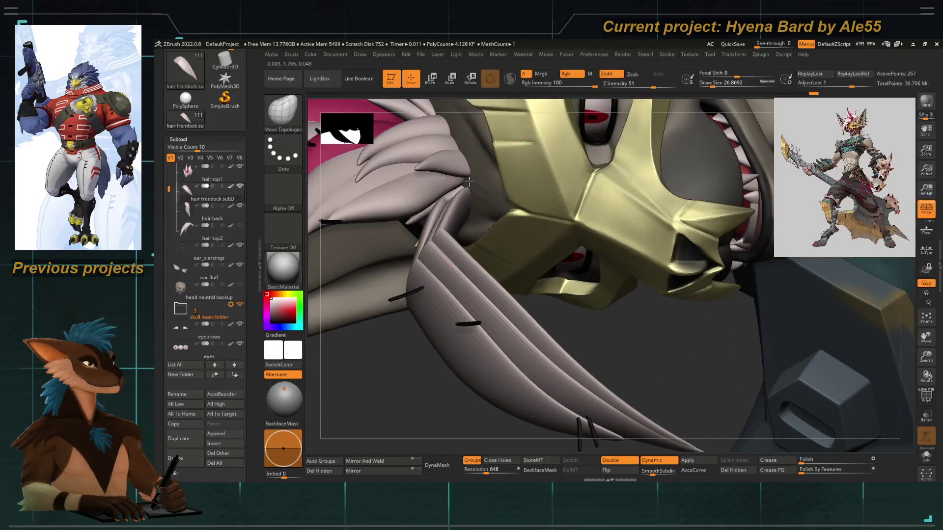
right_drag(410, 397, 440, 216)
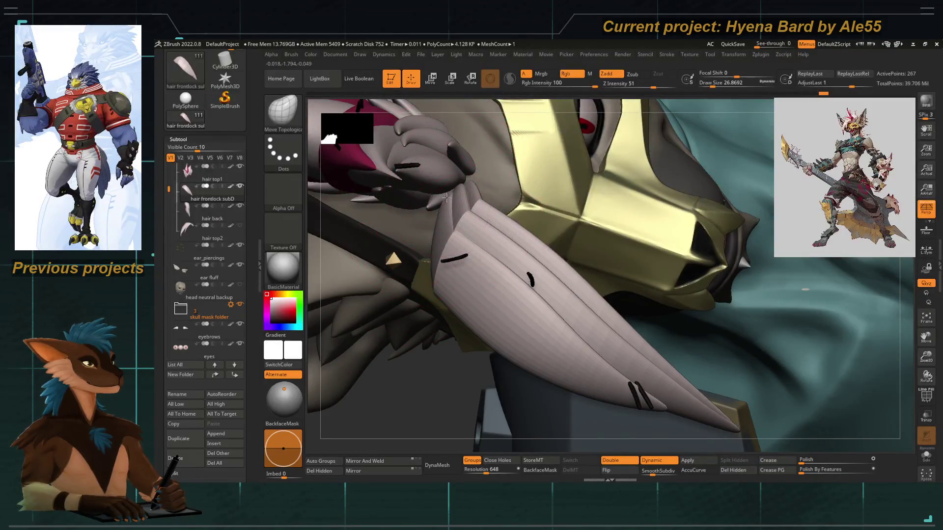
right_drag(448, 193, 475, 234)
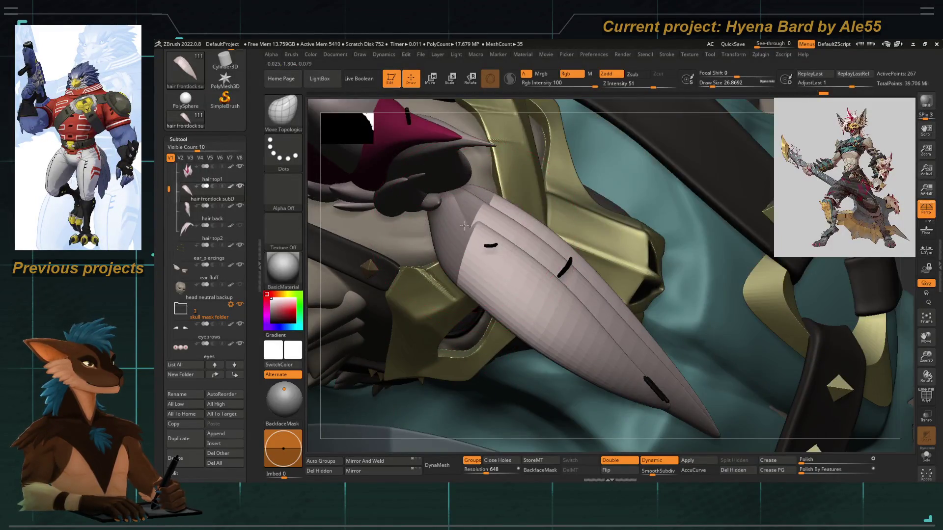
mouse_move(552, 312)
right_down()
mouse_move(679, 241)
mouse_move(673, 157)
mouse_move(603, 145)
right_up()
key(f)
mouse_move(368, 210)
right_down()
mouse_move(427, 269)
mouse_move(438, 213)
mouse_move(359, 210)
mouse_move(440, 217)
mouse_move(469, 193)
right_up()
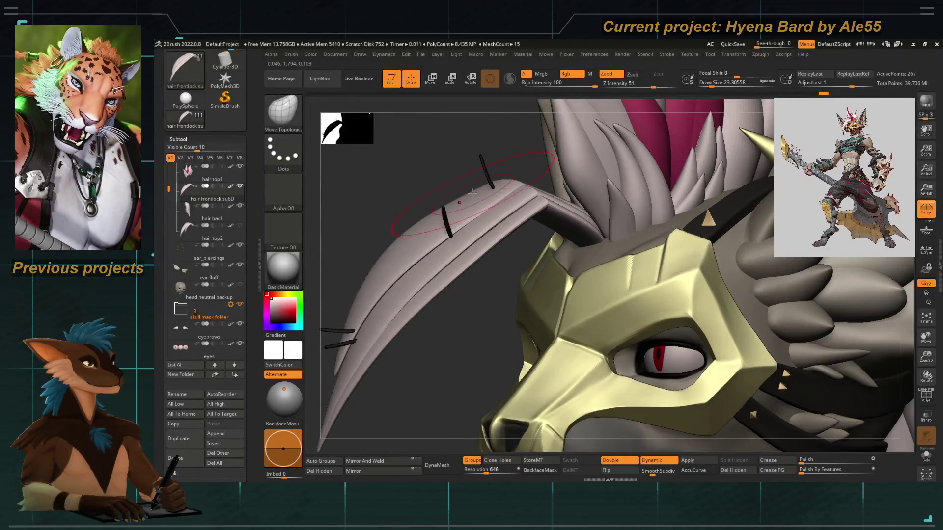
Solo the front hair lock and hide every strand except one.
key(space)
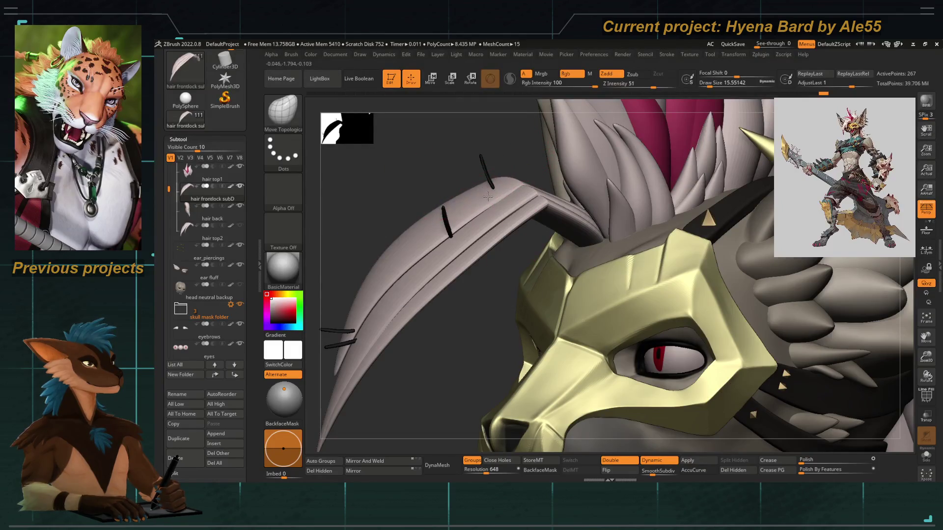
mouse_move(486, 191)
right_down()
mouse_move(479, 183)
mouse_move(484, 206)
right_up()
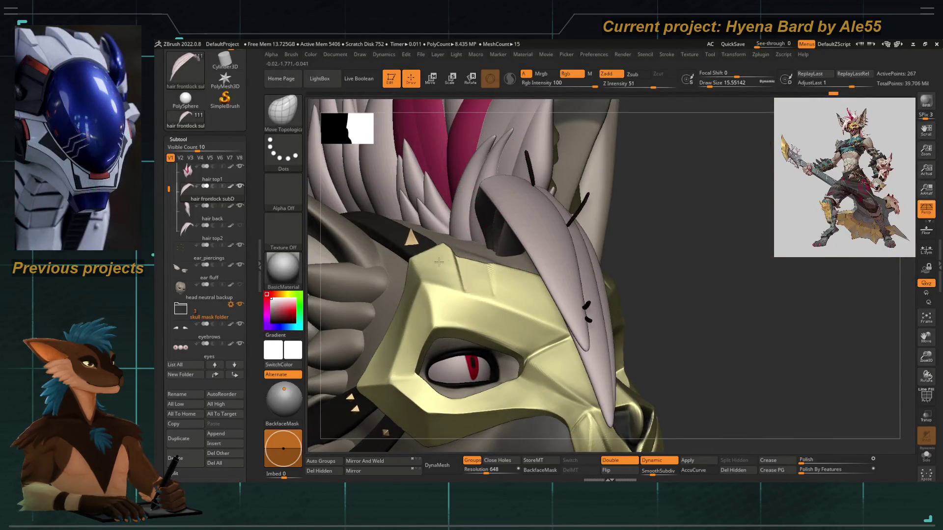
mouse_move(511, 260)
right_down()
mouse_move(864, 417)
mouse_move(568, 256)
mouse_move(486, 293)
mouse_move(501, 222)
right_up()
click(926, 454)
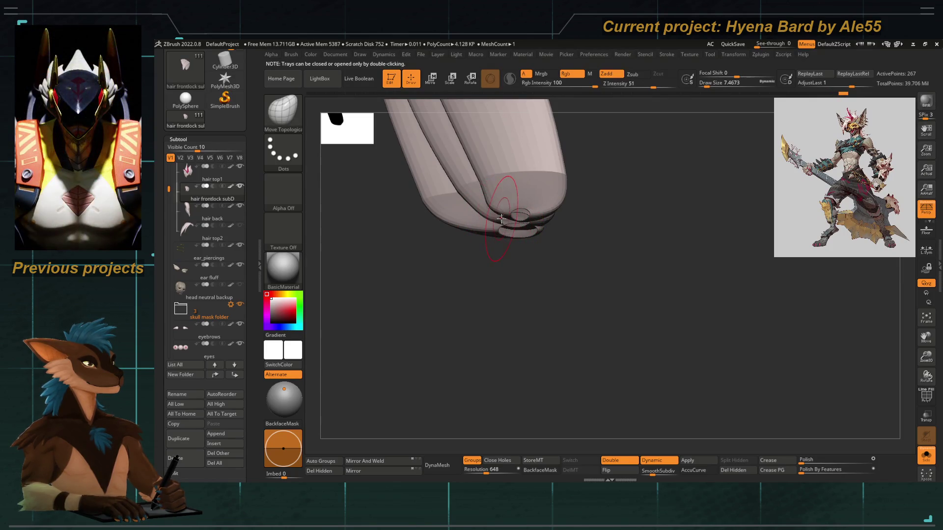
mouse_move(524, 284)
right_down()
mouse_move(545, 312)
mouse_move(498, 235)
mouse_move(499, 267)
mouse_move(482, 285)
mouse_move(443, 210)
right_up()
key(ctrl+shift)
ctrl+shift+click(437, 189)
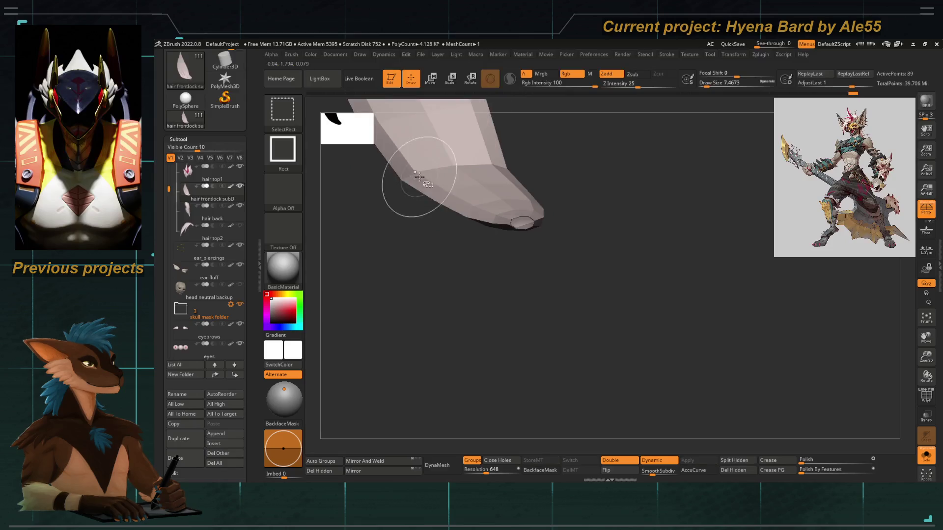
Smooth the strand's tip into a tapered point, unhide the other strands and turn Solo off.
mouse_move(535, 224)
right_down()
mouse_move(394, 235)
mouse_move(400, 204)
mouse_move(500, 287)
right_up()
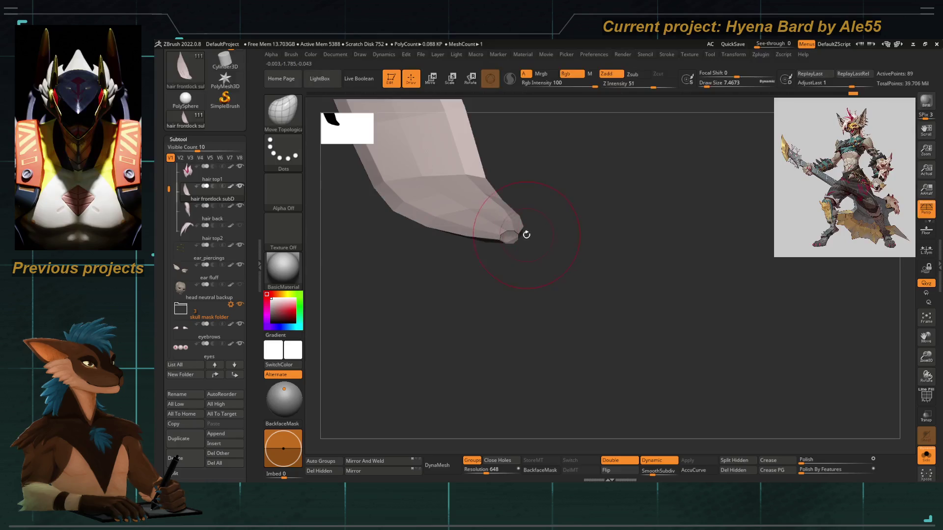
right_drag(511, 238, 509, 274)
key(shift)
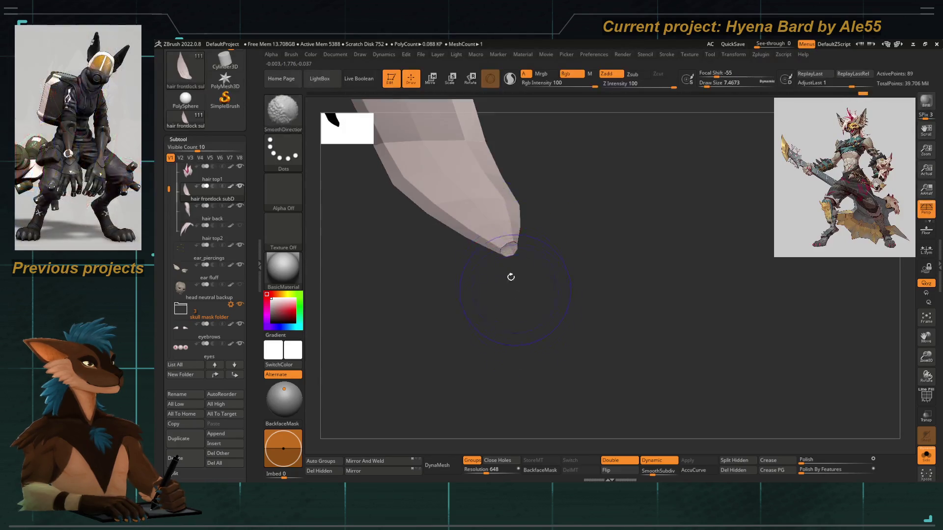
ctrl+shift+click(400, 326)
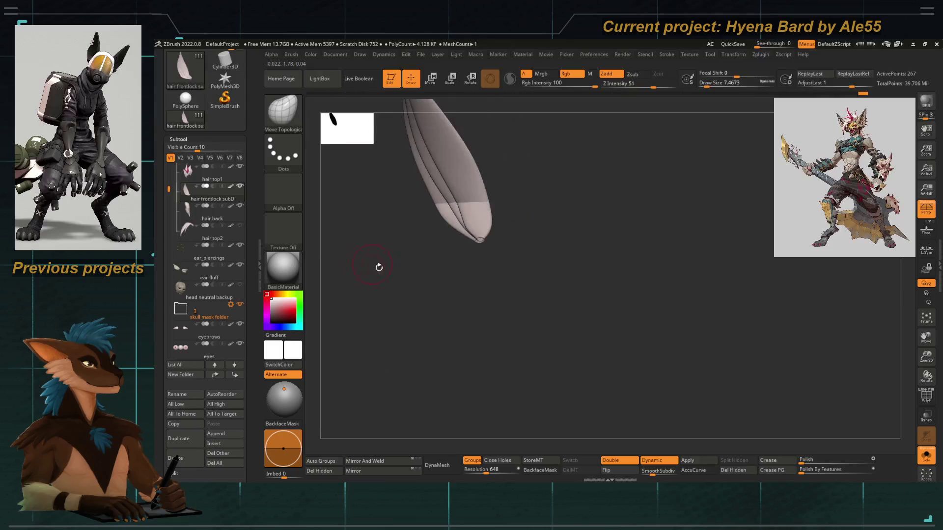
right_drag(370, 263, 410, 362)
click(927, 455)
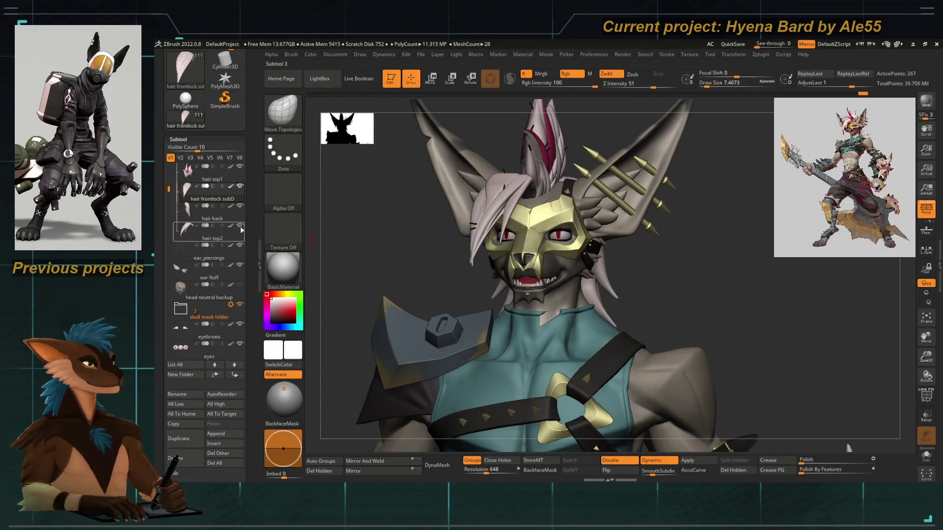
Turn on PolyF for the hair lock, zoom in on it and bring up the Move gizmo (W).
mouse_move(344, 255)
mouse_down()
mouse_move(356, 246)
mouse_move(445, 365)
mouse_up()
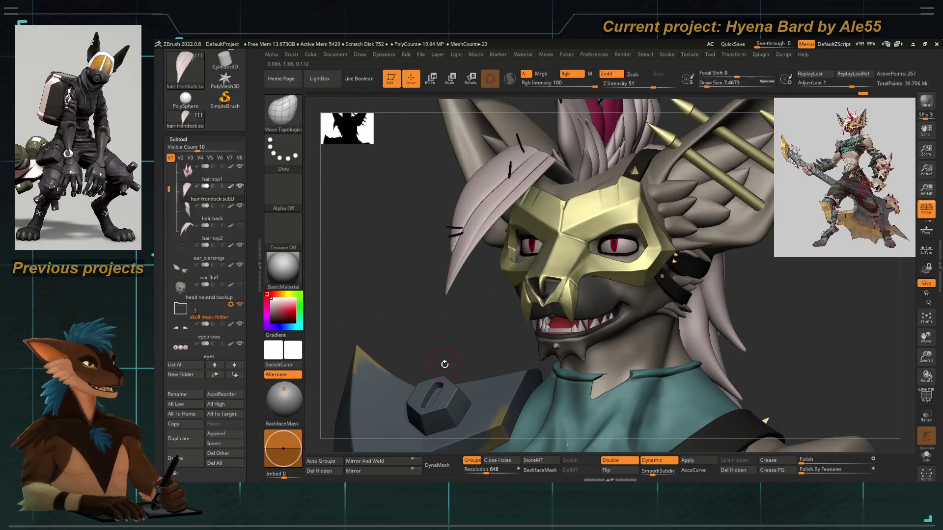
click(925, 397)
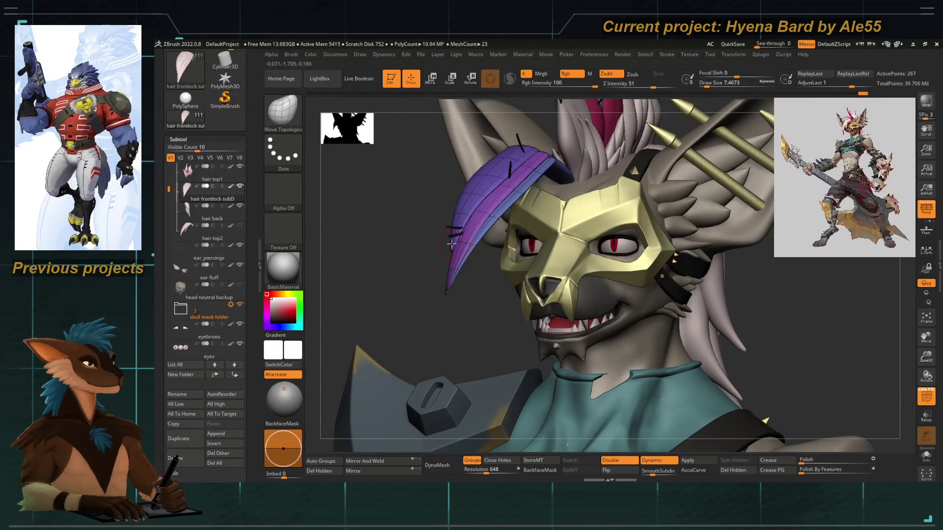
mouse_move(498, 222)
alt+mouse_down()
mouse_move(510, 234)
mouse_move(540, 196)
mouse_move(486, 231)
mouse_move(508, 234)
mouse_move(493, 230)
alt+mouse_up()
key(w)
drag(375, 250, 351, 247)
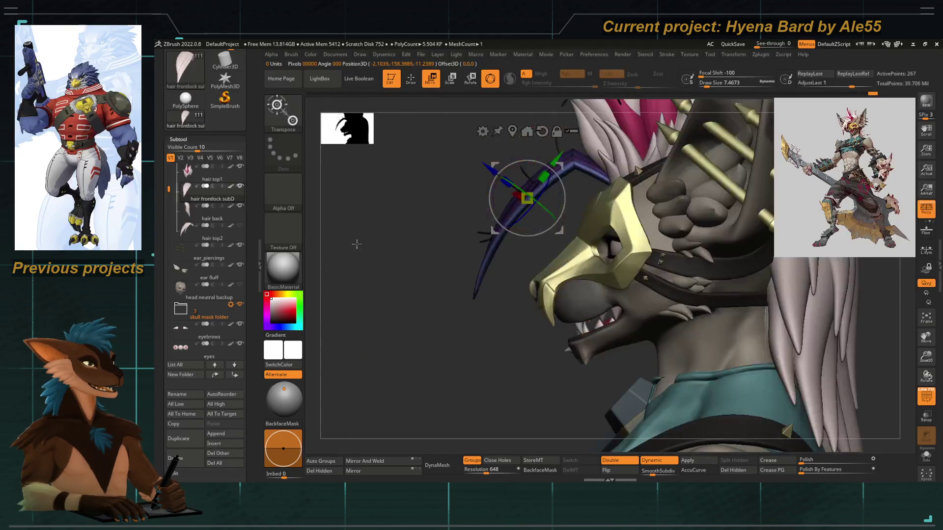
Place the Move gizmo on the purple hair lock and shift it down toward the left eye.
ctrl+click(494, 229)
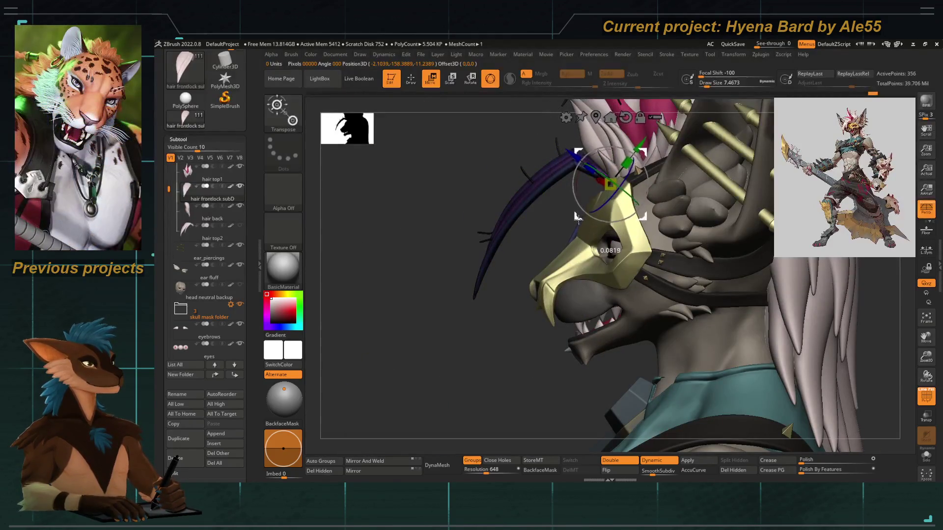
key(ctrl+z)
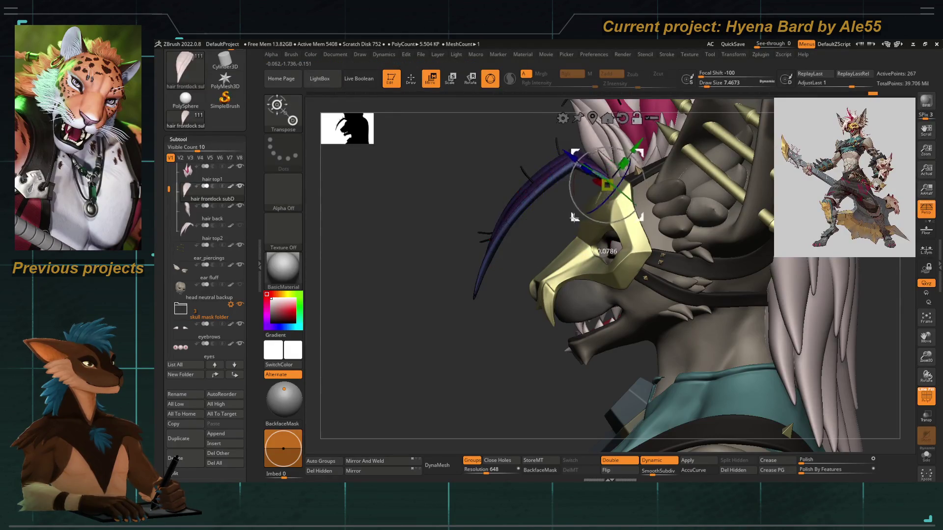
mouse_move(513, 292)
mouse_down()
mouse_move(549, 271)
mouse_move(494, 214)
mouse_up()
mouse_move(527, 243)
alt+mouse_down()
mouse_move(508, 161)
mouse_move(514, 217)
mouse_move(547, 187)
alt+mouse_up()
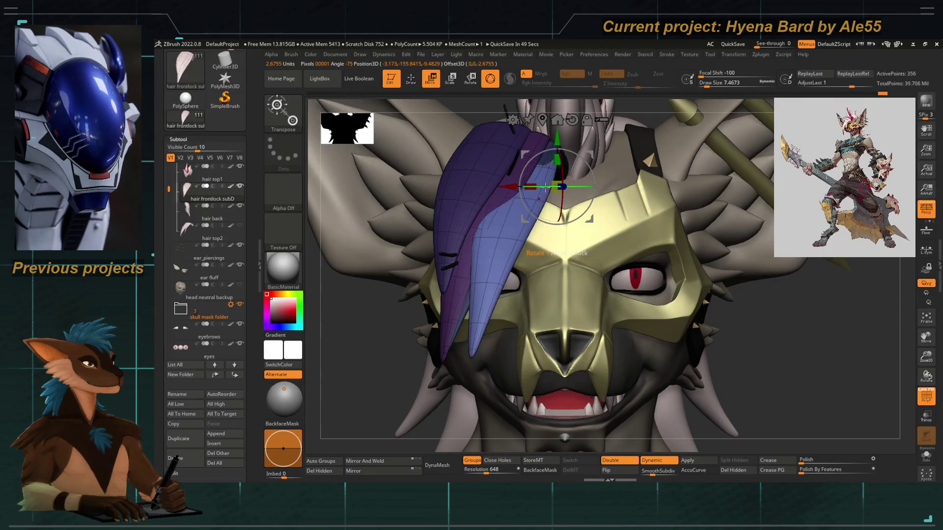
mouse_move(401, 319)
right_down()
mouse_move(364, 339)
mouse_move(394, 321)
right_up()
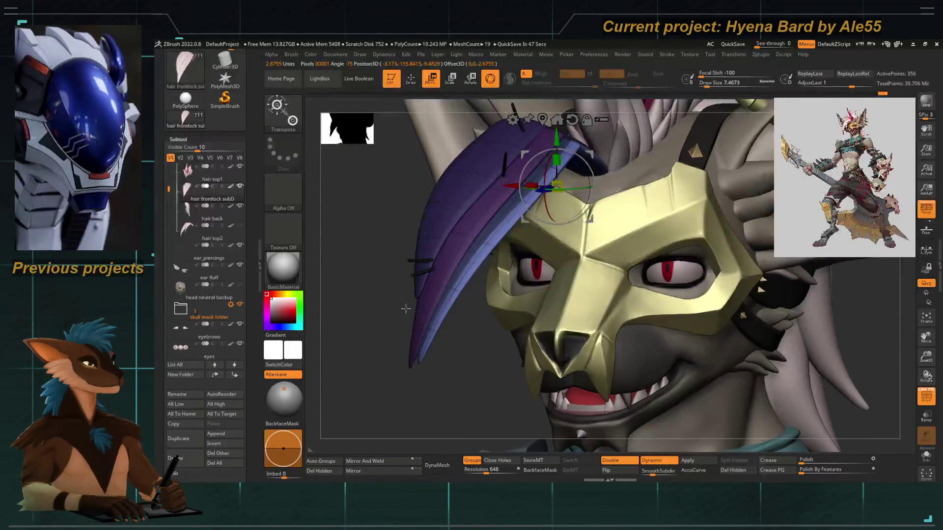
In Draw mode, resize the brush and pull the lock's tips down into a curve toward the mask.
key(q)
key(space)
drag(457, 252, 443, 298)
mouse_move(439, 339)
right_down()
mouse_move(458, 367)
mouse_move(614, 157)
right_up()
drag(654, 154, 623, 186)
mouse_move(483, 260)
mouse_down()
mouse_move(591, 216)
mouse_move(609, 163)
mouse_move(606, 183)
mouse_up()
right_click(606, 183)
mouse_move(609, 181)
right_down()
mouse_move(657, 155)
mouse_move(396, 300)
mouse_move(446, 282)
right_up()
mouse_move(373, 315)
right_down()
mouse_move(504, 296)
mouse_move(488, 278)
mouse_move(603, 222)
right_up()
right_click(603, 222)
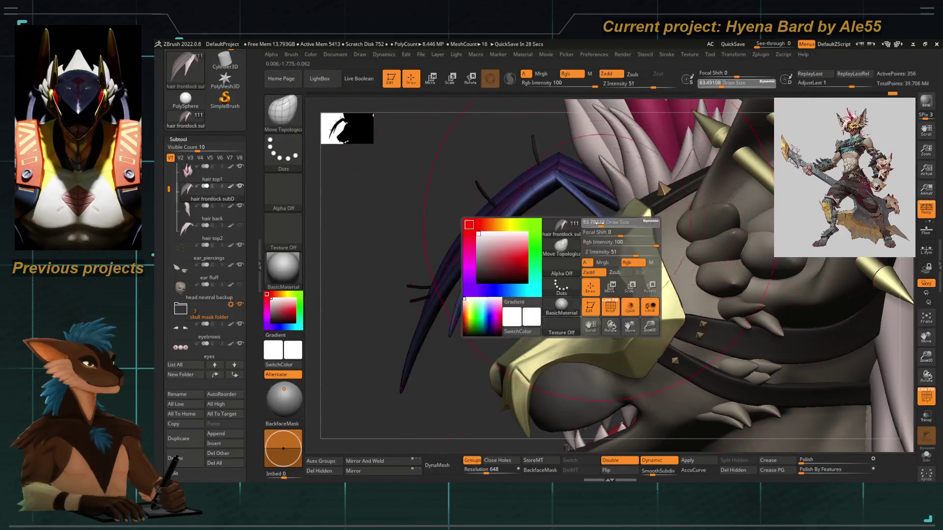
Shrink the draw size to about 10.5 and switch to the Inflat brush with Shift smoothing.
drag(603, 223, 595, 223)
right_drag(591, 219, 597, 226)
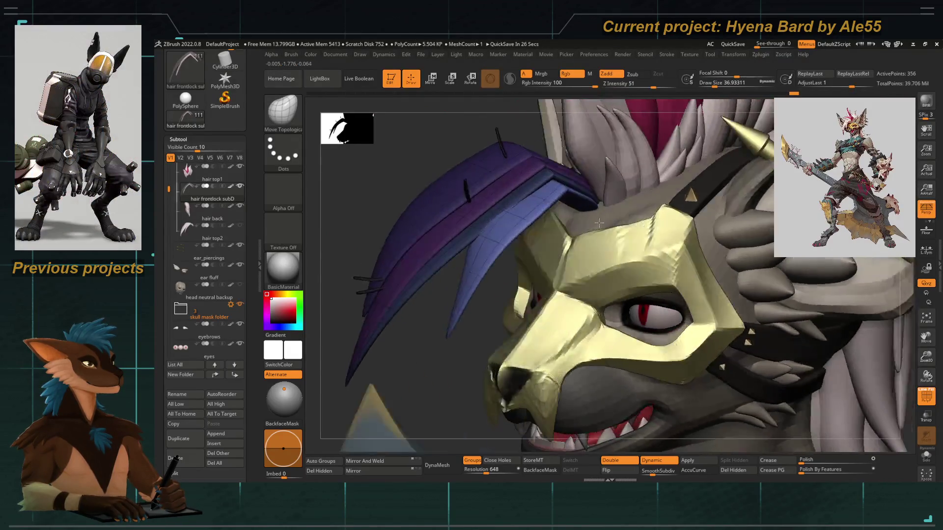
right_click(597, 226)
drag(597, 225, 574, 217)
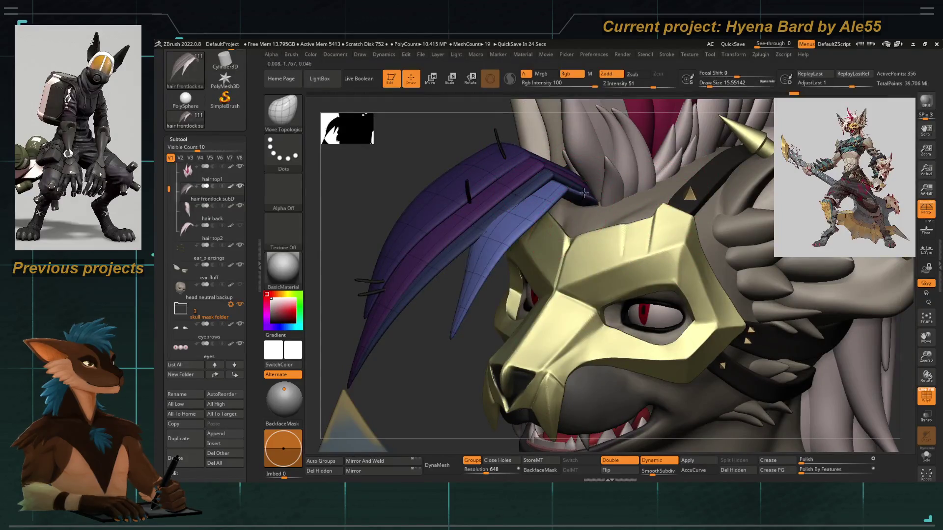
key(b)
key(i)
key(n)
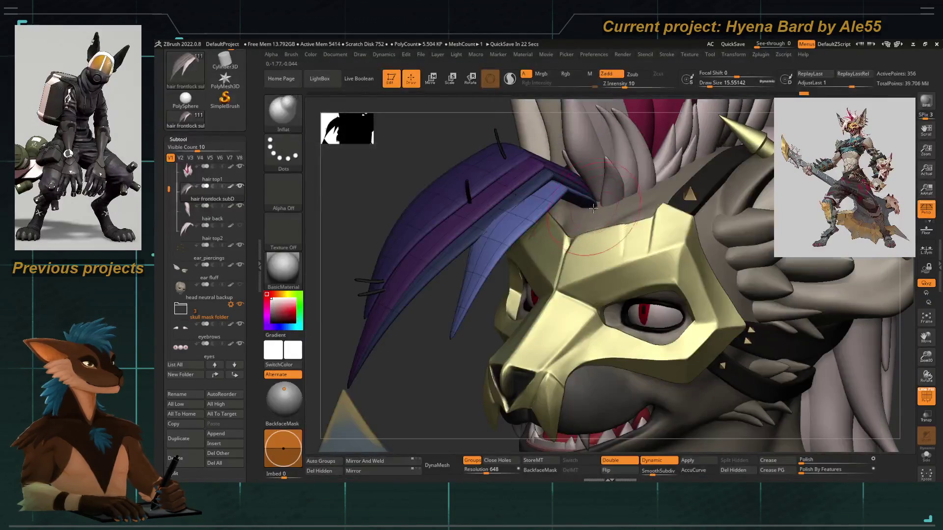
key(shift)
drag(433, 373, 414, 294)
drag(365, 191, 388, 201)
With Move Topological, bend the light-blue lock's tip and lower part to the right.
key(b)
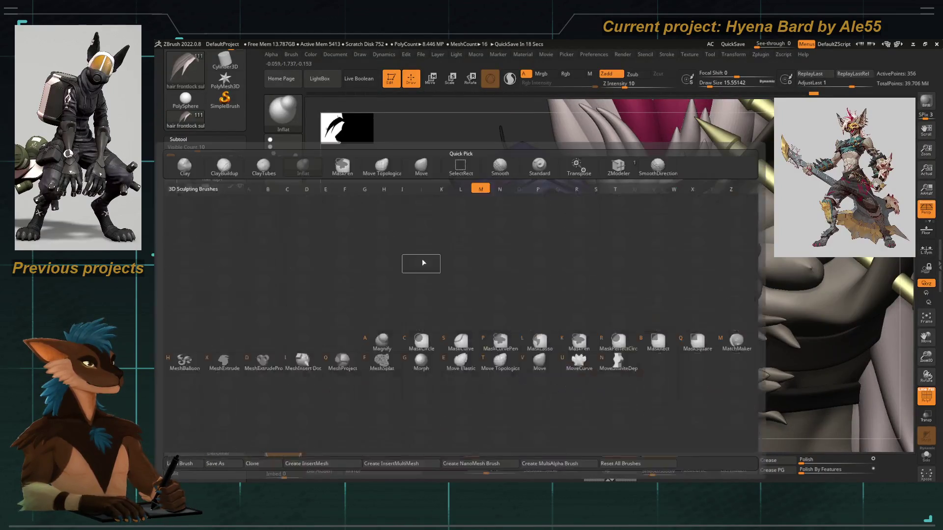
key(m)
key(t)
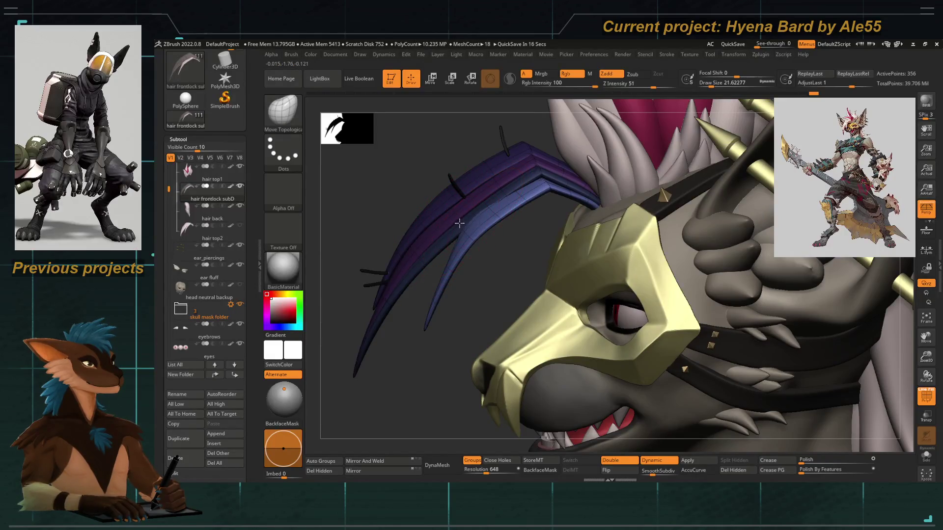
mouse_move(473, 280)
mouse_down()
mouse_move(469, 222)
mouse_move(464, 408)
mouse_move(461, 297)
mouse_move(476, 236)
mouse_move(503, 221)
mouse_up()
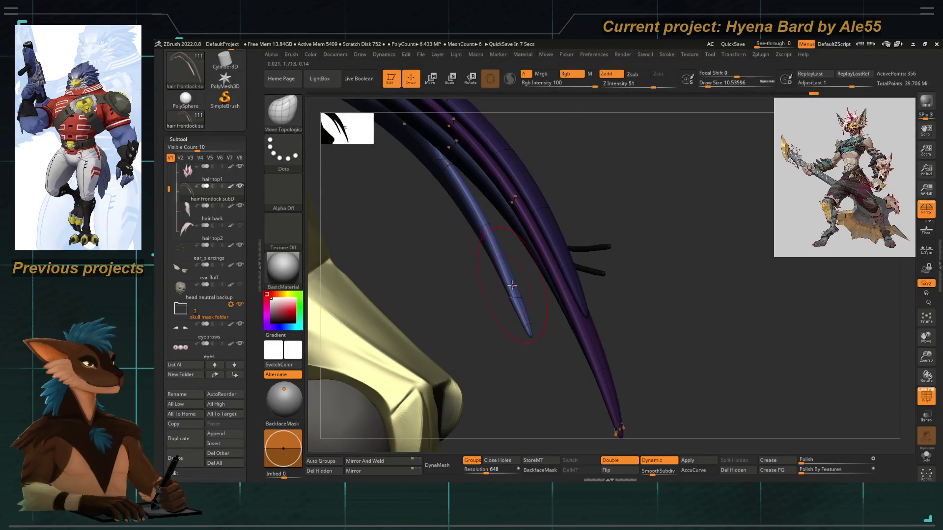
drag(512, 285, 528, 280)
drag(524, 320, 538, 317)
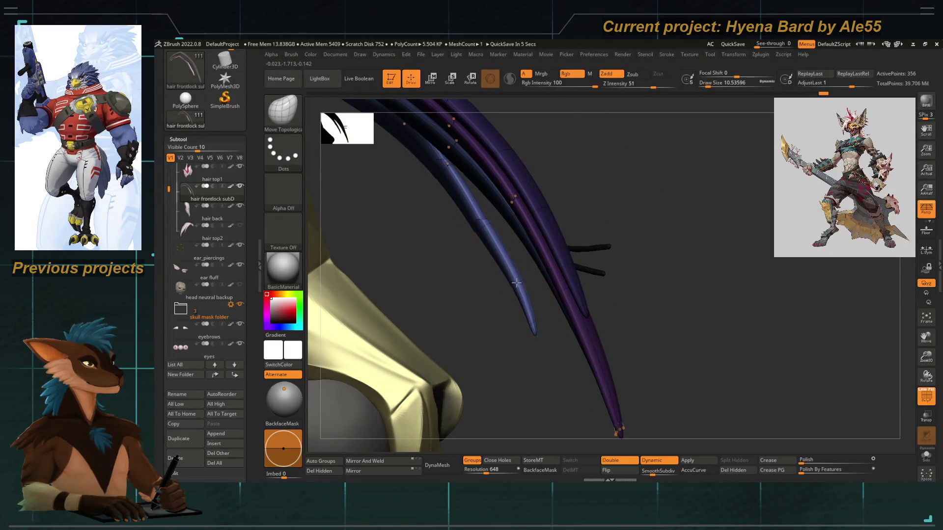
mouse_move(482, 249)
mouse_down()
mouse_move(454, 239)
mouse_move(425, 280)
mouse_move(550, 263)
mouse_up()
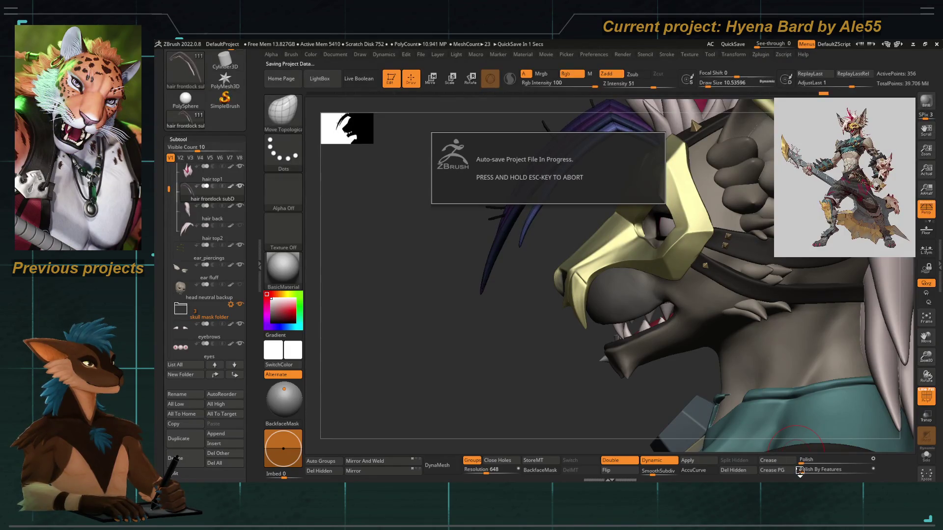
Zoom in on the hair tips, turn off Dynamic subdivision and pick ZModeler to bring up edge actions.
mouse_move(432, 275)
mouse_down()
mouse_move(400, 261)
mouse_move(386, 229)
mouse_move(354, 261)
mouse_up()
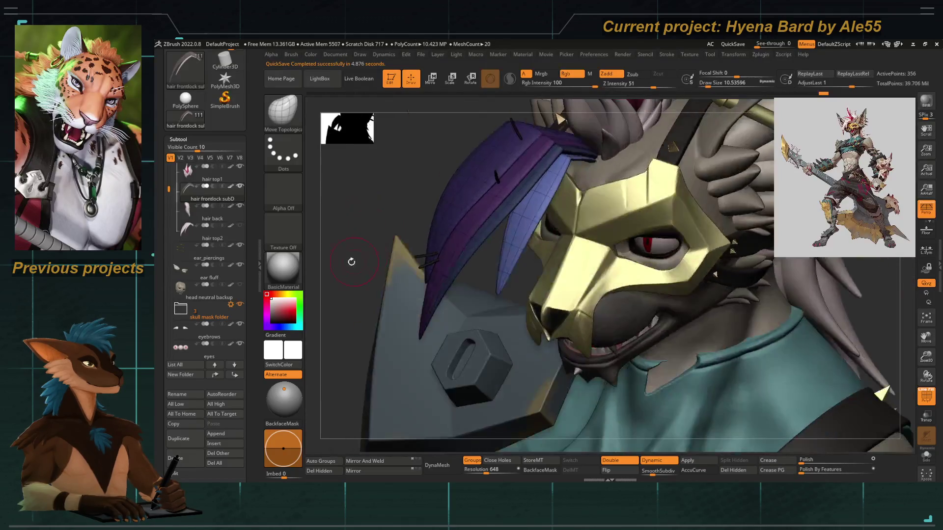
mouse_move(349, 211)
mouse_down()
mouse_move(439, 263)
mouse_move(505, 219)
mouse_move(503, 233)
mouse_up()
key(shift+d)
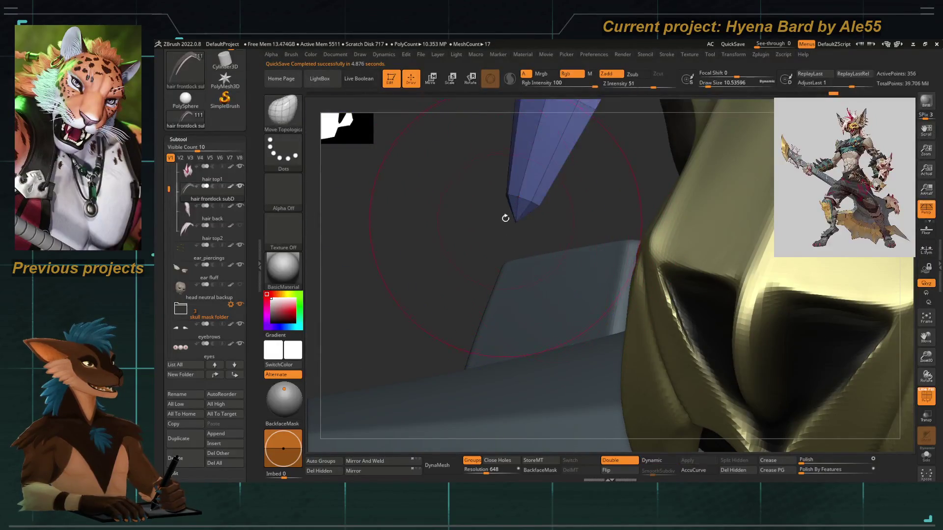
key(b)
key(z)
key(m)
key(space)
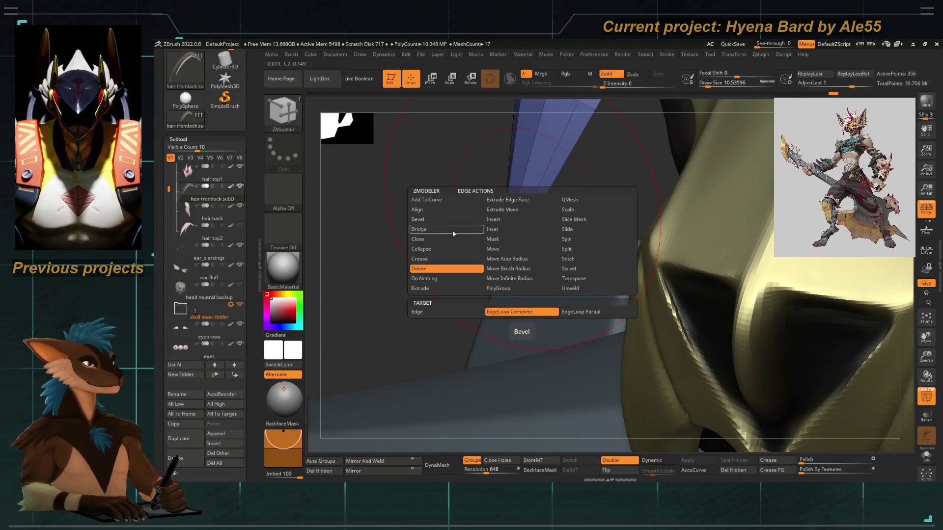
Set the ZModeler edge action to Slide on edge loops and turn Dynamic subdivision back on.
click(569, 230)
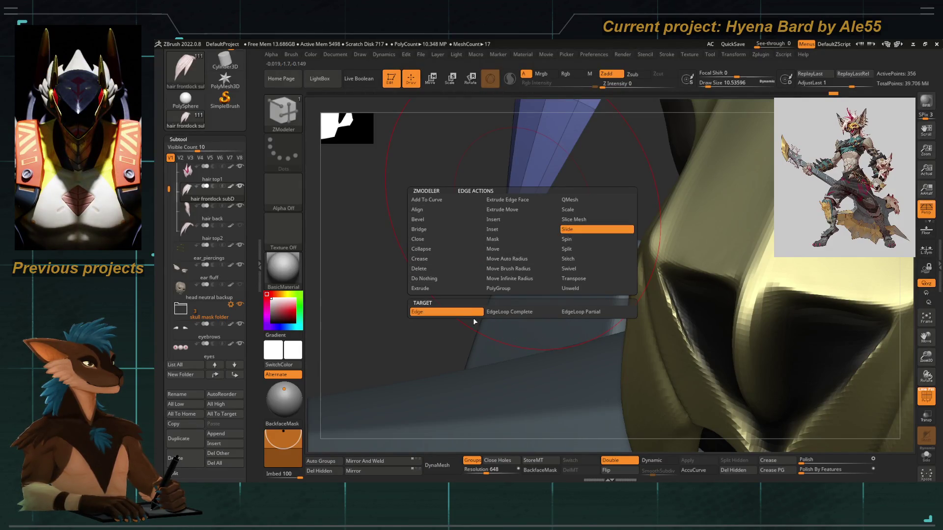
drag(518, 213, 506, 228)
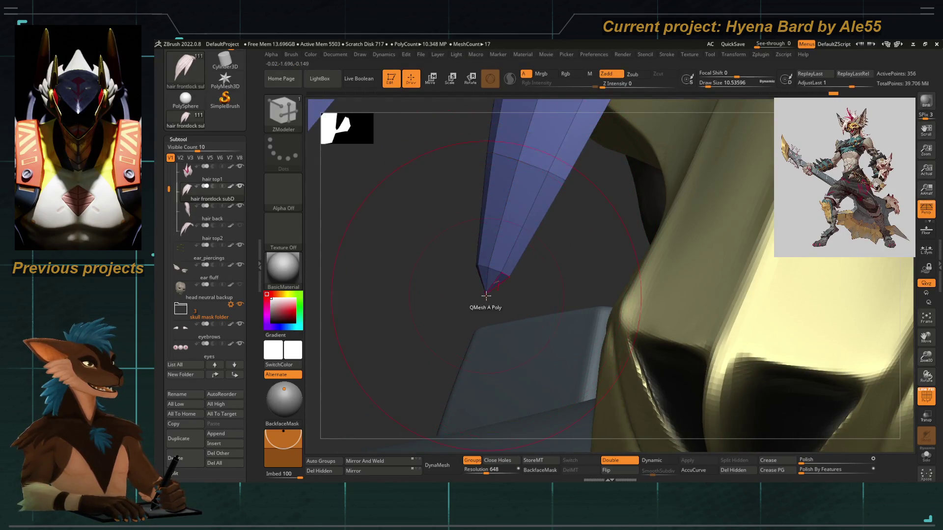
key(d)
key(shift+d)
key(d)
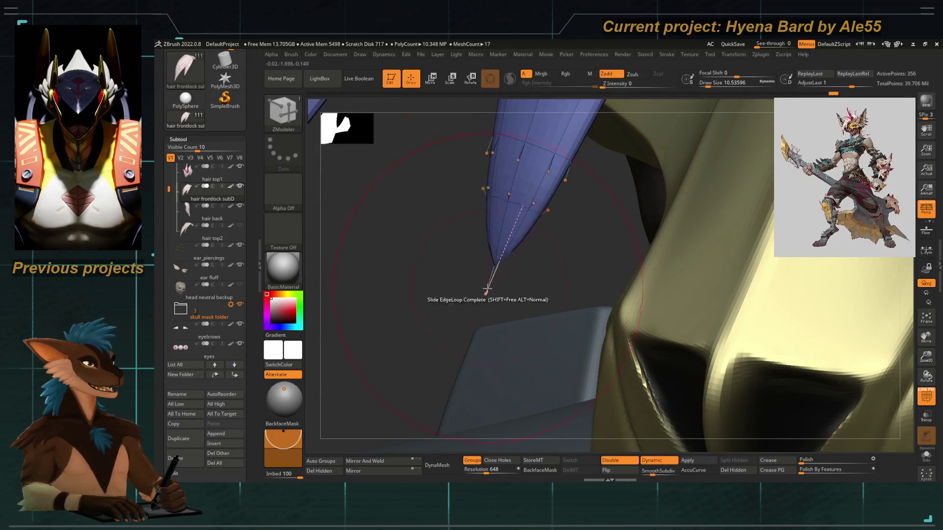
drag(493, 251, 502, 248)
drag(559, 259, 563, 252)
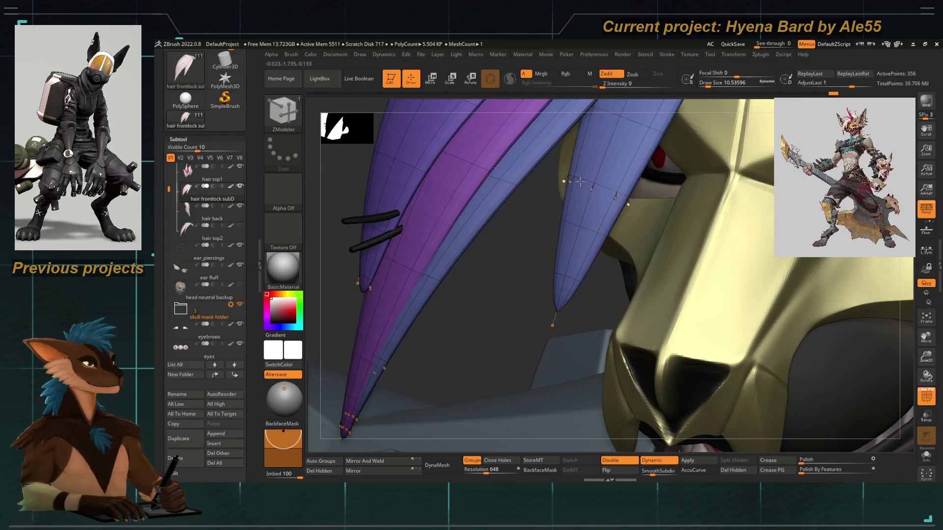
Add an edge loop on the blue lock and slide it up toward the tip.
drag(594, 152, 535, 241)
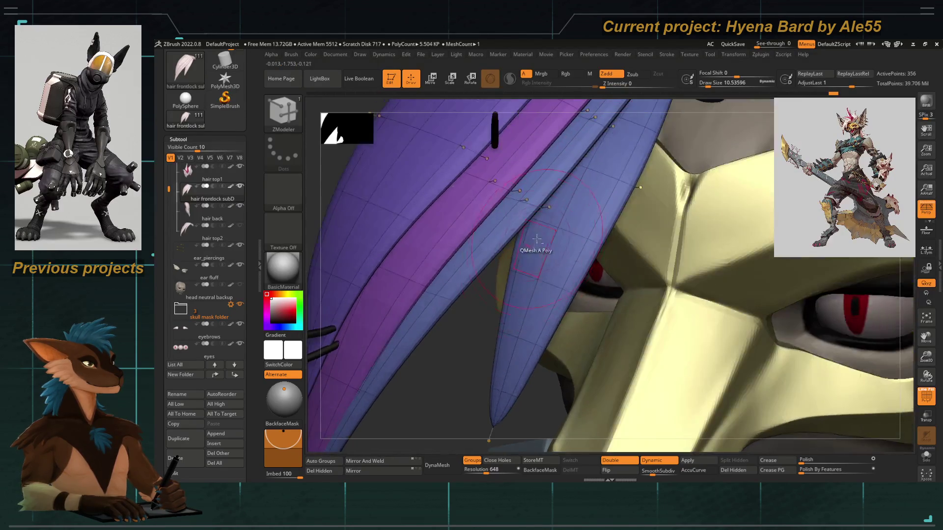
click(584, 206)
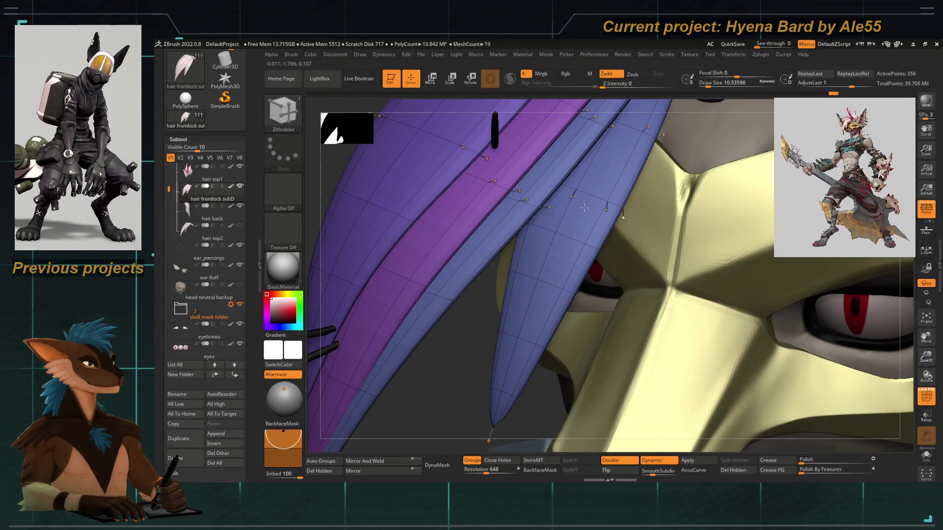
drag(590, 200, 596, 188)
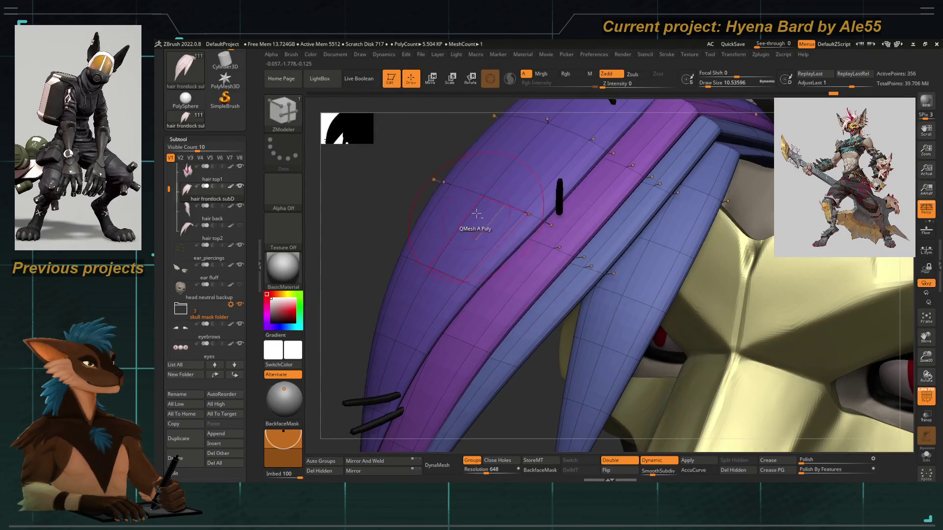
drag(496, 196, 456, 247)
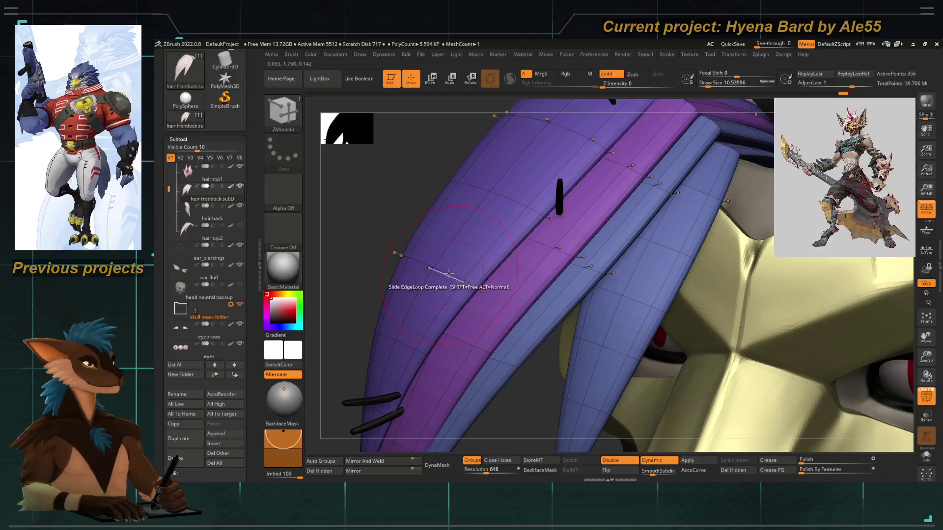
Slide edge loops along the purple lock's lower length and turn off Dynamic subdivision.
drag(400, 256, 478, 222)
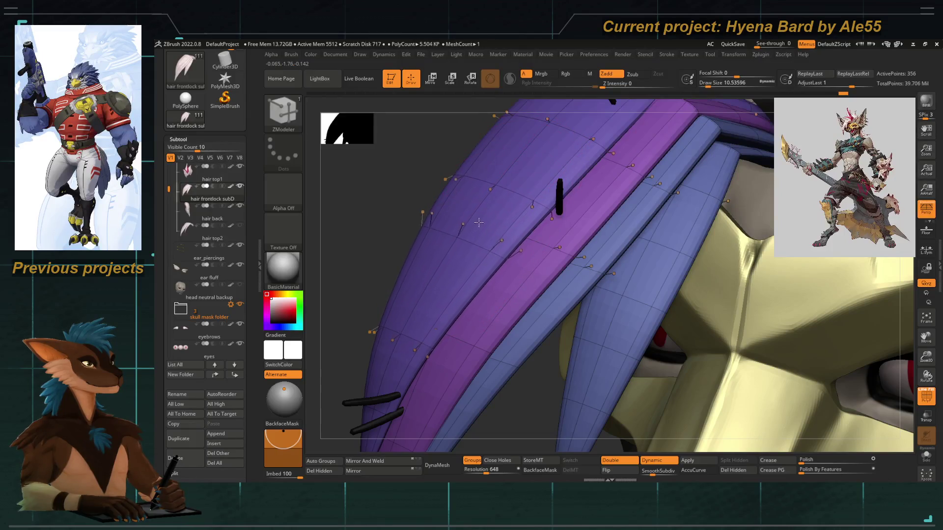
click(465, 249)
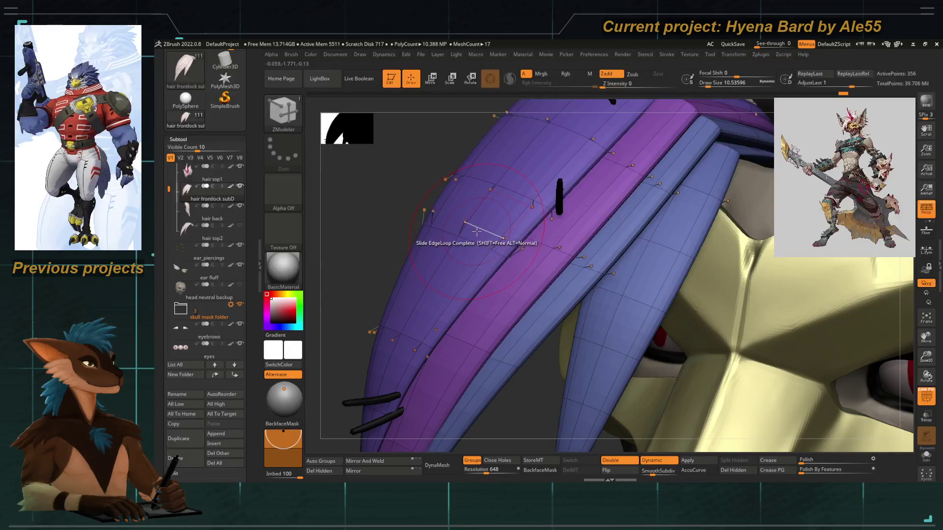
mouse_move(449, 267)
right_down()
mouse_move(417, 178)
mouse_move(461, 192)
mouse_move(491, 185)
mouse_move(459, 202)
mouse_move(496, 261)
right_up()
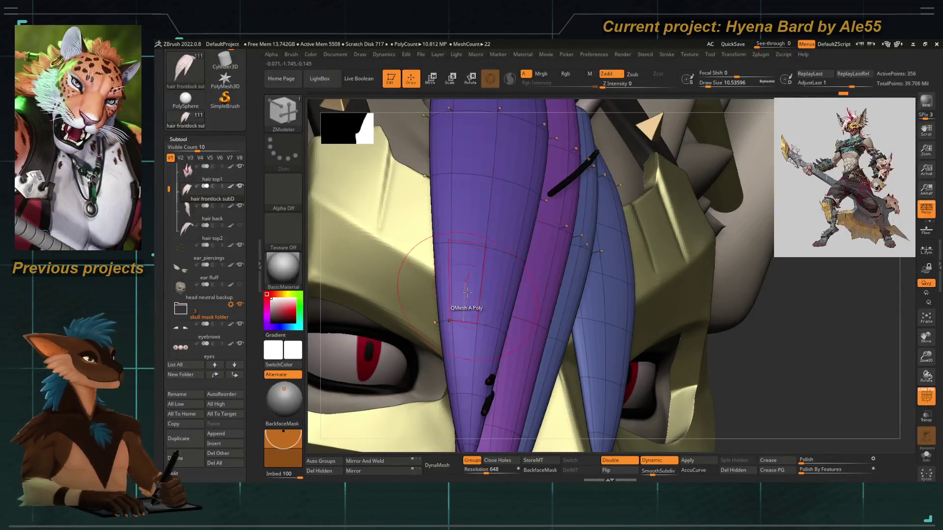
mouse_move(728, 335)
right_down()
mouse_move(764, 382)
mouse_move(688, 324)
mouse_move(586, 270)
right_up()
right_drag(555, 202, 526, 318)
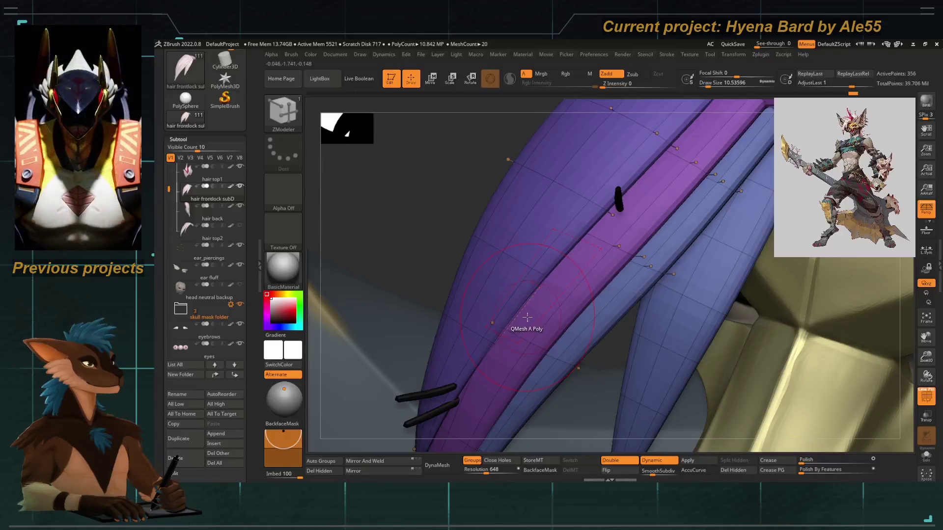
right_drag(459, 306, 503, 225)
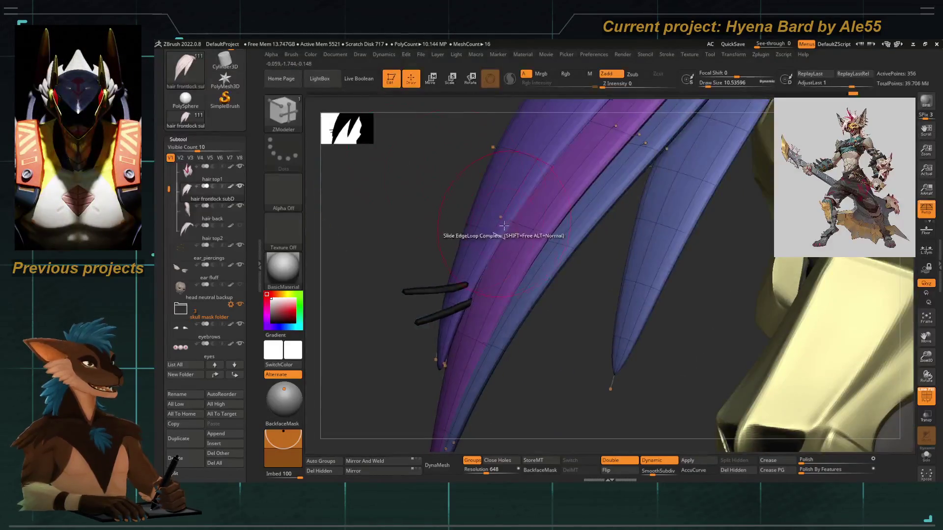
key(shift+d)
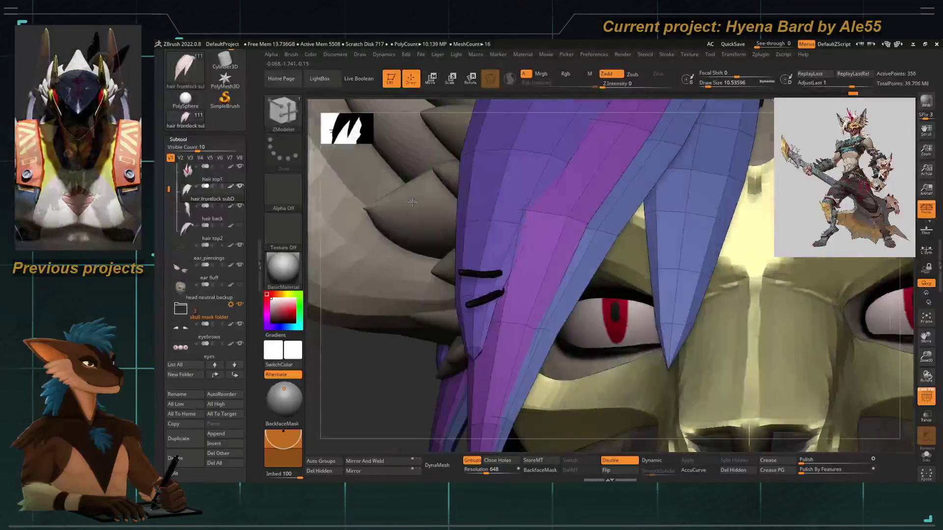
key(ctrl+shift)
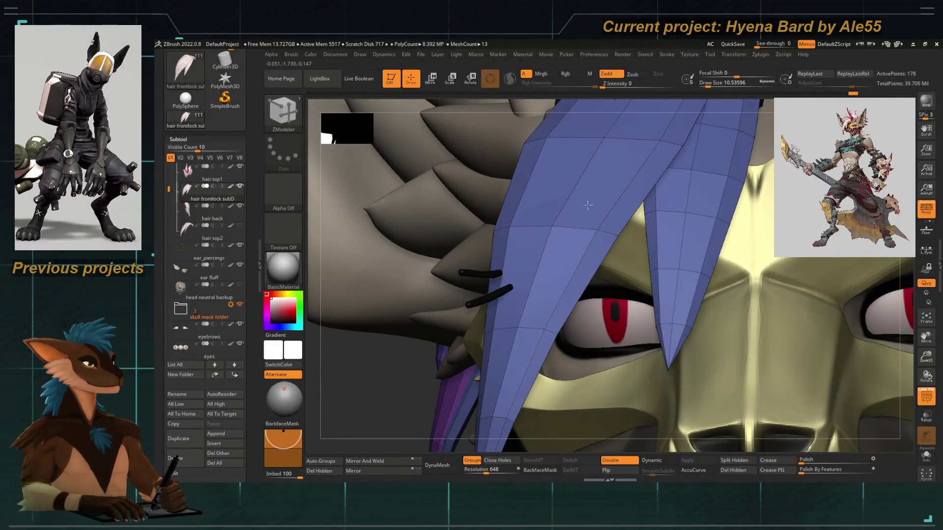
Turn Dynamic subdivision back on while inspecting the blue locks and mask from several angles.
drag(378, 368, 555, 242)
drag(586, 347, 568, 336)
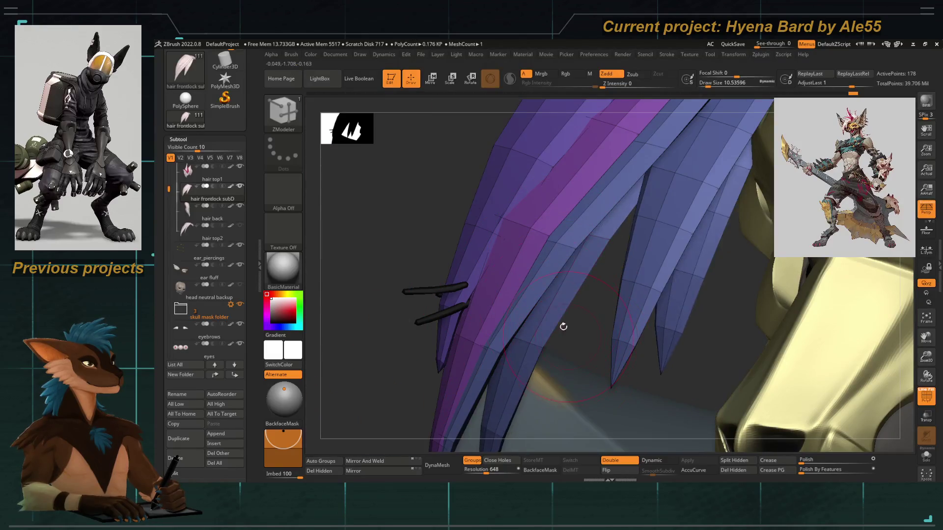
drag(369, 106, 391, 183)
mouse_move(385, 216)
mouse_down()
mouse_move(500, 233)
mouse_move(381, 249)
mouse_up()
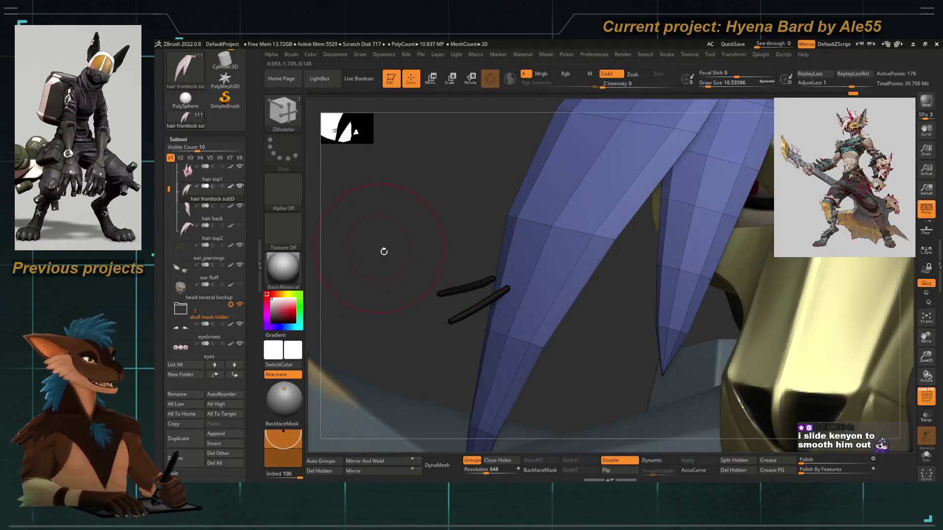
key(ctrl)
mouse_move(444, 263)
mouse_down()
mouse_move(405, 226)
mouse_move(441, 243)
mouse_up()
key(d)
key(ctrl)
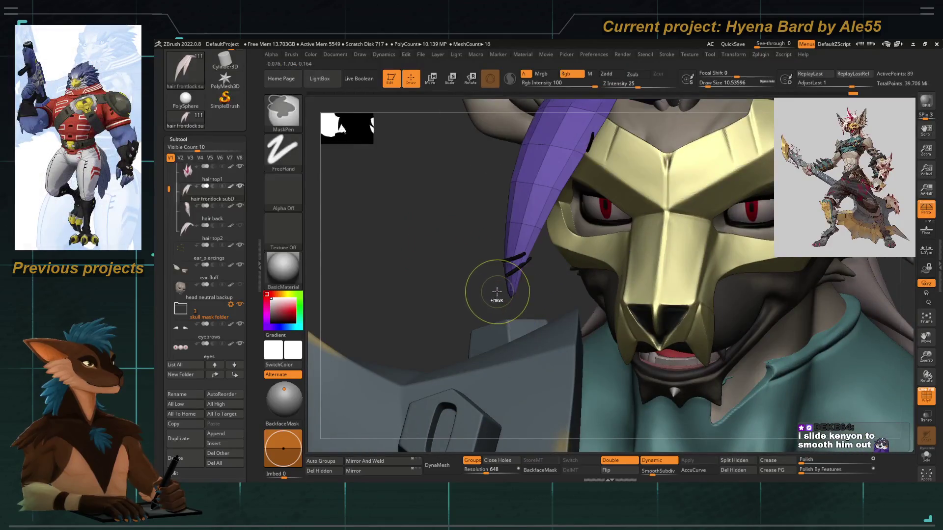
drag(440, 228, 475, 242)
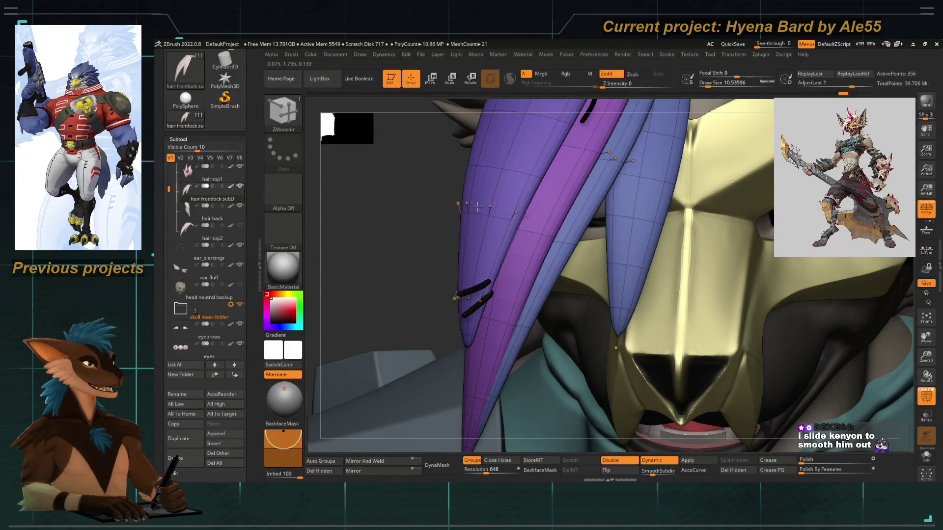
mouse_move(408, 239)
mouse_down()
mouse_move(528, 273)
mouse_move(494, 253)
mouse_up()
mouse_move(519, 283)
mouse_down()
mouse_move(427, 216)
mouse_move(456, 375)
mouse_move(492, 266)
mouse_up()
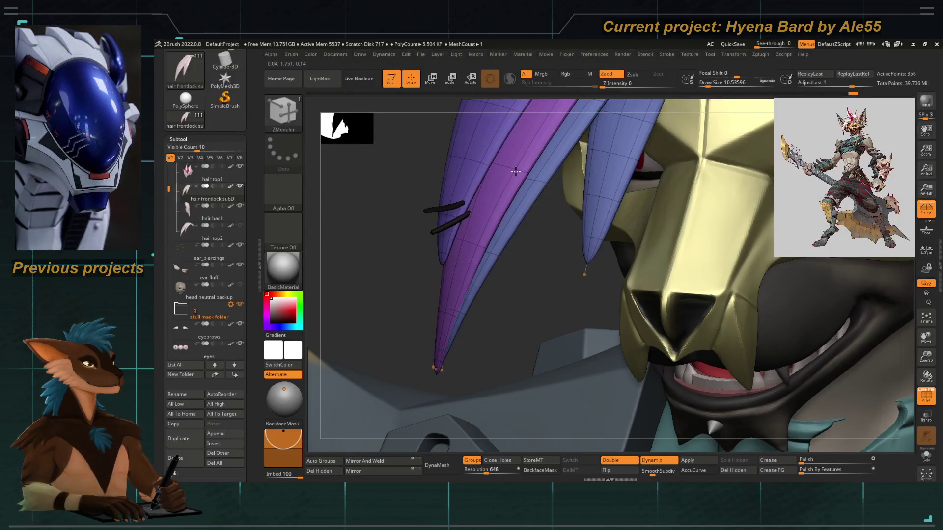
right_drag(516, 169, 548, 244)
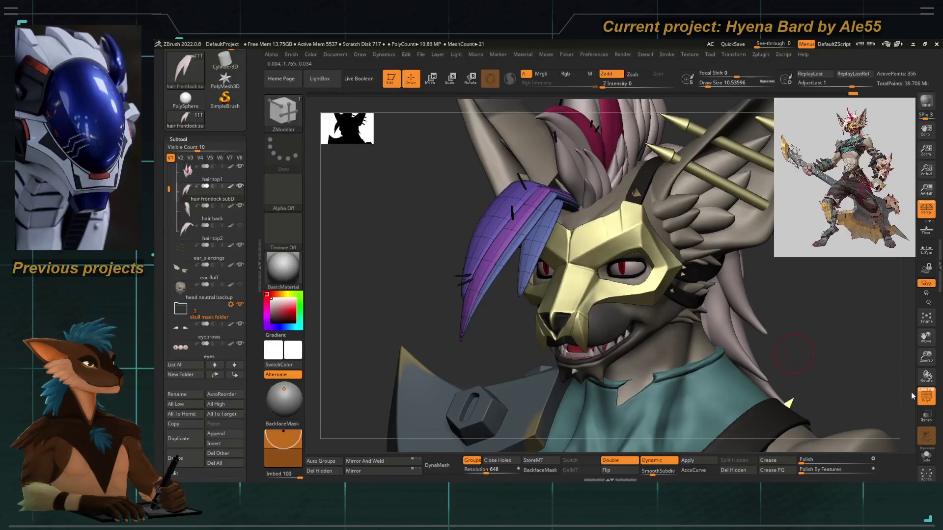
Hide the PolyF wireframe, frame the whole model and switch to Move Topological.
click(926, 395)
key(f)
mouse_move(427, 206)
right_down()
mouse_move(421, 252)
mouse_move(396, 233)
mouse_move(448, 311)
mouse_move(464, 251)
mouse_move(490, 283)
mouse_move(442, 256)
mouse_move(366, 255)
mouse_move(388, 252)
right_up()
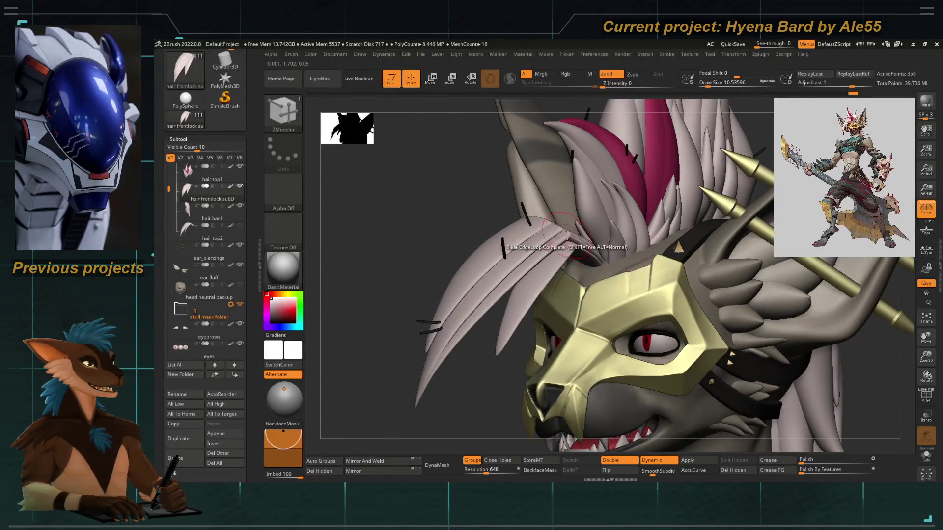
key(b)
key(m)
key(t)
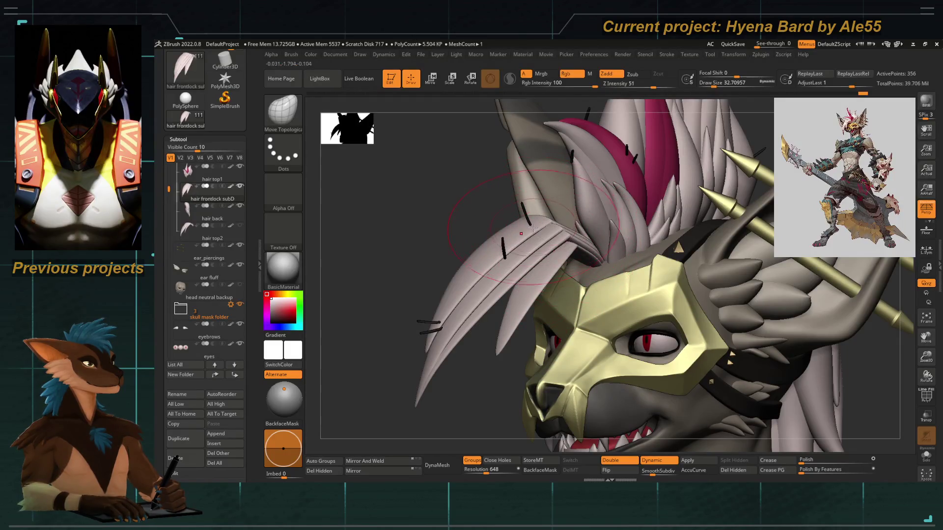
mouse_move(487, 280)
right_down()
mouse_move(436, 270)
mouse_move(404, 299)
mouse_move(400, 289)
mouse_move(600, 299)
mouse_move(492, 300)
right_up()
Smooth the kinks in the hair bends with a smaller brush, then return to Move Topological.
key(b)
key(i)
key(n)
key(space)
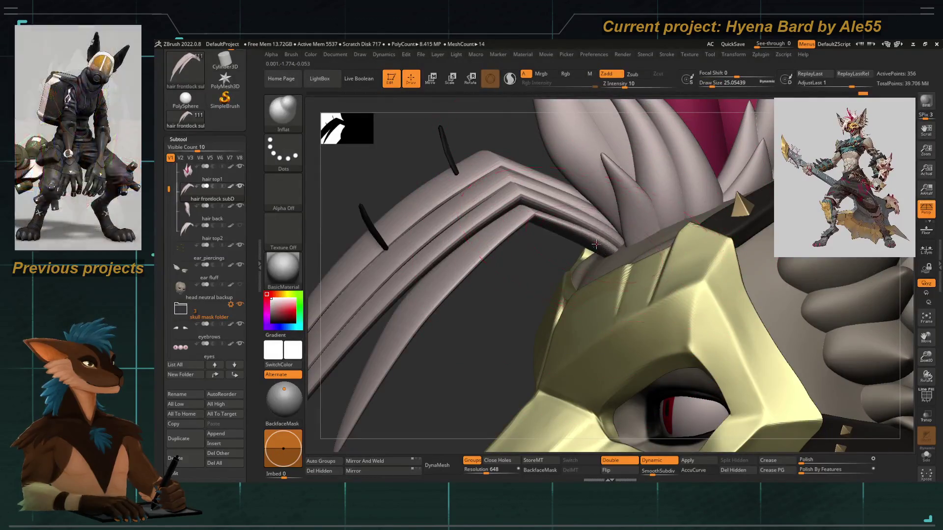
key(shift)
key(bracketleft)
key(bracketleft)
key(bracketleft)
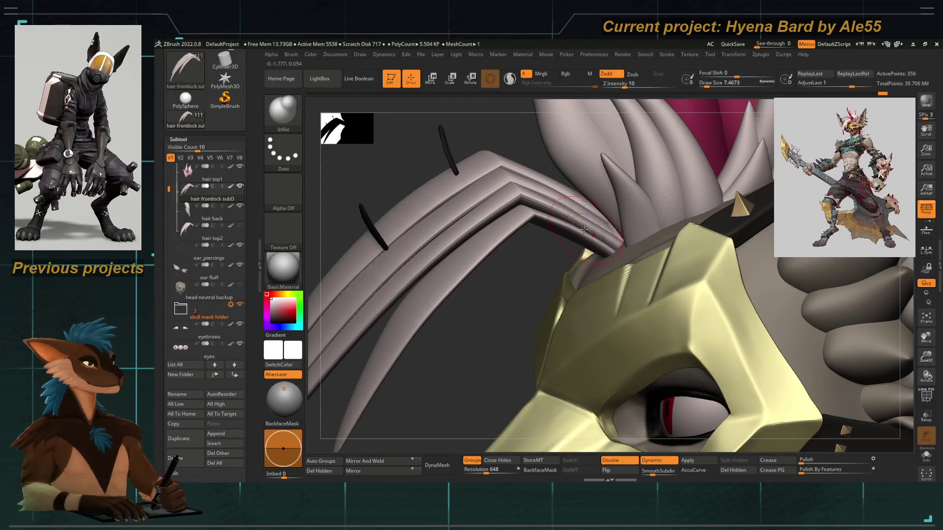
key(b)
key(m)
key(t)
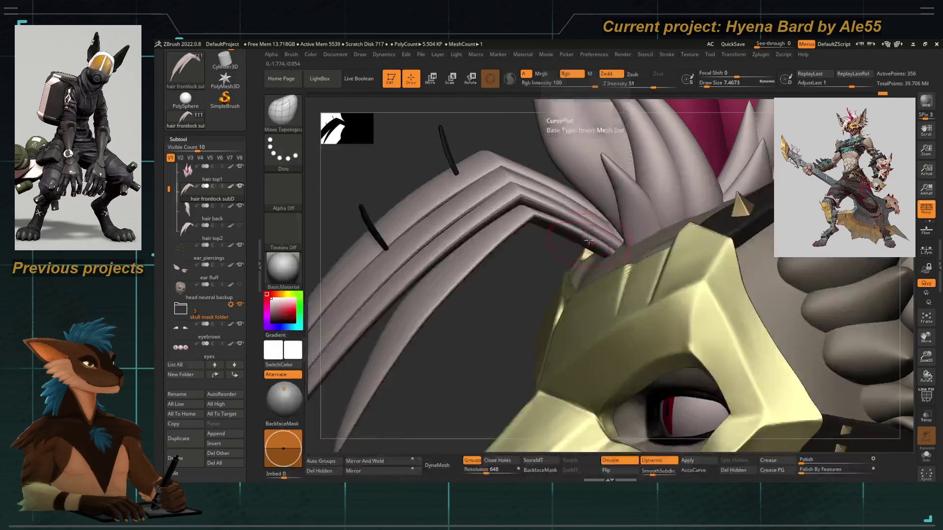
mouse_move(491, 221)
mouse_down()
mouse_move(399, 196)
mouse_move(422, 265)
mouse_move(423, 238)
mouse_up()
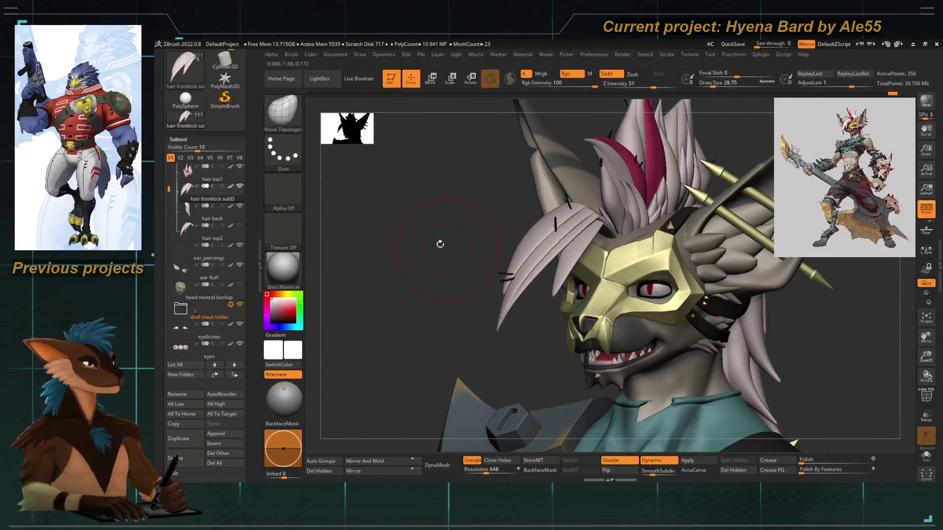
Turn to a side profile and add a new hair strand near the top of the mask.
mouse_move(383, 215)
mouse_down()
mouse_move(393, 246)
mouse_move(391, 233)
mouse_up()
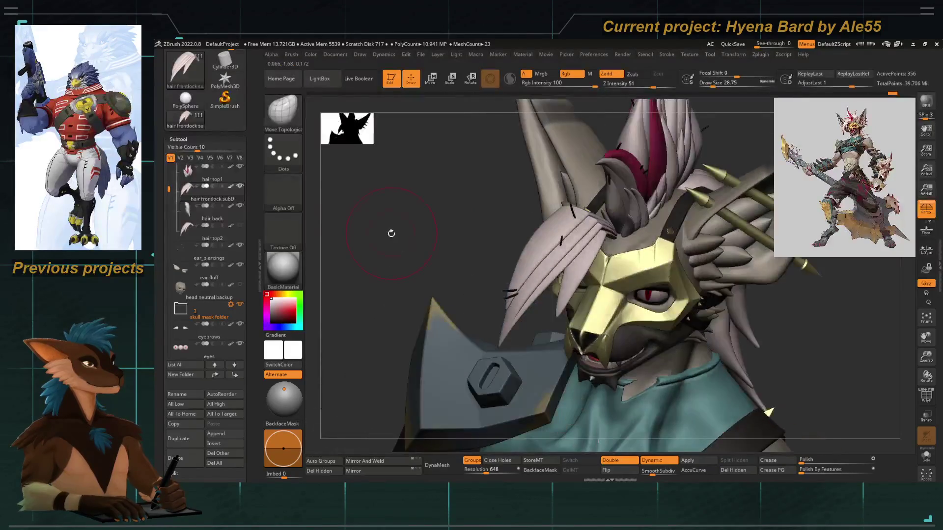
mouse_move(450, 197)
mouse_down()
mouse_move(435, 228)
mouse_move(434, 191)
mouse_move(505, 190)
mouse_up()
click(504, 190)
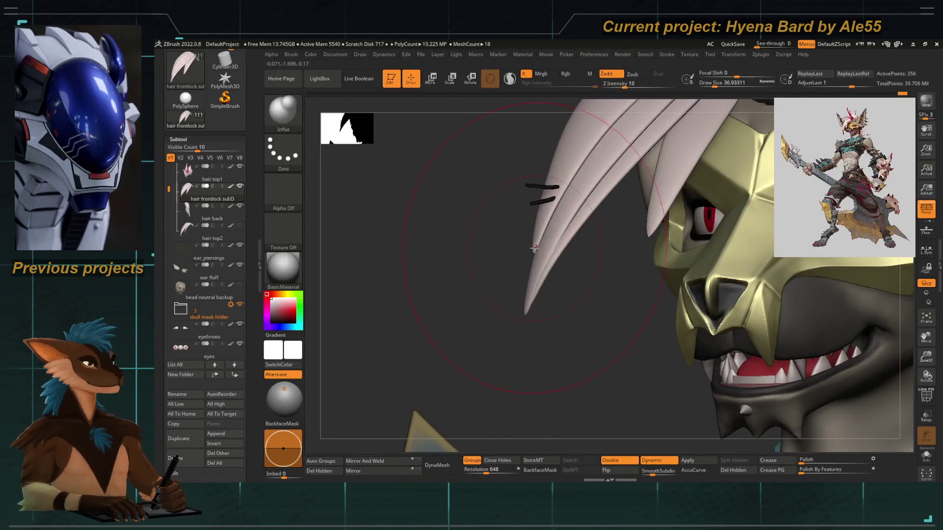
Reduce the Move Topological draw size to about 26.9 and pull the strand tips into curved points.
key(space)
drag(535, 257, 527, 258)
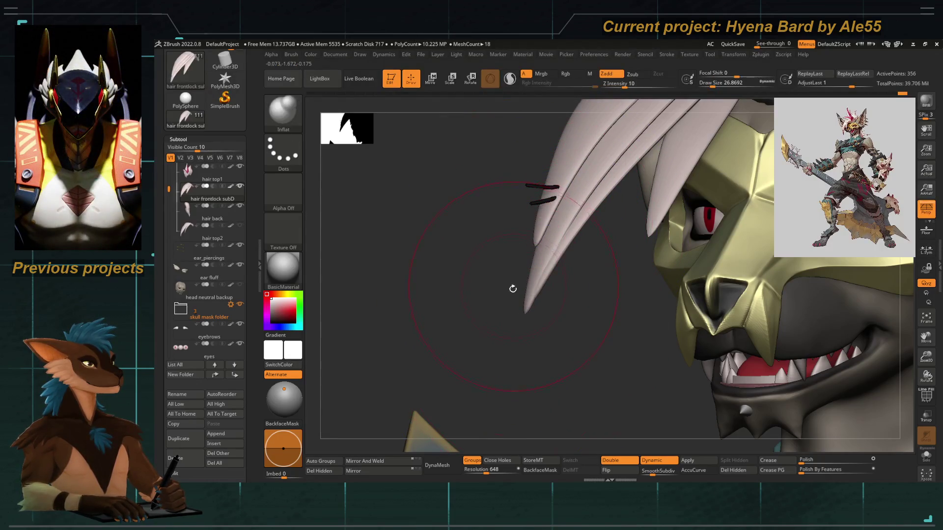
key(space)
click(537, 278)
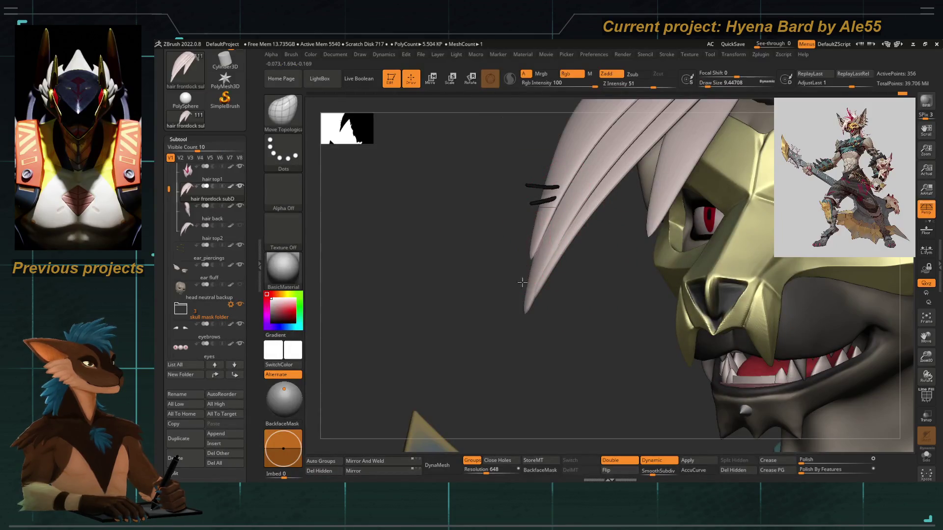
mouse_move(502, 299)
mouse_down()
mouse_move(533, 265)
mouse_move(440, 244)
mouse_move(400, 247)
mouse_move(470, 294)
mouse_up()
mouse_move(500, 260)
alt+mouse_down()
mouse_move(516, 269)
mouse_move(534, 259)
mouse_move(491, 280)
mouse_move(513, 275)
alt+mouse_up()
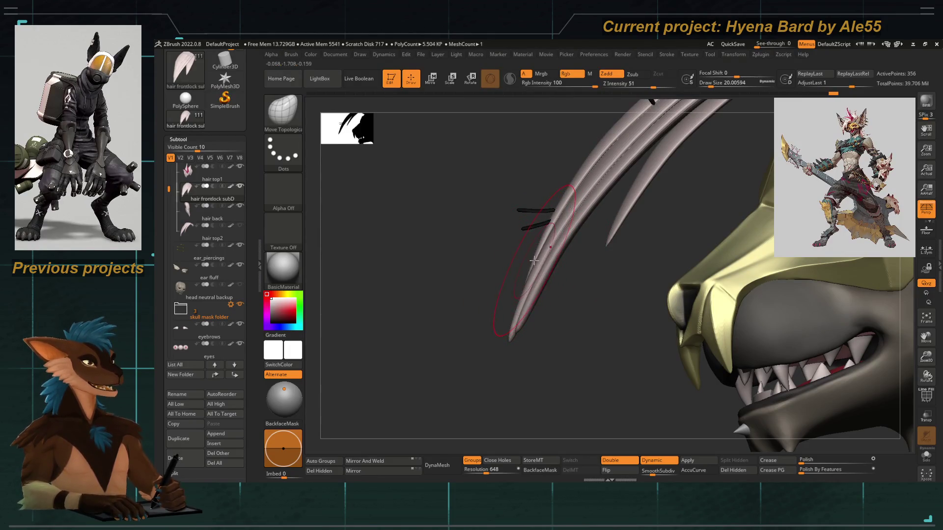
mouse_move(534, 266)
mouse_down()
mouse_move(548, 296)
mouse_move(429, 267)
mouse_move(545, 375)
mouse_move(486, 294)
mouse_move(542, 289)
mouse_move(496, 275)
mouse_move(452, 238)
mouse_move(436, 250)
mouse_move(444, 246)
mouse_move(500, 302)
mouse_up()
drag(500, 269, 555, 252)
Shrink the brush and drape the front lock over the mask's eye, checking it from all sides.
key(bracketleft)
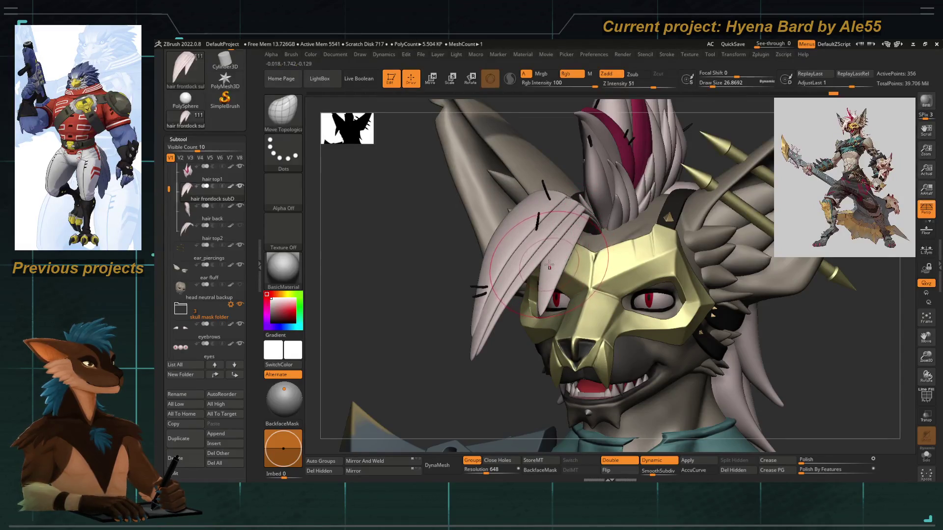
mouse_move(550, 266)
mouse_down()
mouse_move(499, 211)
mouse_move(542, 196)
mouse_move(476, 236)
mouse_up()
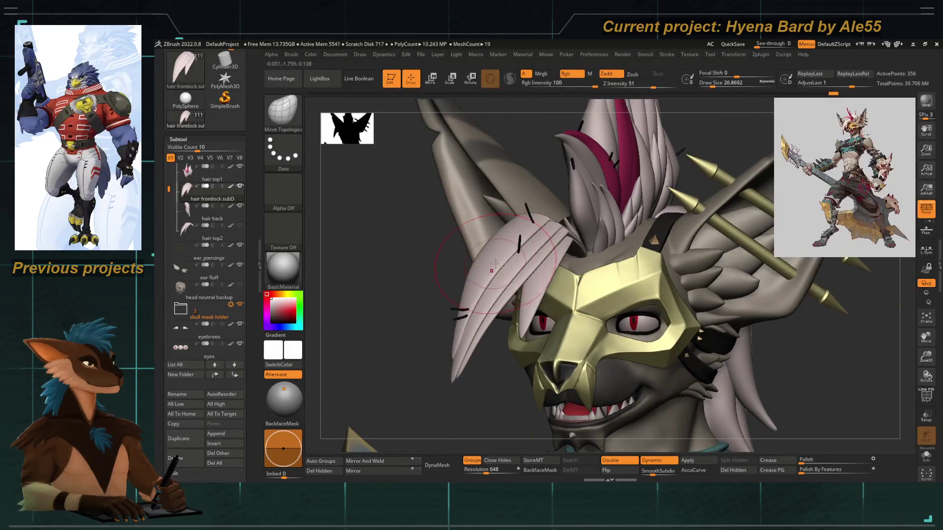
mouse_move(442, 270)
mouse_down()
mouse_move(420, 267)
mouse_move(444, 257)
mouse_move(420, 248)
mouse_move(461, 251)
mouse_move(402, 226)
mouse_move(384, 267)
mouse_up()
mouse_move(466, 268)
mouse_down()
mouse_move(545, 268)
mouse_move(467, 181)
mouse_move(494, 239)
mouse_move(439, 195)
mouse_move(457, 186)
mouse_move(465, 294)
mouse_move(530, 162)
mouse_up()
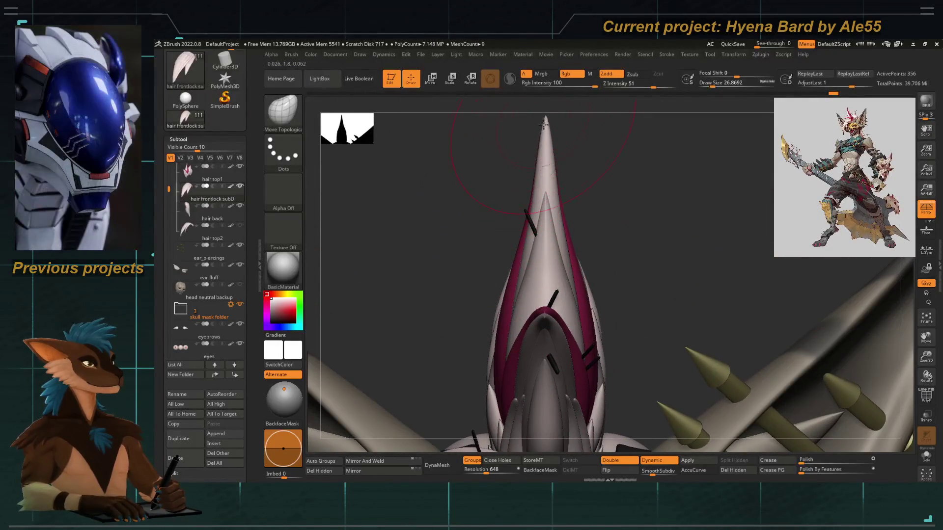
drag(535, 306, 541, 175)
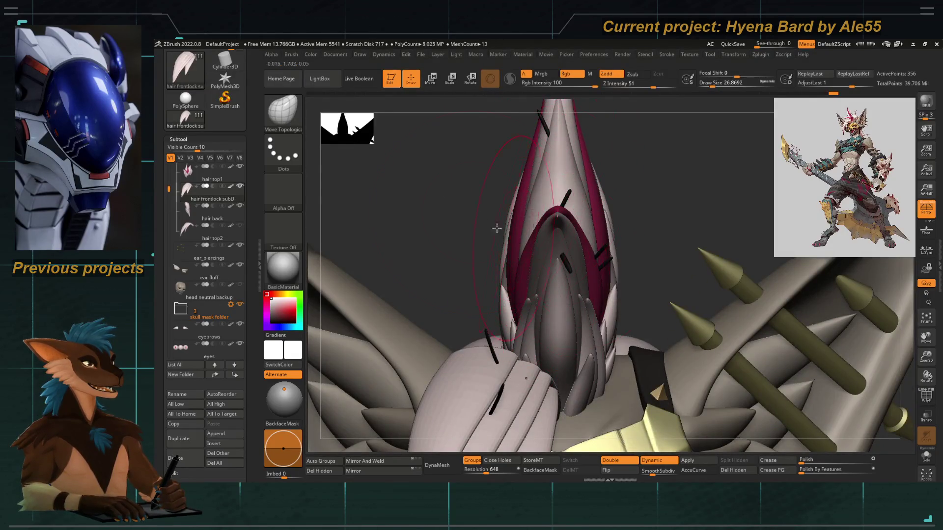
drag(465, 258, 462, 215)
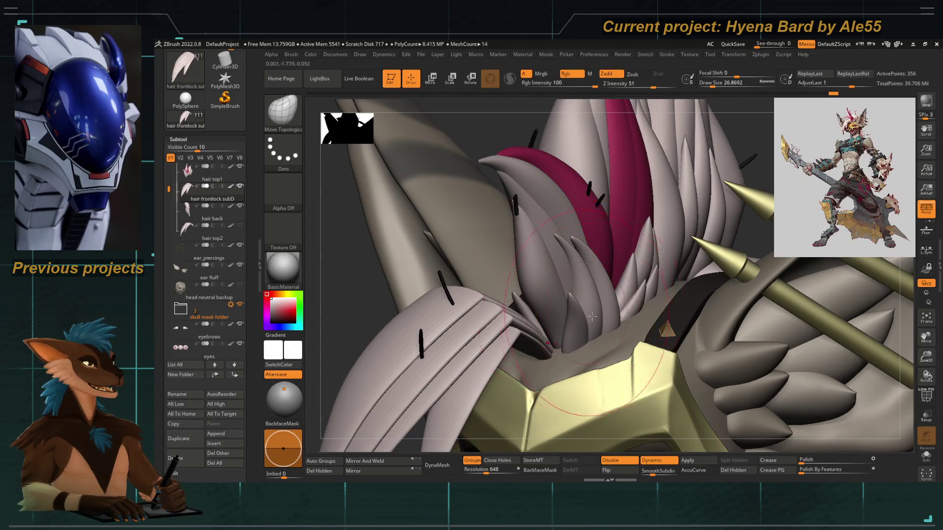
mouse_move(514, 339)
mouse_down()
mouse_move(550, 231)
mouse_move(499, 221)
mouse_move(403, 290)
mouse_up()
mouse_move(344, 329)
mouse_down()
mouse_move(339, 335)
mouse_move(391, 286)
mouse_move(442, 279)
mouse_move(478, 191)
mouse_up()
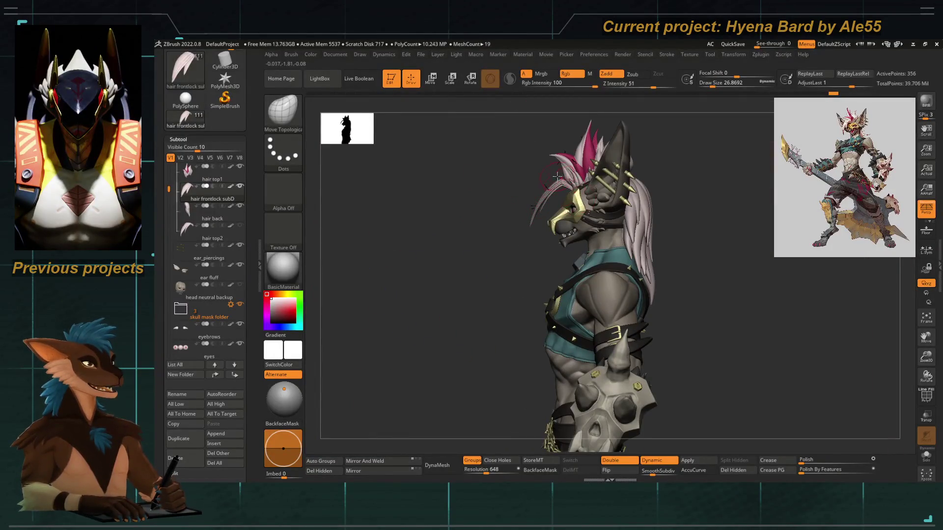
drag(546, 189, 597, 212)
drag(525, 230, 555, 222)
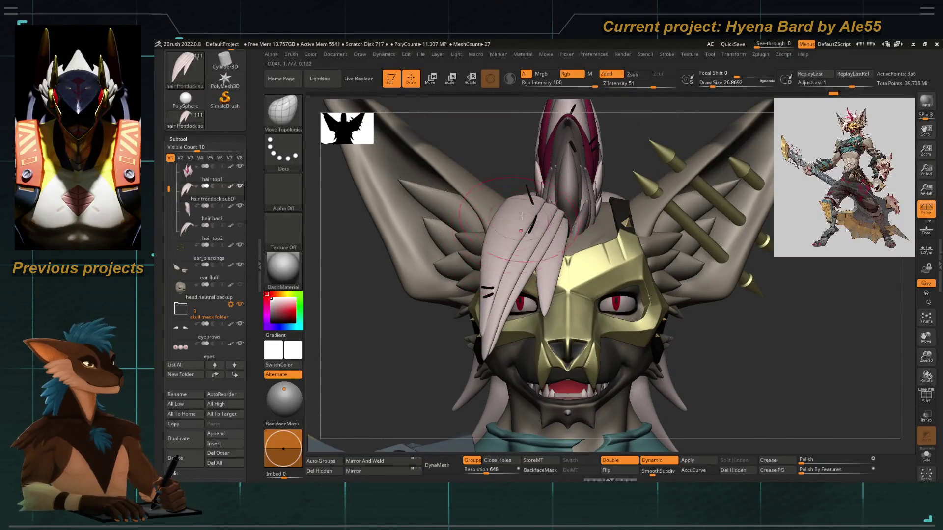
Raise the draw size to about 39.1 and frame the whole body to review the lock.
key(space)
mouse_move(497, 243)
mouse_down()
mouse_move(510, 199)
mouse_move(543, 203)
mouse_up()
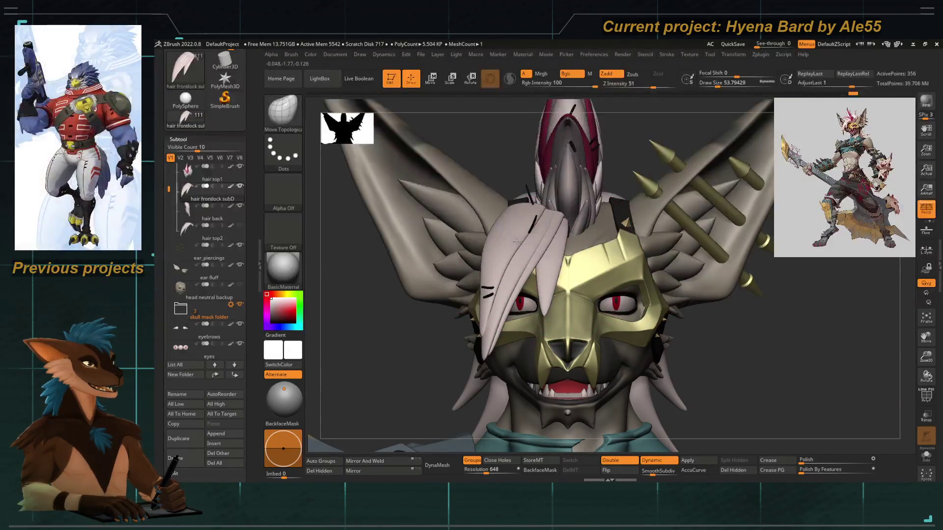
mouse_move(546, 245)
ctrl+right_down()
mouse_move(400, 210)
mouse_move(477, 230)
mouse_move(501, 201)
ctrl+right_up()
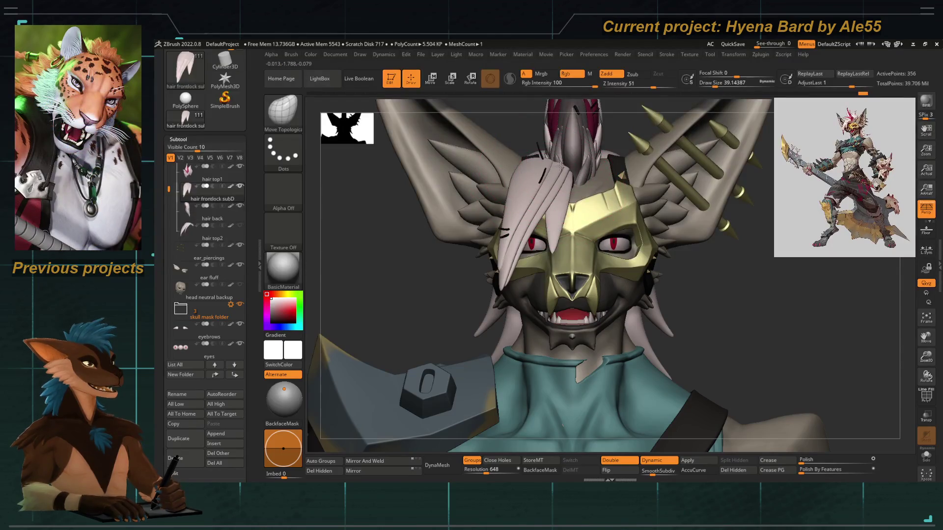
mouse_move(512, 216)
mouse_down()
mouse_move(442, 204)
mouse_move(470, 236)
mouse_move(539, 259)
mouse_up()
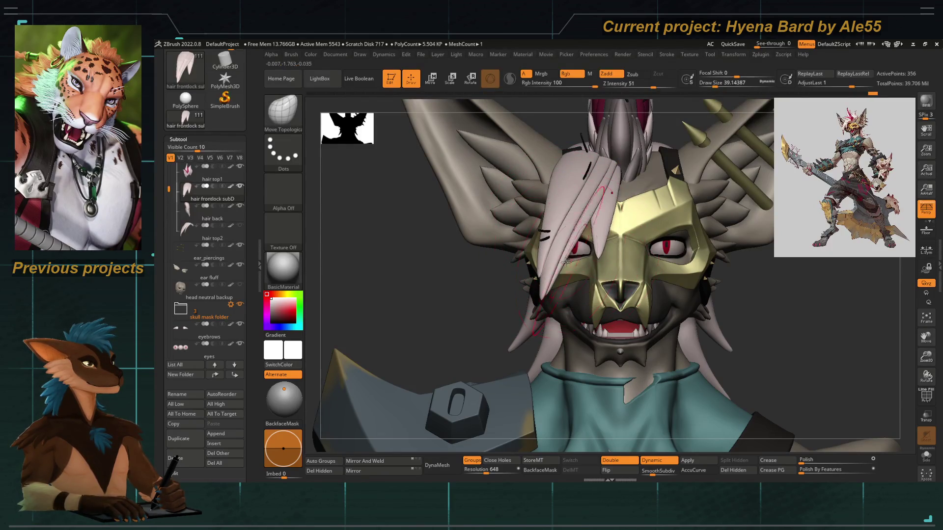
key(f)
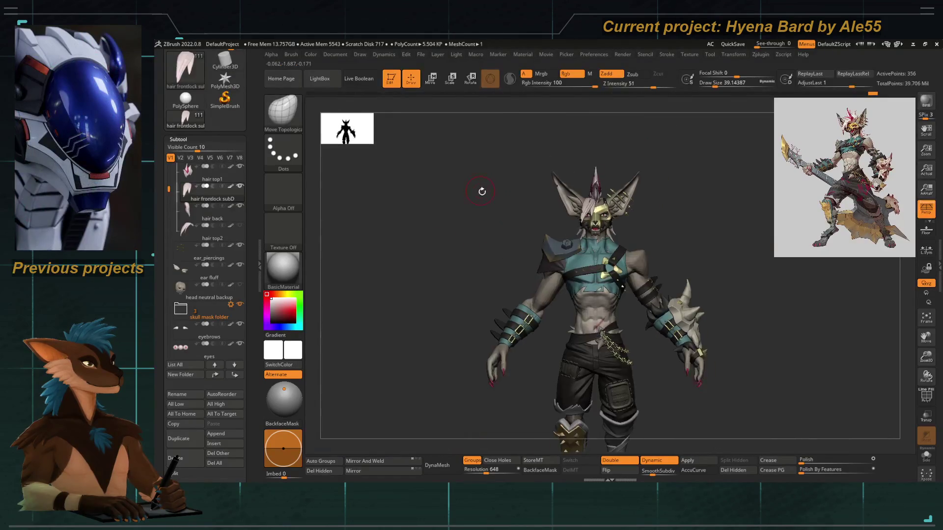
mouse_move(475, 164)
mouse_down()
mouse_move(573, 240)
mouse_move(590, 231)
mouse_move(480, 216)
mouse_move(609, 238)
mouse_up()
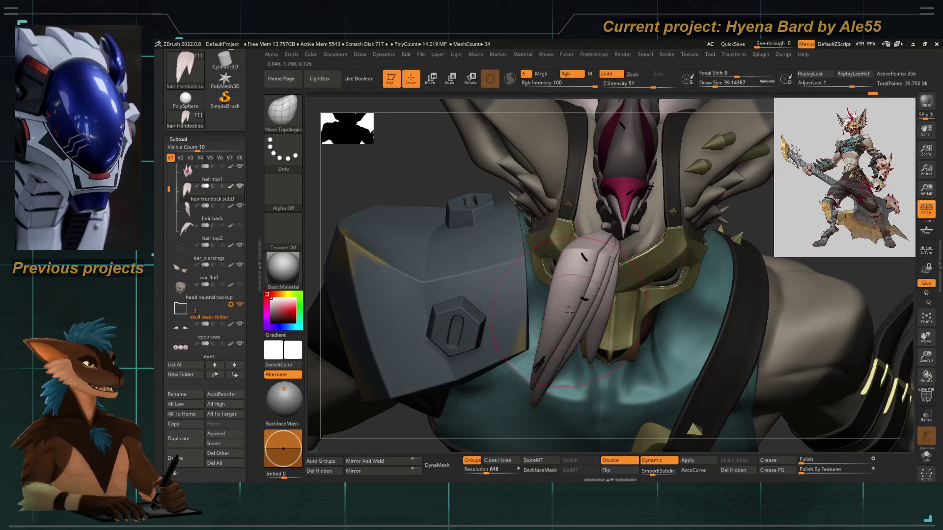
drag(570, 311, 545, 320)
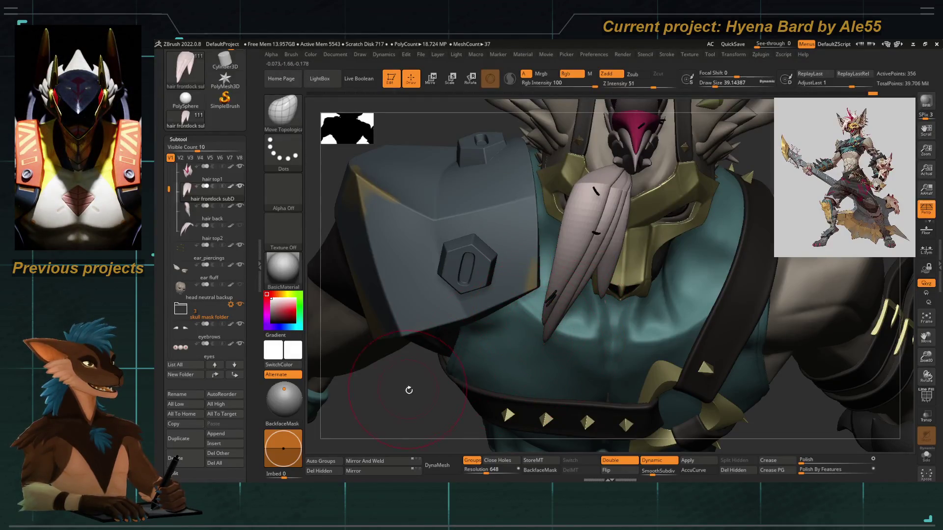
drag(407, 391, 593, 185)
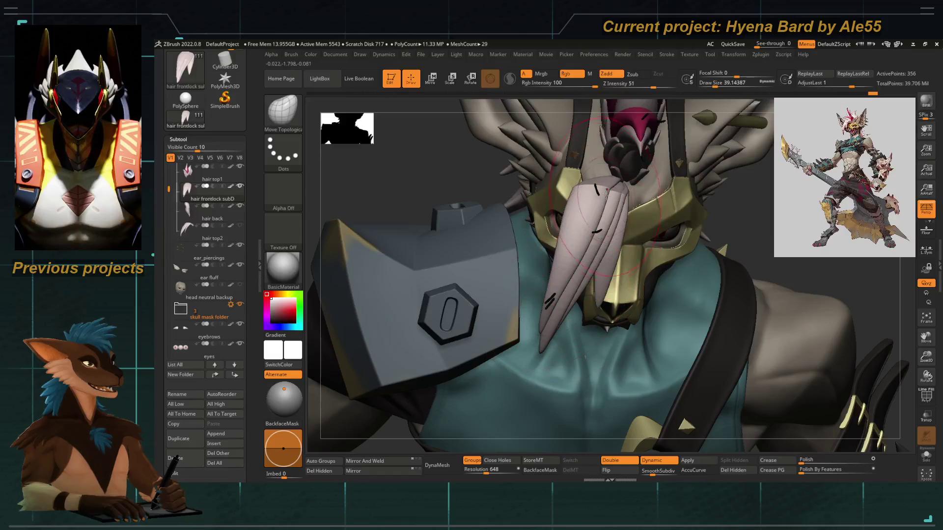
drag(563, 216, 529, 371)
key(space)
drag(547, 293, 552, 294)
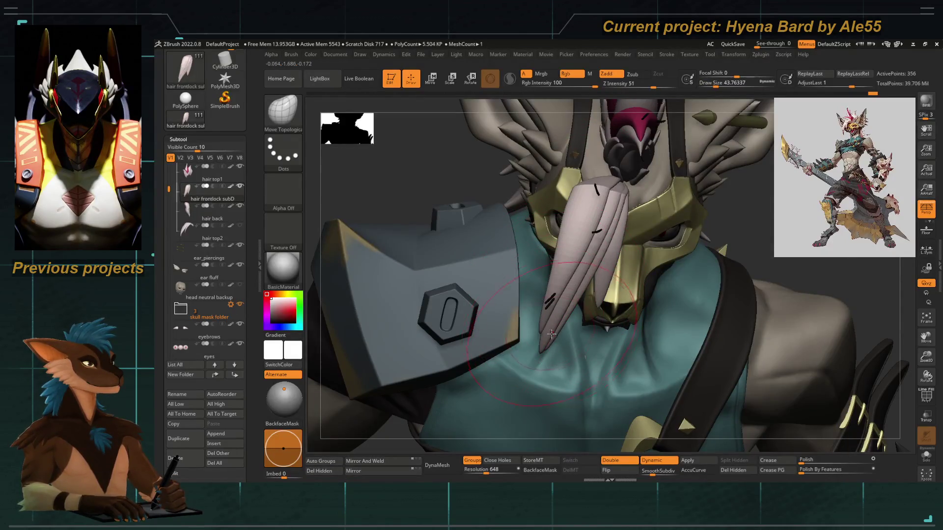
mouse_move(548, 301)
mouse_down()
mouse_move(427, 337)
mouse_move(546, 313)
mouse_move(537, 305)
mouse_up()
mouse_move(471, 268)
mouse_down()
mouse_move(581, 290)
mouse_move(564, 286)
mouse_move(542, 314)
mouse_move(569, 246)
mouse_up()
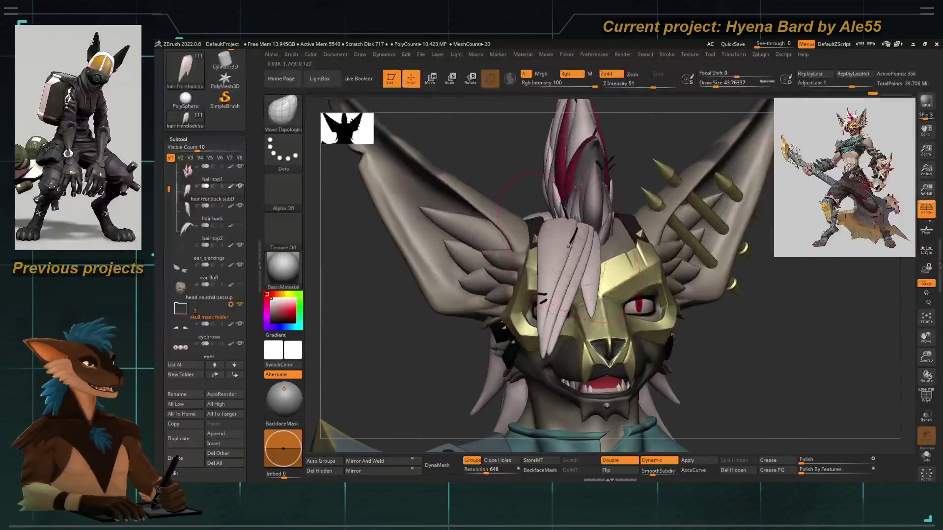
mouse_move(503, 172)
mouse_down()
mouse_move(487, 260)
mouse_move(593, 222)
mouse_move(468, 236)
mouse_up()
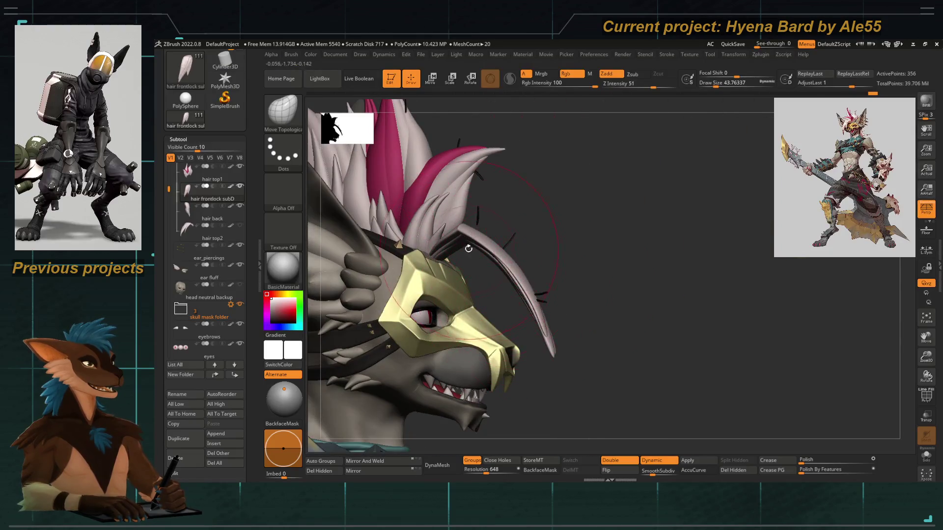
mouse_move(586, 308)
mouse_down()
mouse_move(442, 272)
mouse_move(525, 306)
mouse_up()
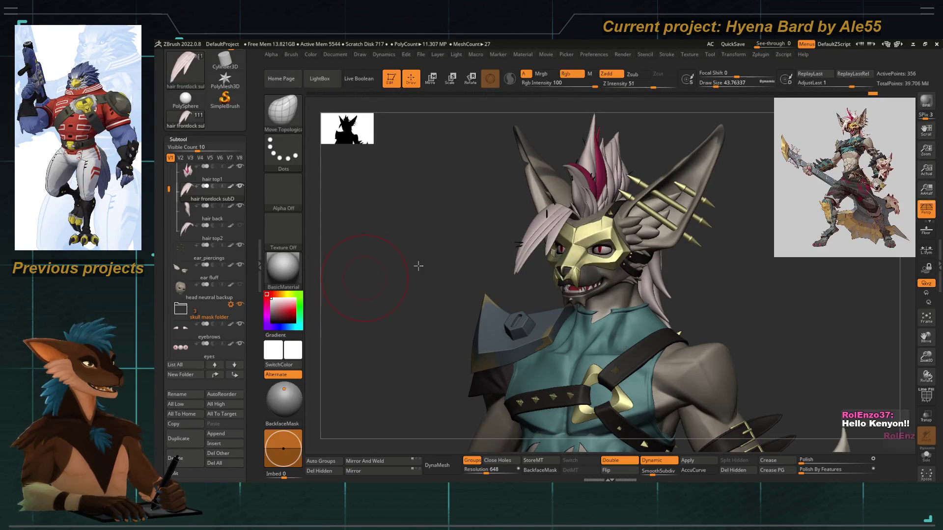
mouse_move(499, 249)
mouse_down()
mouse_move(459, 258)
mouse_move(396, 246)
mouse_move(410, 242)
mouse_move(415, 219)
mouse_move(422, 253)
mouse_move(406, 253)
mouse_up()
mouse_move(545, 218)
mouse_down()
mouse_move(362, 210)
mouse_move(343, 200)
mouse_up()
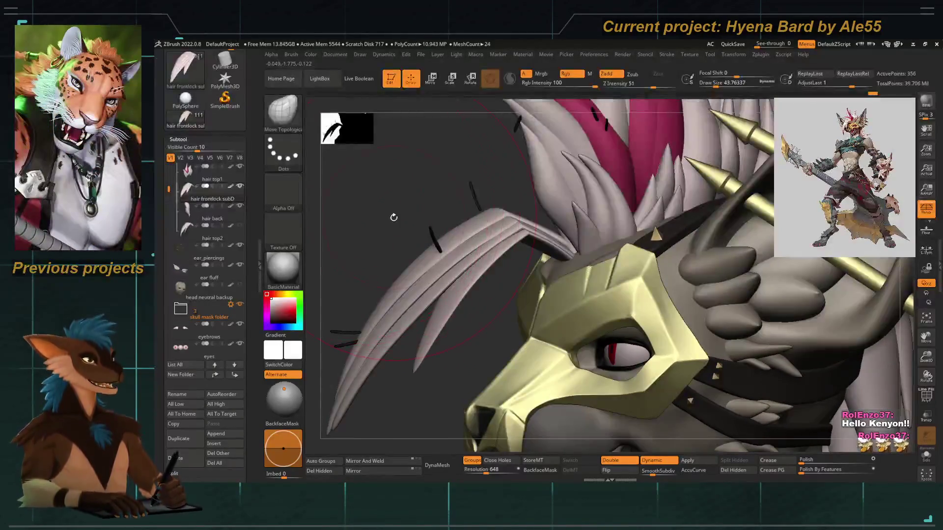
mouse_move(393, 219)
mouse_down()
mouse_move(375, 209)
mouse_move(381, 188)
mouse_up()
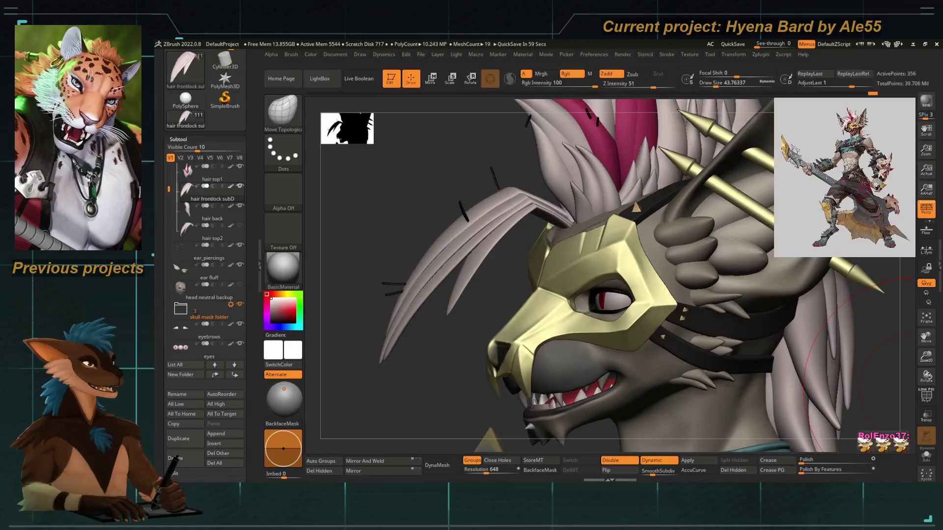
drag(452, 184, 526, 203)
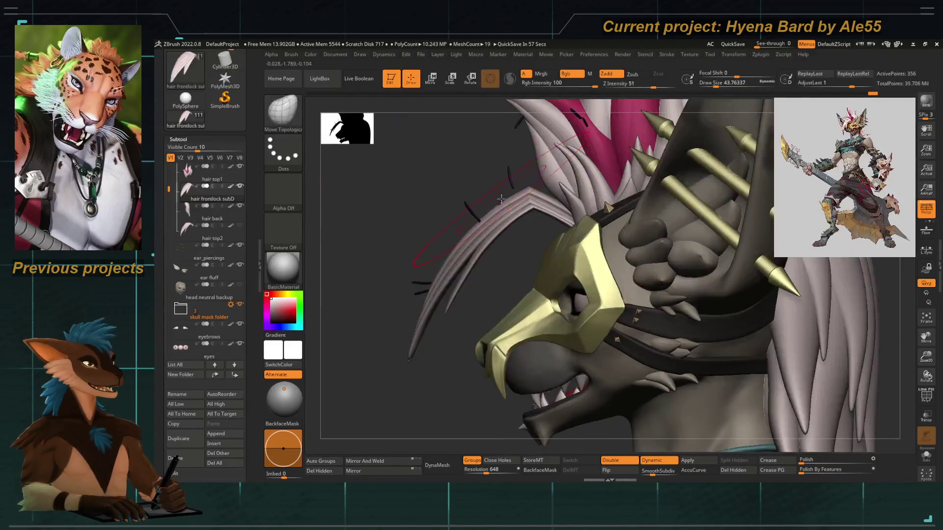
key(b)
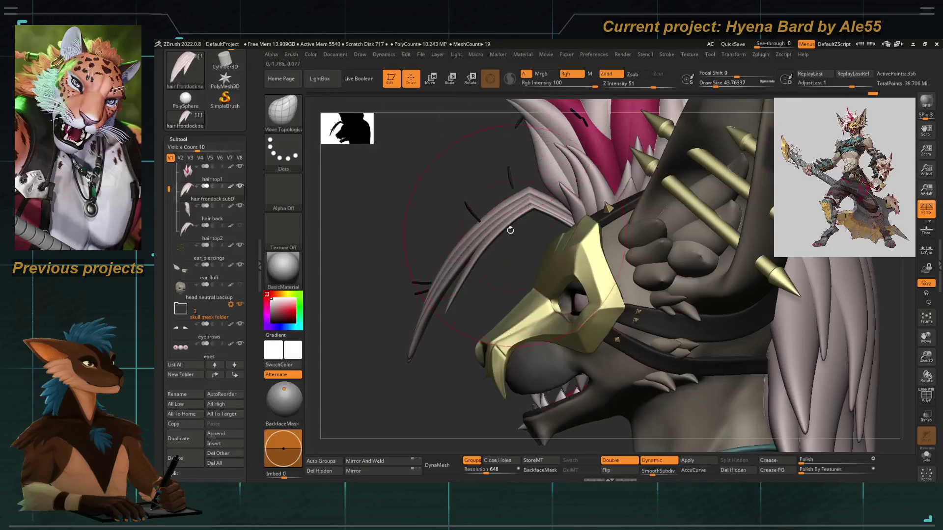
key(b)
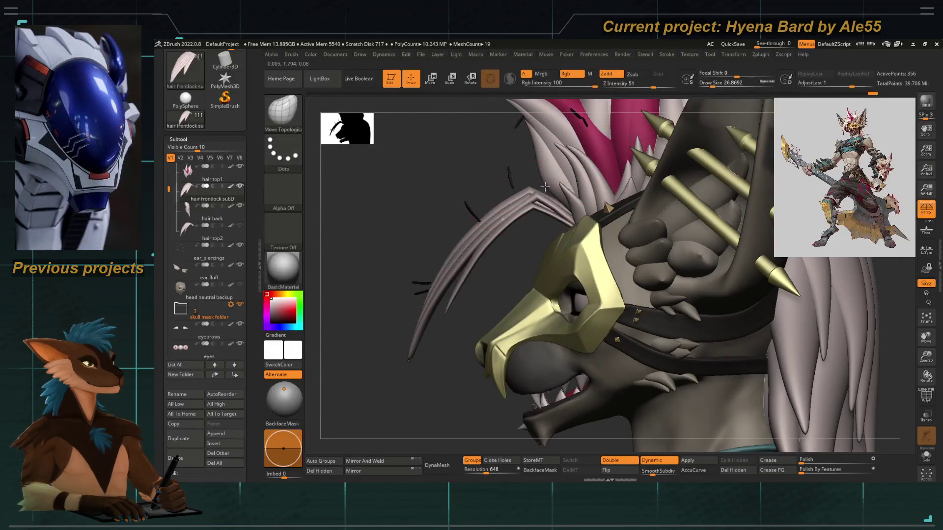
key(b)
key(m)
key(v)
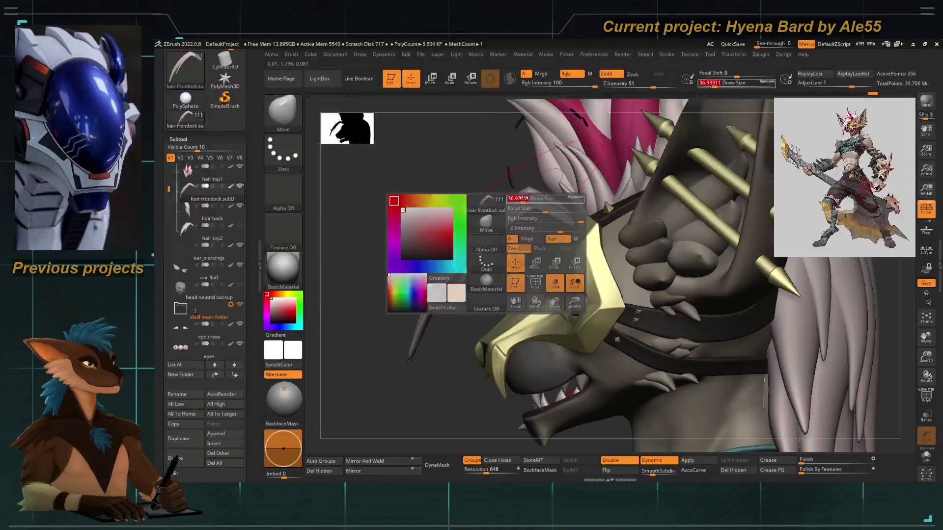
drag(531, 191, 572, 212)
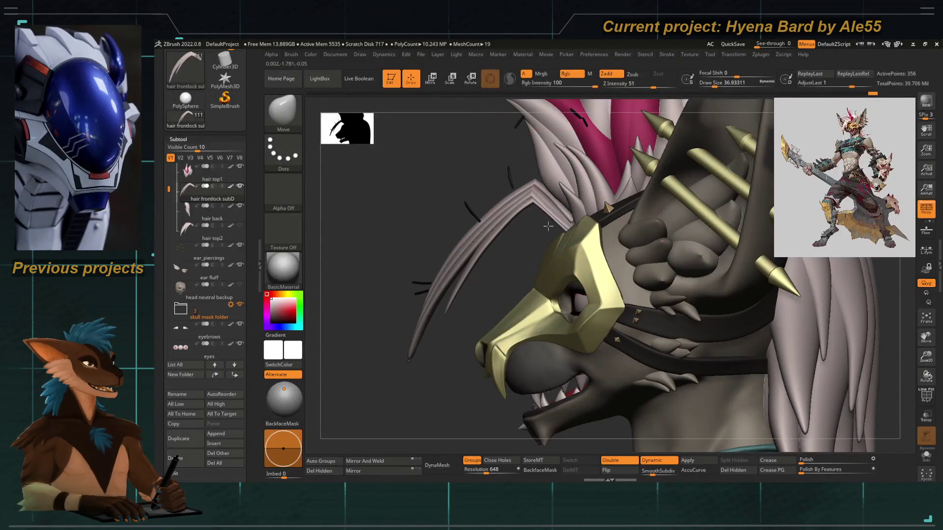
key(ctrl+z)
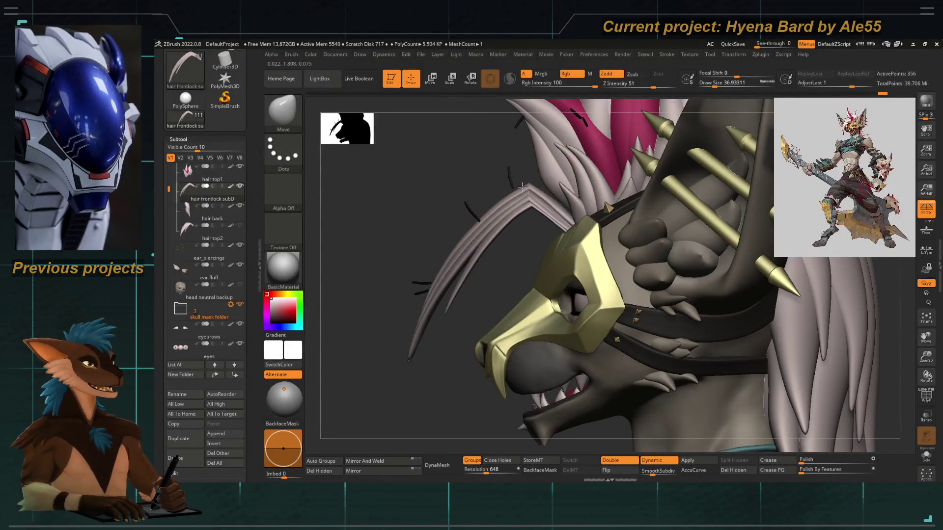
mouse_move(517, 181)
mouse_down()
mouse_move(433, 264)
mouse_move(383, 266)
mouse_move(640, 236)
mouse_move(640, 216)
mouse_move(620, 232)
mouse_up()
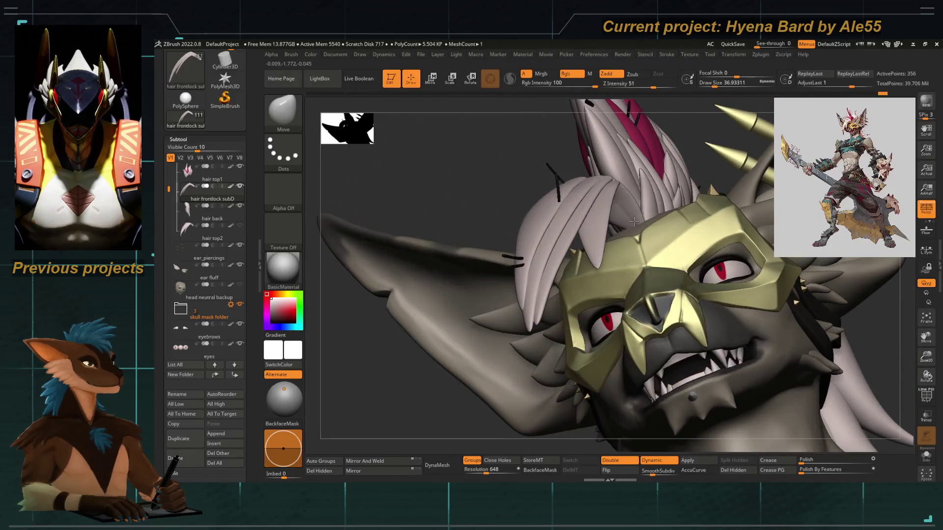
drag(482, 153, 384, 232)
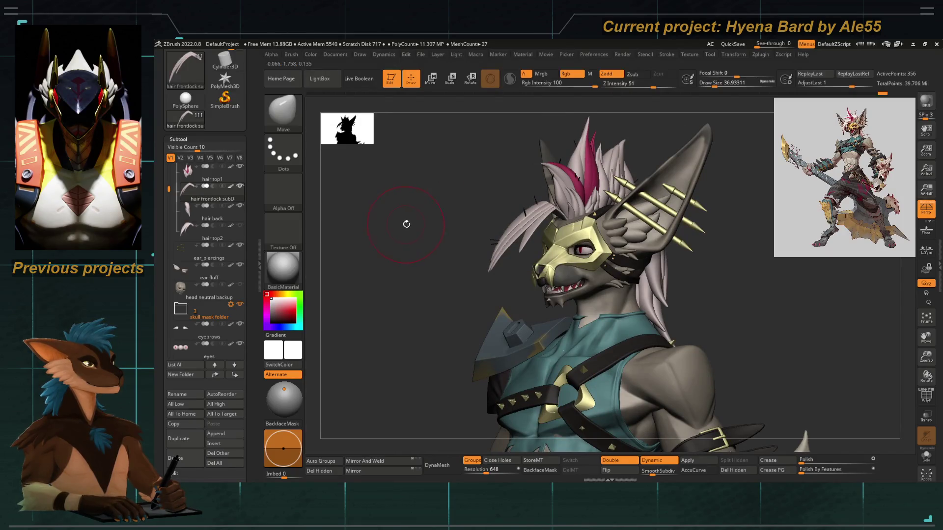
mouse_move(565, 221)
mouse_down()
mouse_move(497, 225)
mouse_move(540, 253)
mouse_move(575, 258)
mouse_move(565, 236)
mouse_move(573, 222)
mouse_move(500, 252)
mouse_up()
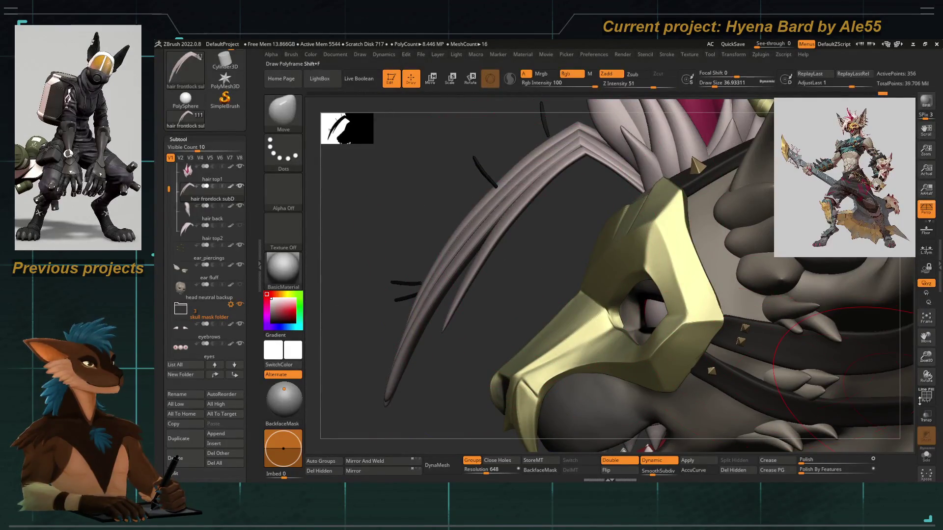
With PolyF on and Inflat at intensity 10, size about 28.75, isolate the lower and upper strands and their tips.
click(925, 397)
key(b)
key(i)
key(n)
key(space)
key(bracketleft)
ctrl+shift+drag(464, 301, 530, 211)
mouse_move(581, 158)
ctrl+shift+mouse_down()
mouse_move(658, 221)
mouse_move(570, 171)
ctrl+shift+mouse_up()
mouse_move(484, 310)
mouse_down()
mouse_move(678, 320)
mouse_move(703, 330)
mouse_up()
ctrl+shift+drag(600, 283, 690, 346)
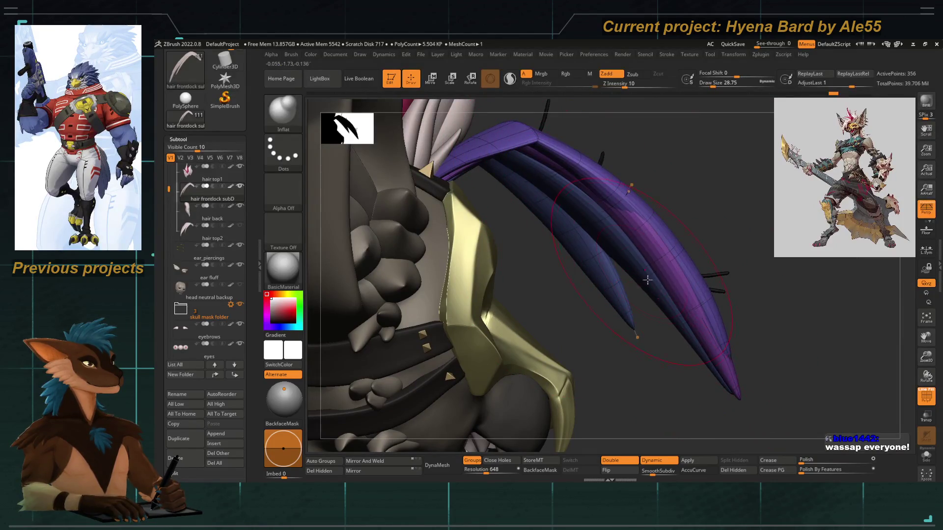
Polish the isolated strands by features and inflate the top strand's left end, then turn off the wireframe.
drag(801, 472, 801, 473)
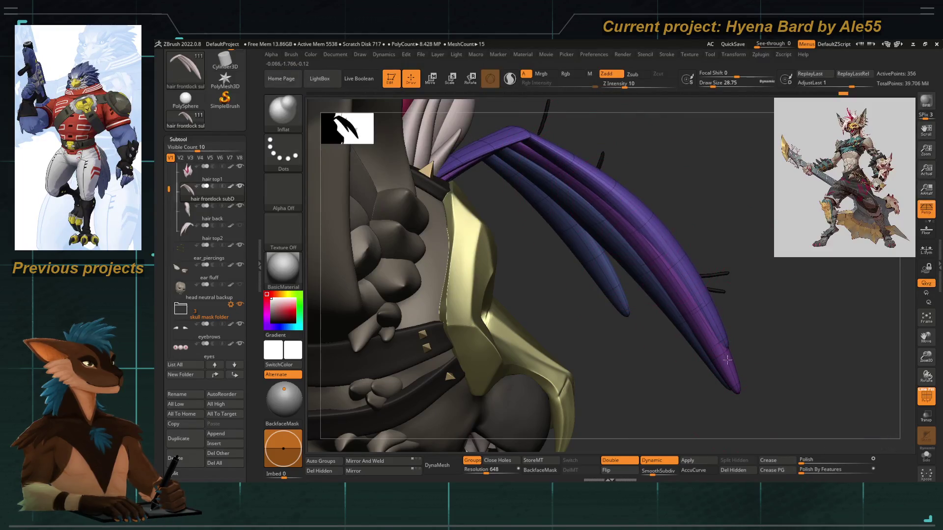
drag(497, 149, 435, 165)
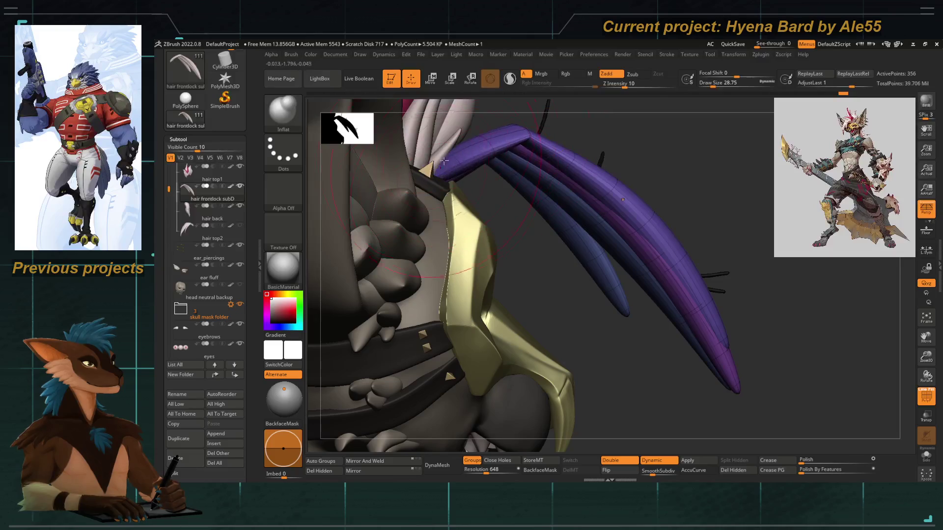
mouse_move(550, 258)
mouse_down()
mouse_move(542, 251)
mouse_move(338, 272)
mouse_move(688, 374)
mouse_up()
click(922, 402)
mouse_move(444, 231)
mouse_down()
mouse_move(451, 208)
mouse_move(433, 206)
mouse_move(487, 249)
mouse_move(486, 316)
mouse_move(548, 207)
mouse_move(606, 168)
mouse_move(610, 184)
mouse_up()
Drop the strand to its lowest subdivision level and smooth its tip with a brush of about 34.79.
key(space)
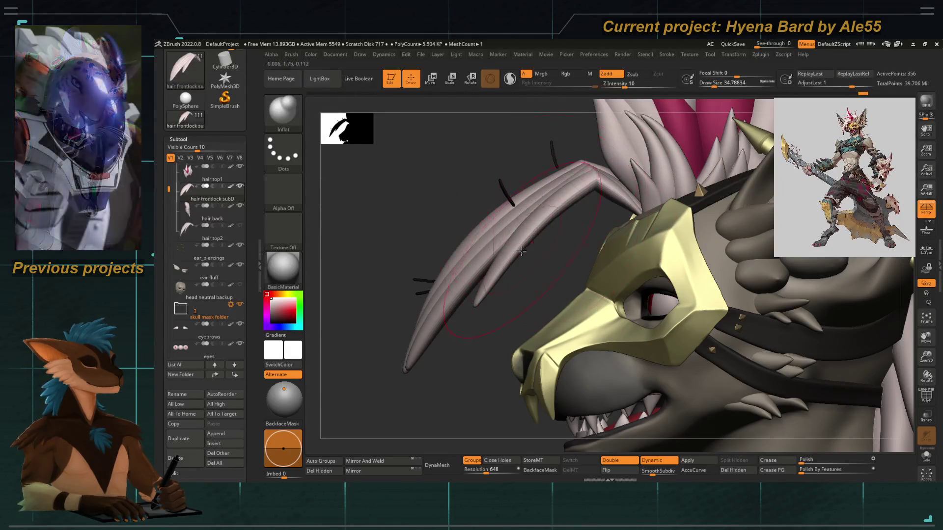
key(ctrl+z)
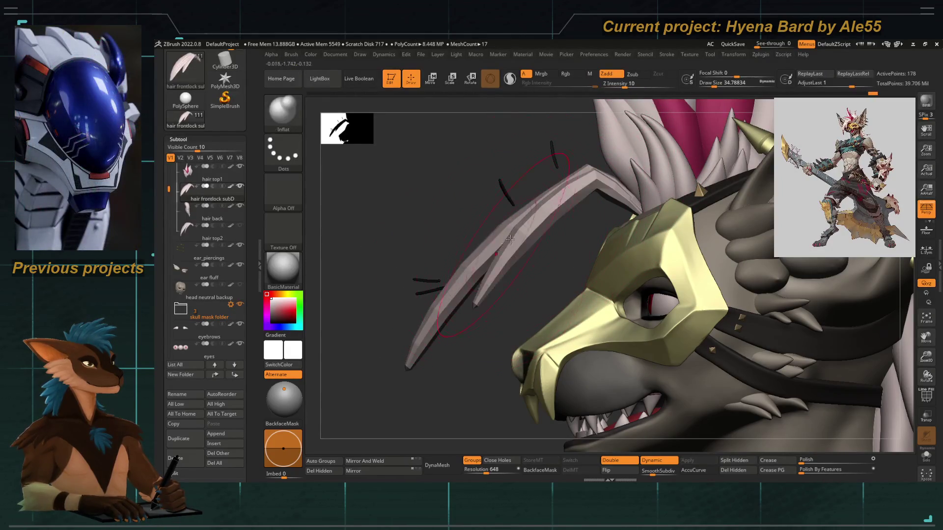
key(ctrl+shift+z)
key(ctrl+z)
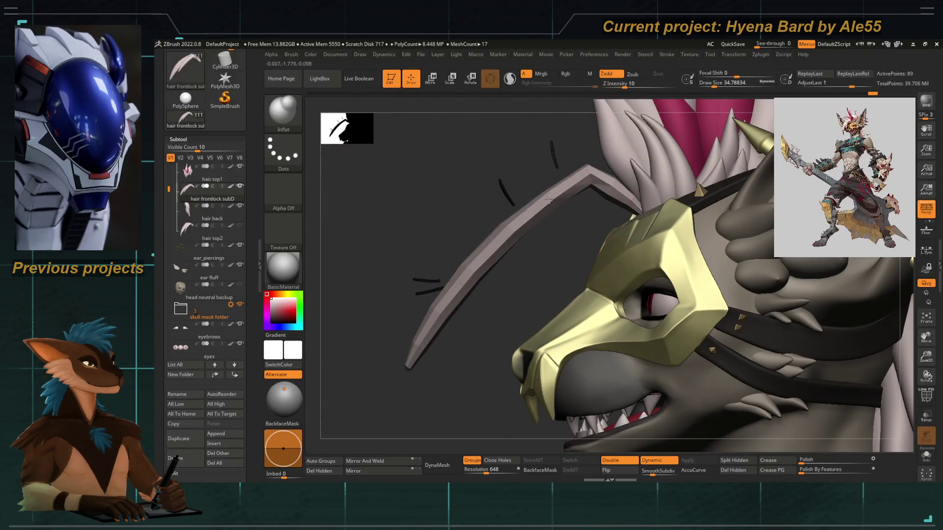
mouse_move(519, 224)
mouse_down()
mouse_move(472, 246)
mouse_move(488, 267)
mouse_move(417, 187)
mouse_up()
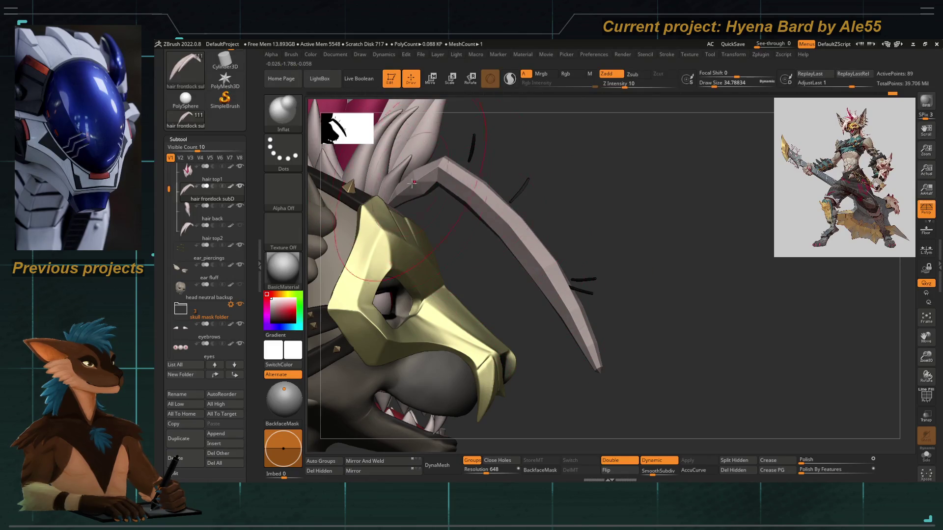
shift+drag(506, 270, 461, 181)
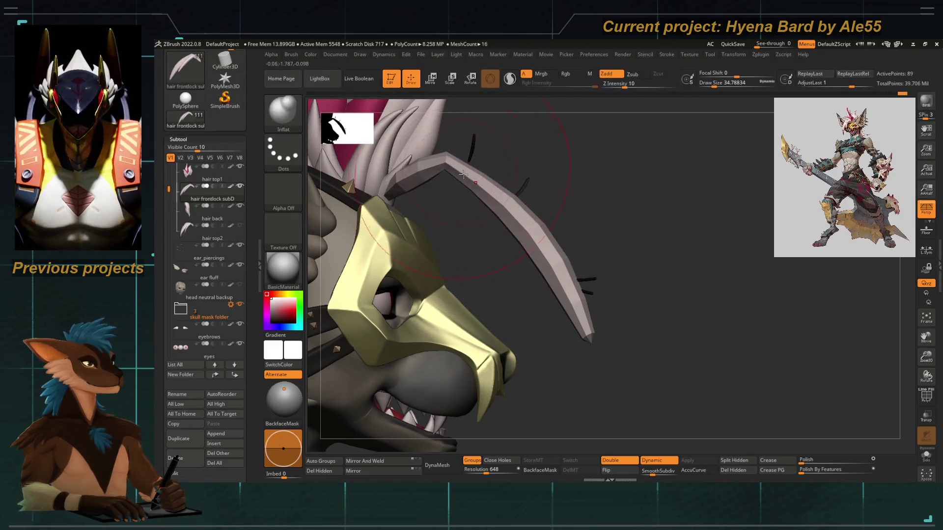
key(ctrl+z)
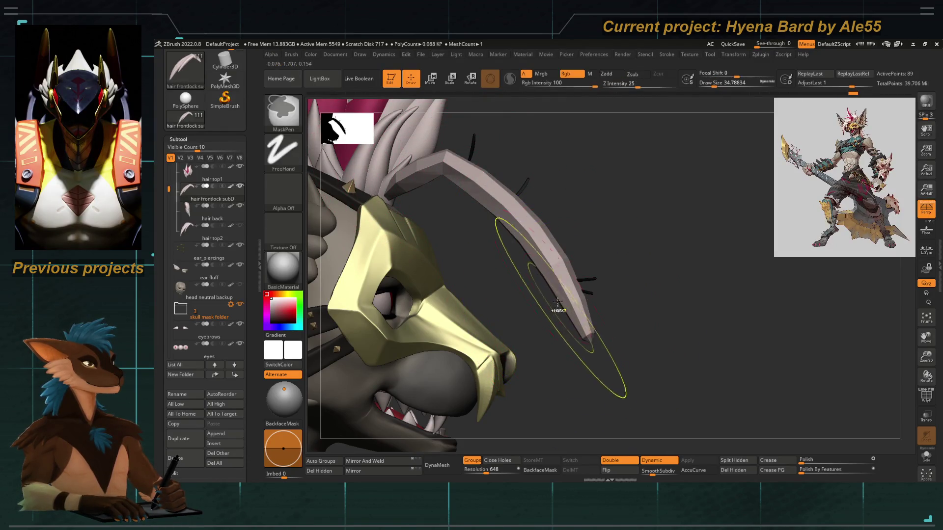
Unhide all subtools and frame the mask and face, with brush size about 30.7.
ctrl+shift+click(602, 257)
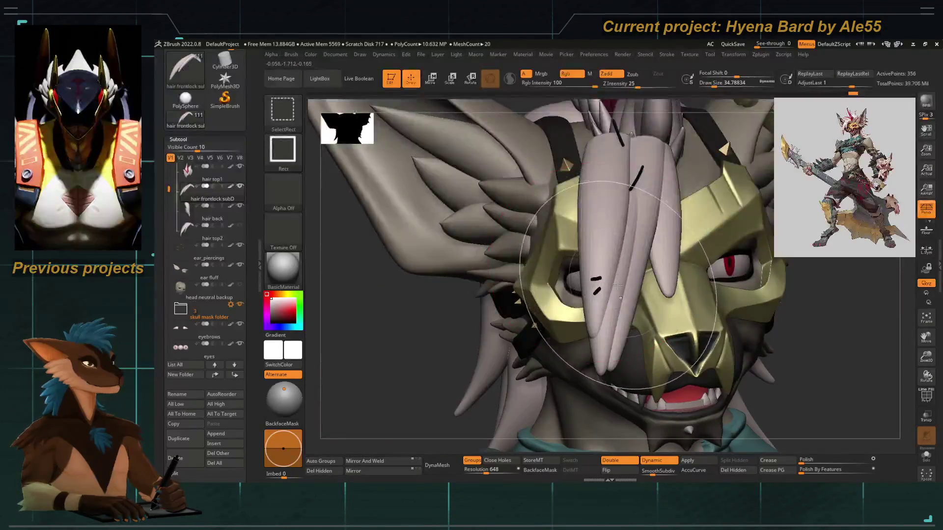
drag(567, 308, 529, 198)
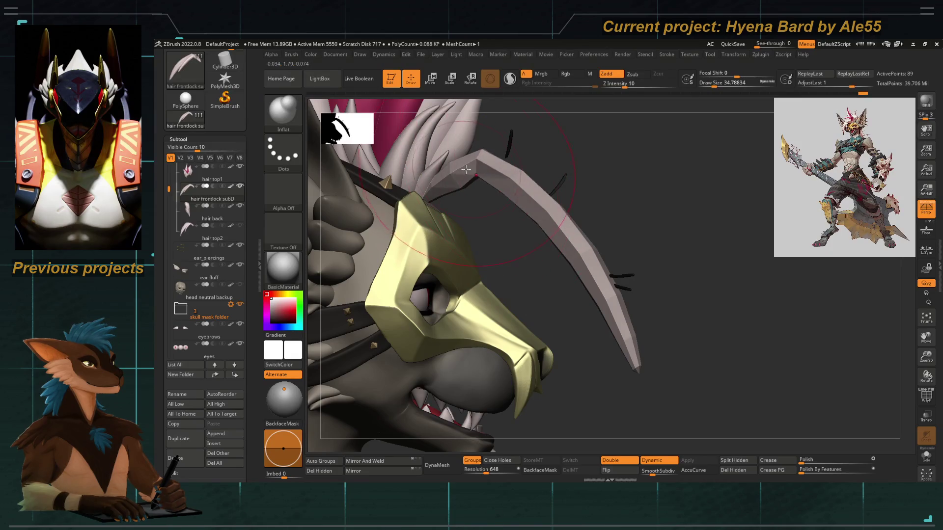
drag(460, 189, 486, 236)
key(space)
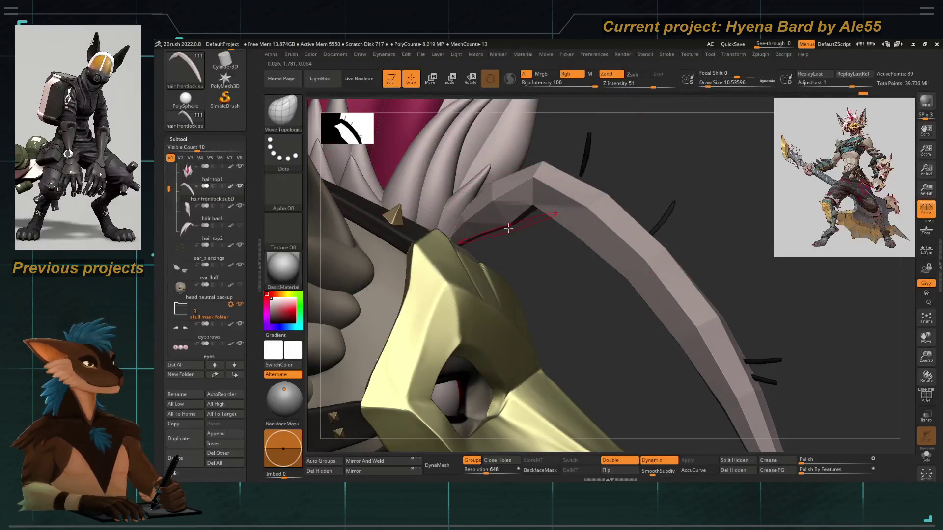
drag(531, 210, 480, 199)
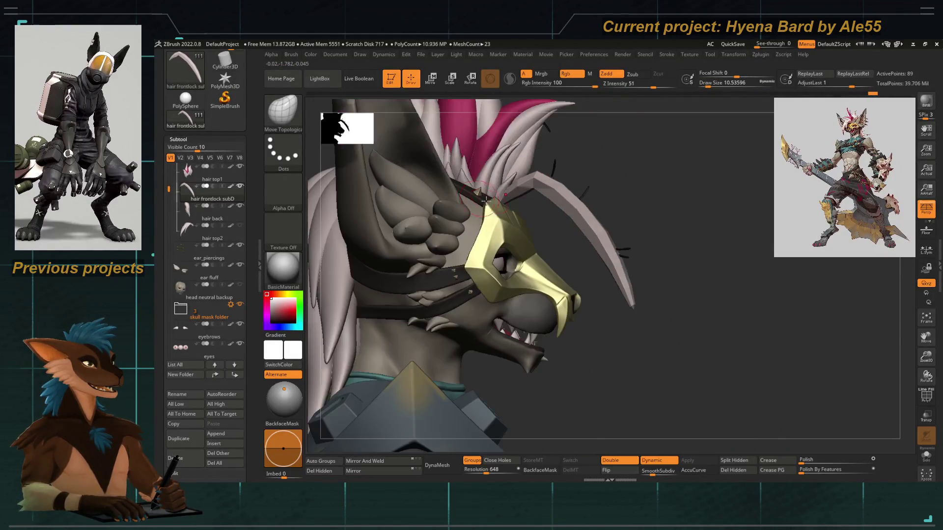
mouse_move(482, 153)
mouse_down()
mouse_move(653, 221)
mouse_move(506, 193)
mouse_move(540, 206)
mouse_move(568, 236)
mouse_move(490, 283)
mouse_up()
mouse_move(353, 359)
mouse_down()
mouse_move(374, 304)
mouse_move(360, 174)
mouse_up()
key(b)
click(552, 201)
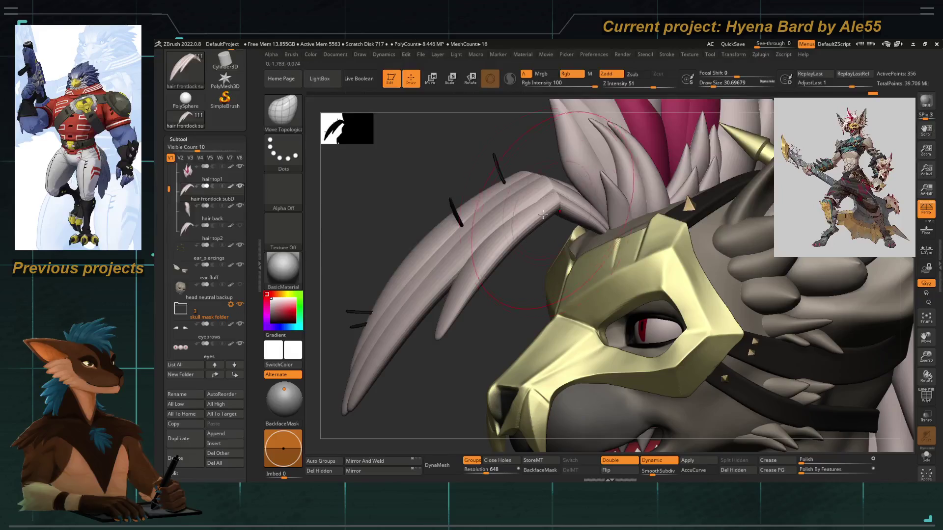
mouse_move(485, 263)
mouse_down()
mouse_move(347, 246)
mouse_move(421, 211)
mouse_move(413, 230)
mouse_up()
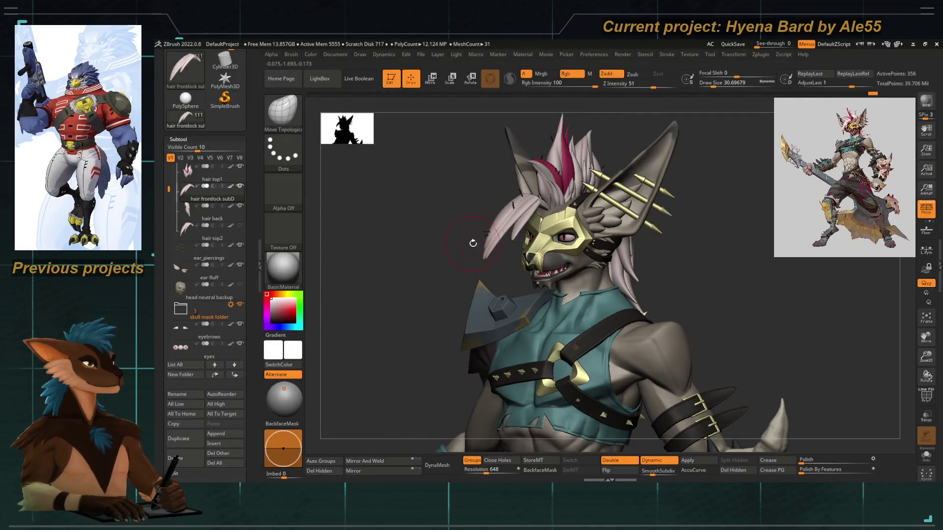
mouse_move(473, 243)
mouse_down()
mouse_move(508, 293)
mouse_move(471, 324)
mouse_move(517, 252)
mouse_up()
Show the hair top2 strands with polygroups and undo the last pull on the blue strand's tip.
click(926, 395)
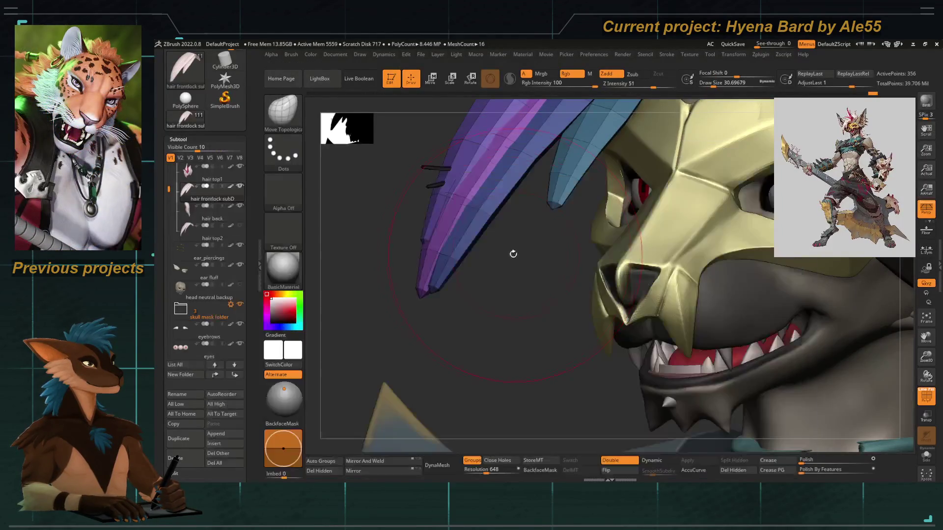
click(240, 226)
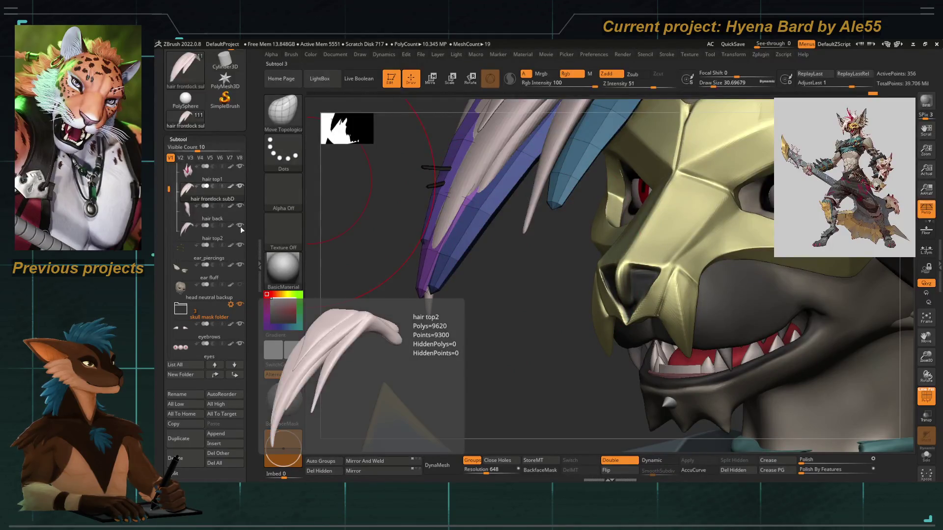
key(space)
mouse_move(535, 231)
mouse_down()
mouse_move(510, 249)
mouse_move(550, 210)
mouse_up()
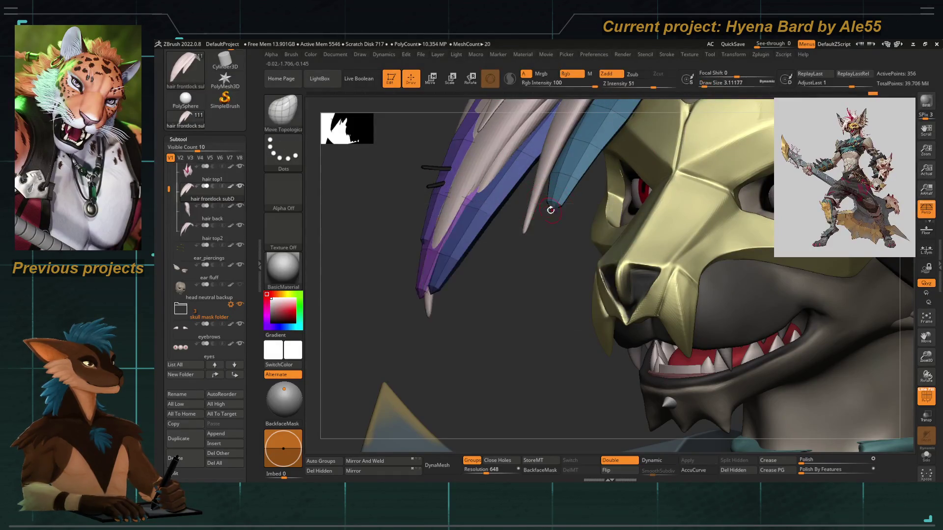
key(ctrl+z)
Inspect the upper purple strand alone, then reveal all strands, turn off the wireframe and frame the hyena.
drag(442, 301, 417, 366)
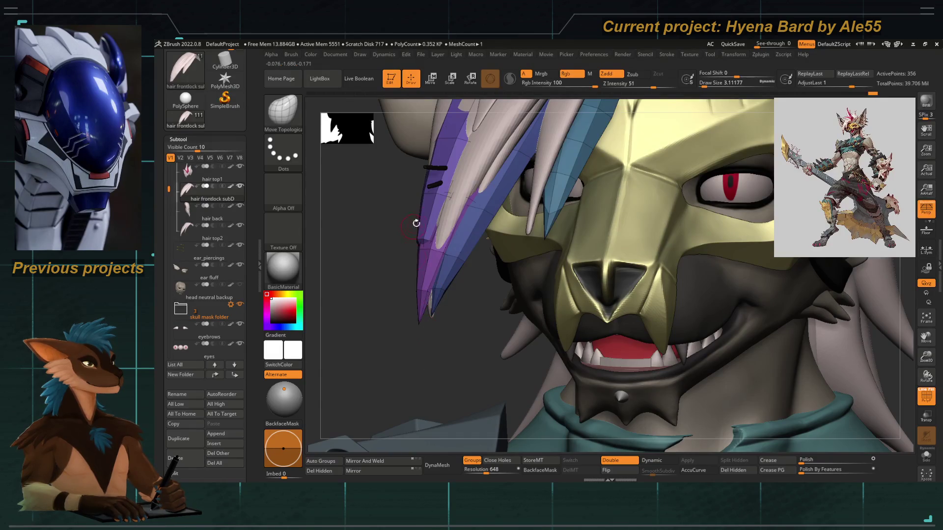
ctrl+shift+click(415, 259)
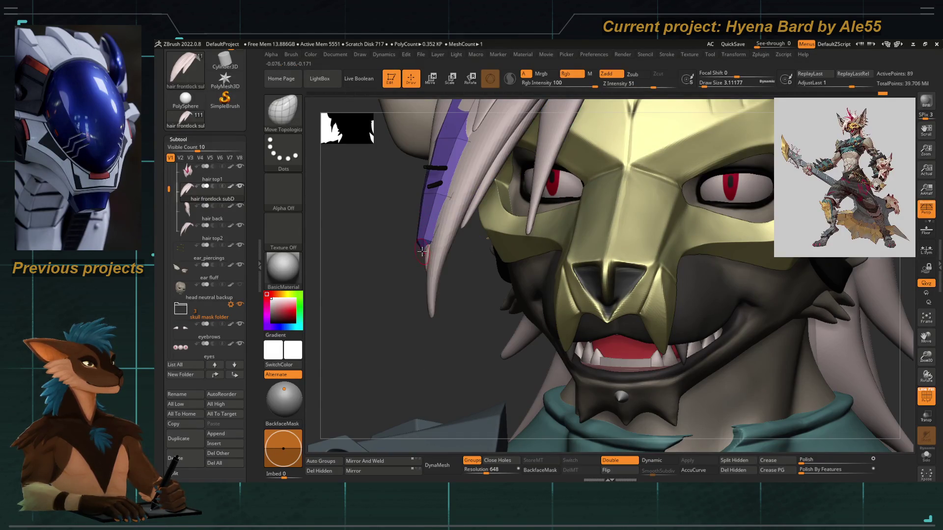
ctrl+shift+click(377, 287)
drag(383, 301, 368, 287)
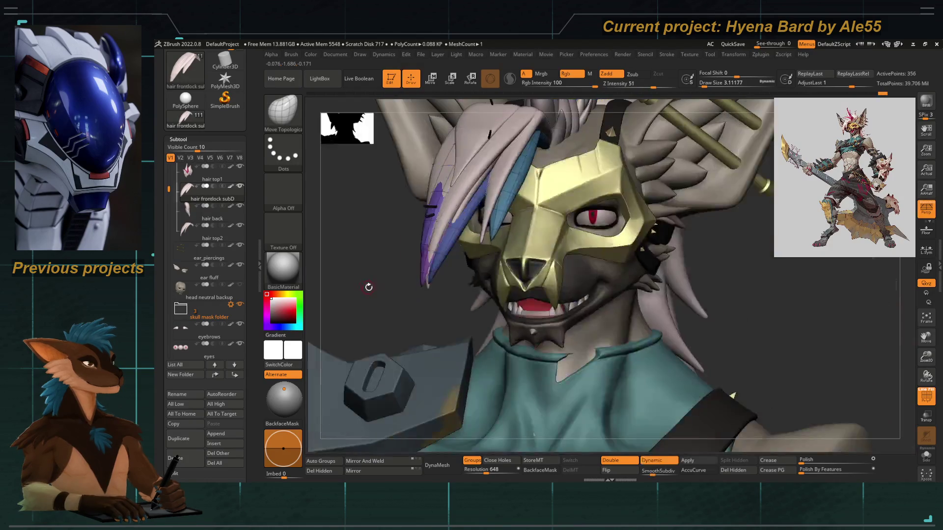
click(926, 396)
key(f)
Make ear_piercings the active subtool and raise the brush size to about 46.
click(237, 259)
drag(377, 242, 442, 263)
key(space)
mouse_move(526, 225)
mouse_down()
mouse_move(568, 205)
mouse_move(550, 212)
mouse_move(569, 216)
mouse_move(560, 206)
mouse_move(581, 210)
mouse_up()
scroll(565, 212, up, 3)
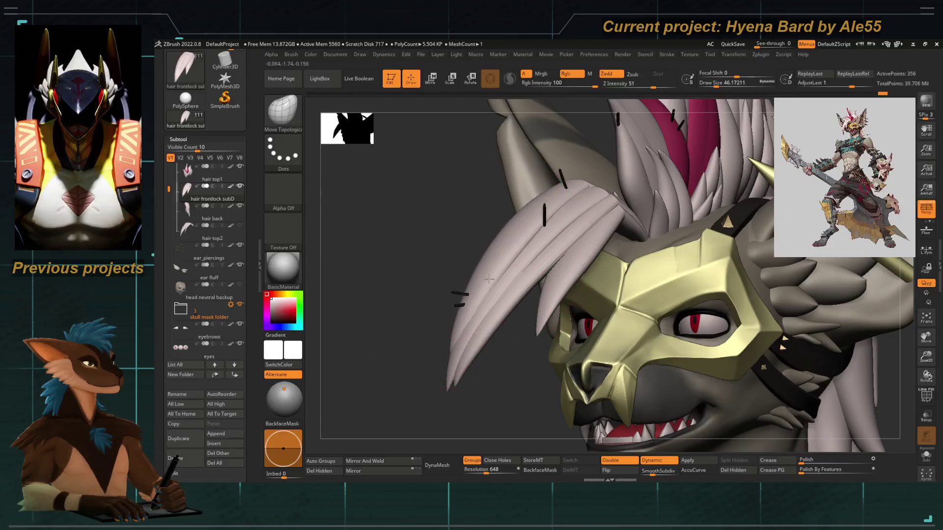
Smooth the left edge of the hair strand, then set the brush size to about 44.
mouse_move(469, 313)
shift+mouse_down()
mouse_move(461, 309)
mouse_move(467, 357)
mouse_move(444, 346)
mouse_move(403, 295)
mouse_move(442, 261)
mouse_move(430, 262)
mouse_move(432, 295)
mouse_move(472, 261)
mouse_move(507, 267)
mouse_move(504, 275)
shift+mouse_up()
key(space)
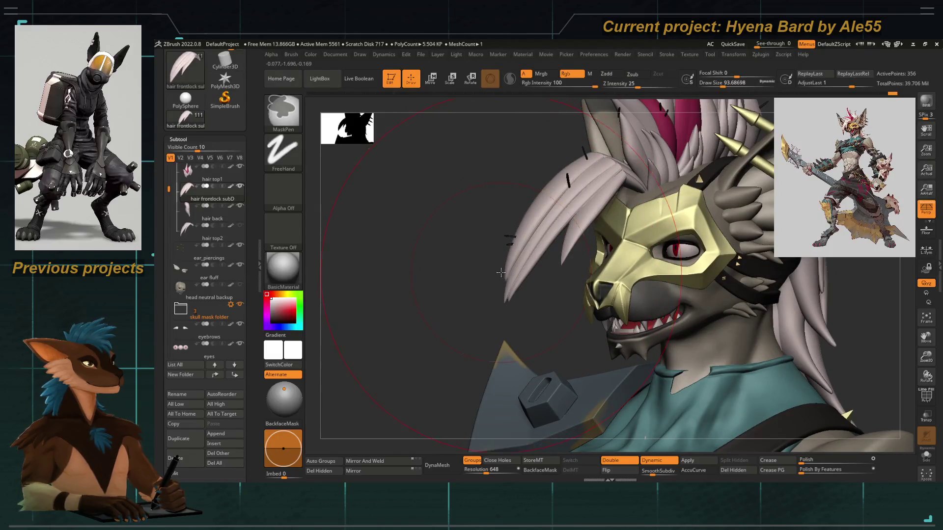
key(space)
mouse_move(530, 221)
mouse_down()
mouse_move(501, 221)
mouse_move(481, 207)
mouse_up()
key(space)
Nudge the front hair strand into place with Move Topological, checking from the front at size about 33.
drag(537, 257, 536, 263)
key(space)
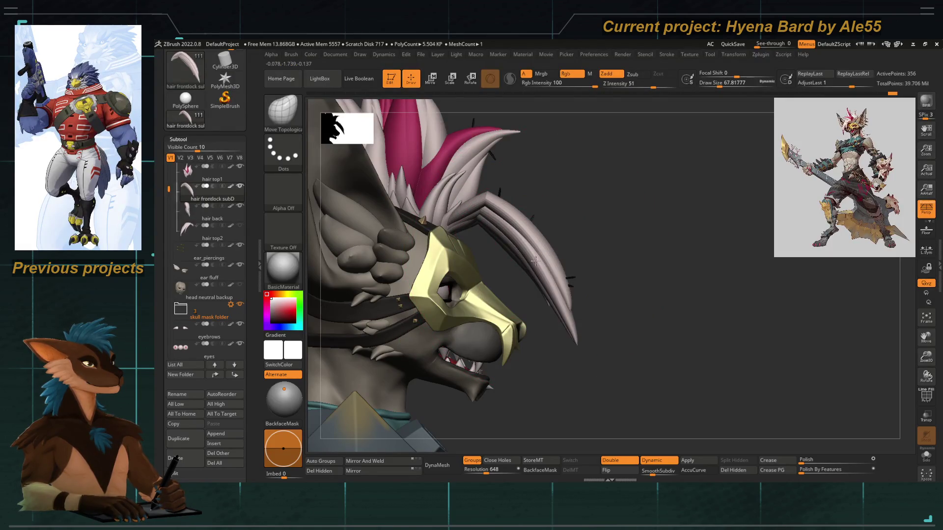
mouse_move(574, 298)
mouse_down()
mouse_move(526, 281)
mouse_move(567, 225)
mouse_move(558, 207)
mouse_up()
key(space)
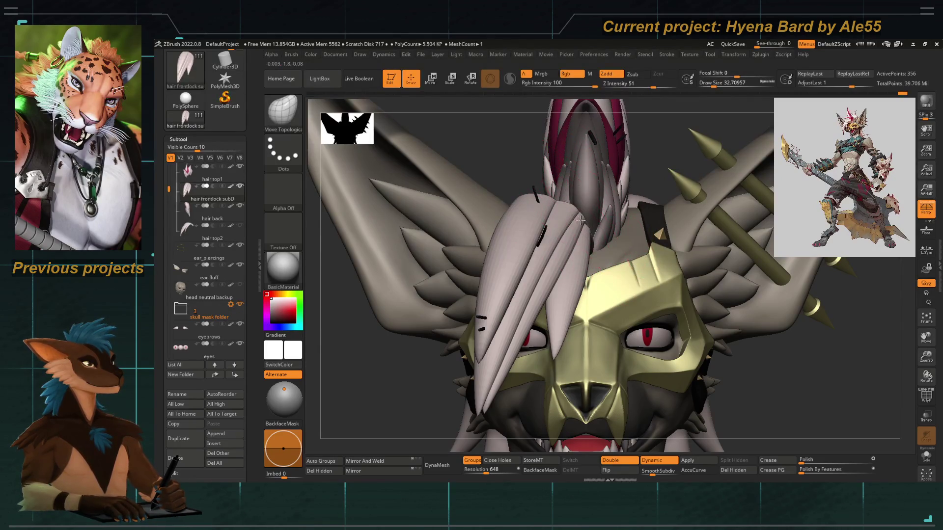
key(ctrl+z)
drag(657, 174, 590, 221)
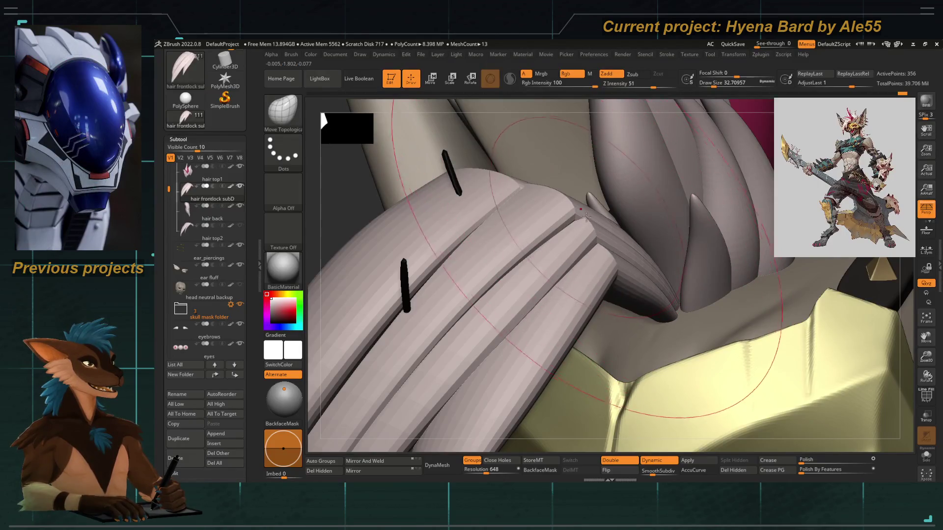
Check the hair's polygroups and low-poly cage, and pull the magenta strand's edge up-left.
key(shift+f)
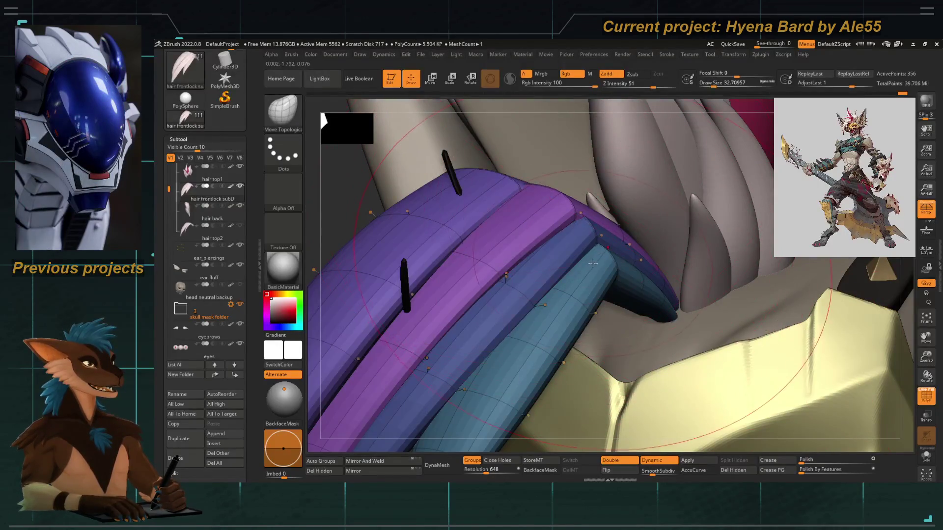
key(shift+d)
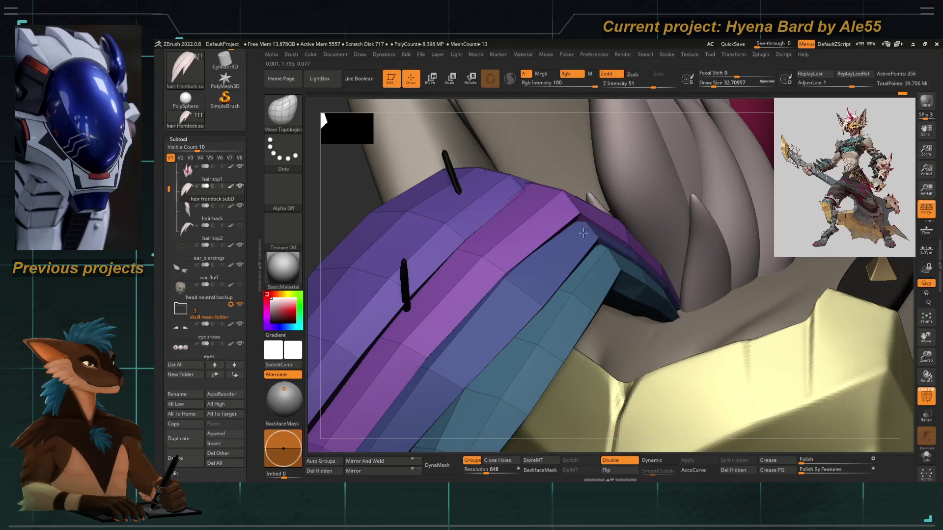
key(shift+d)
drag(590, 210, 585, 207)
drag(346, 189, 359, 169)
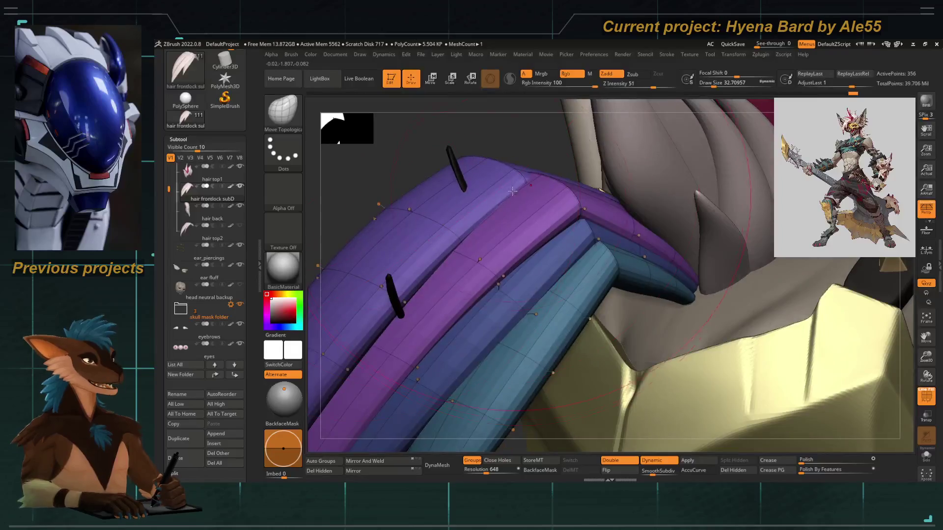
Solo the frontlock to inspect its strands, then show all parts and zoom to the head.
key(alt+s)
key(f)
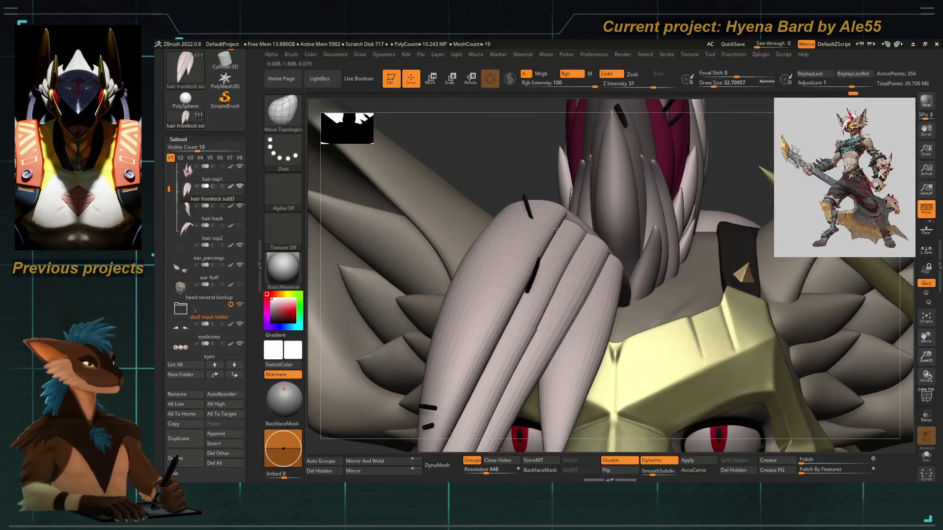
key(f)
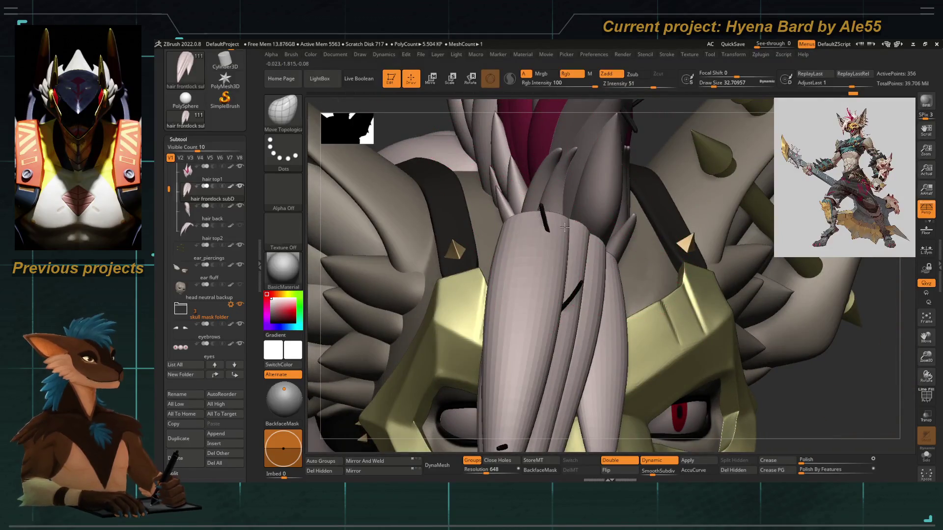
right_drag(559, 210, 544, 202)
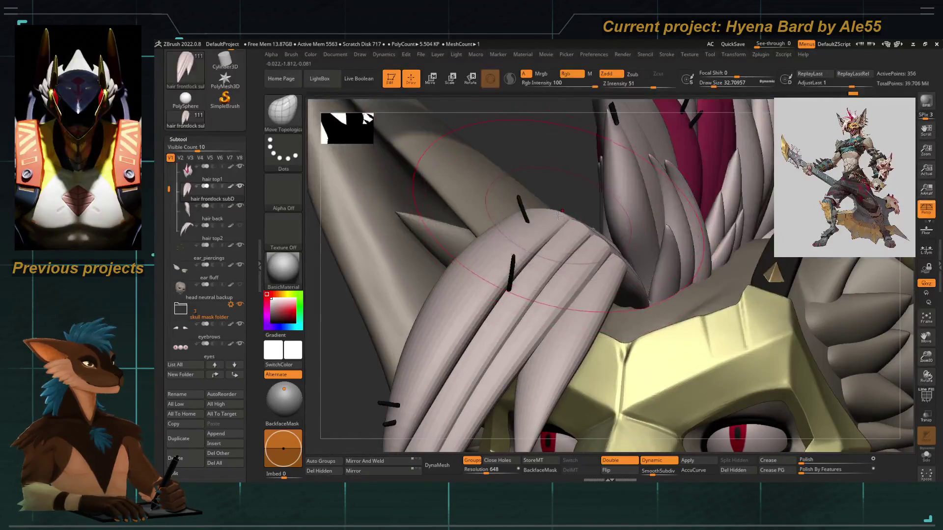
key(f)
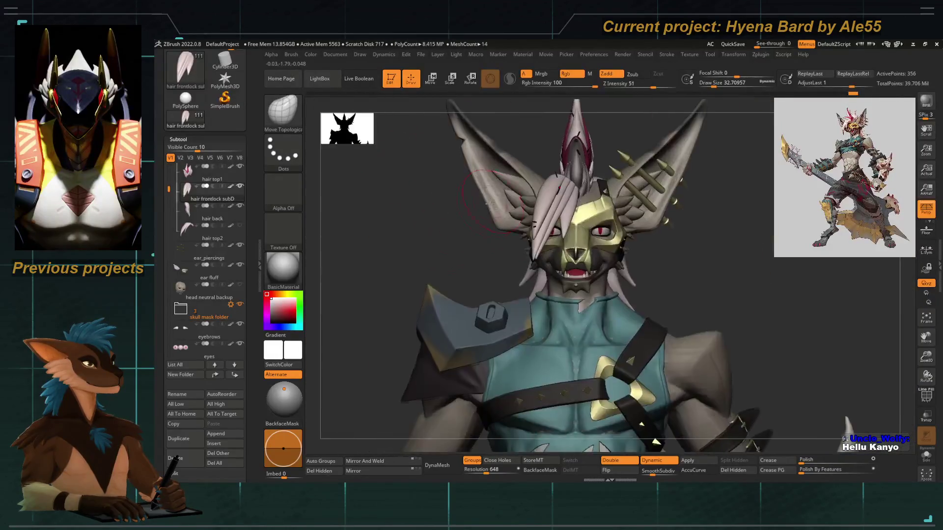
mouse_move(489, 204)
right_down()
mouse_move(421, 206)
mouse_move(523, 271)
mouse_move(501, 221)
right_up()
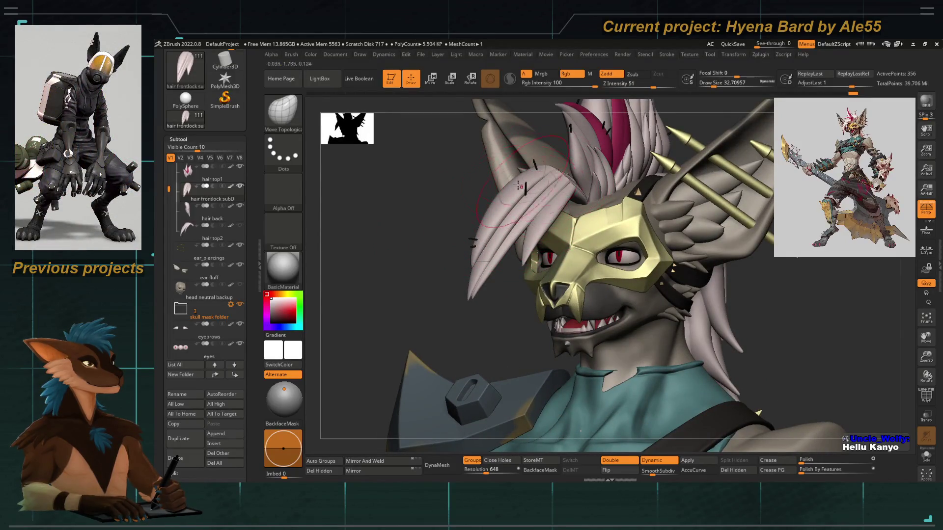
Enlarge the Move Topological brush and thin the front strand where it crosses the face.
key(bracketright)
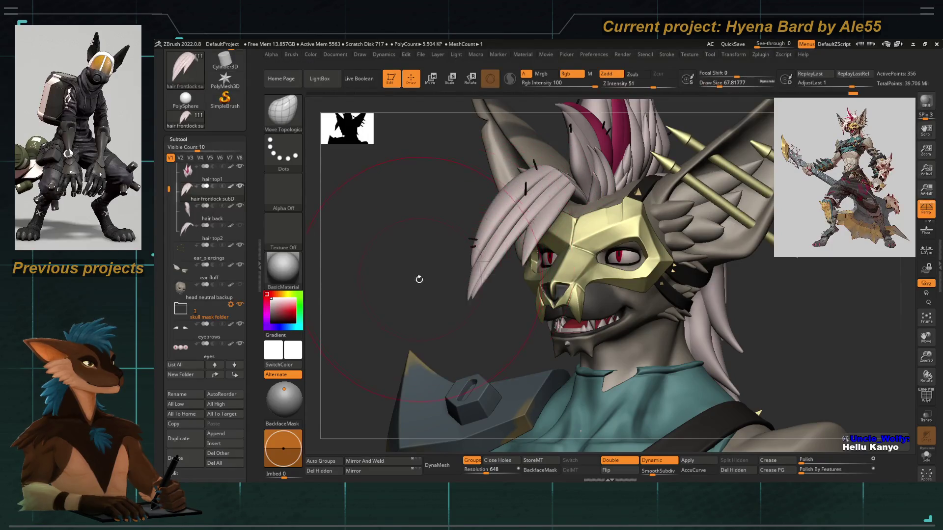
right_drag(421, 276, 470, 291)
key(bracketright)
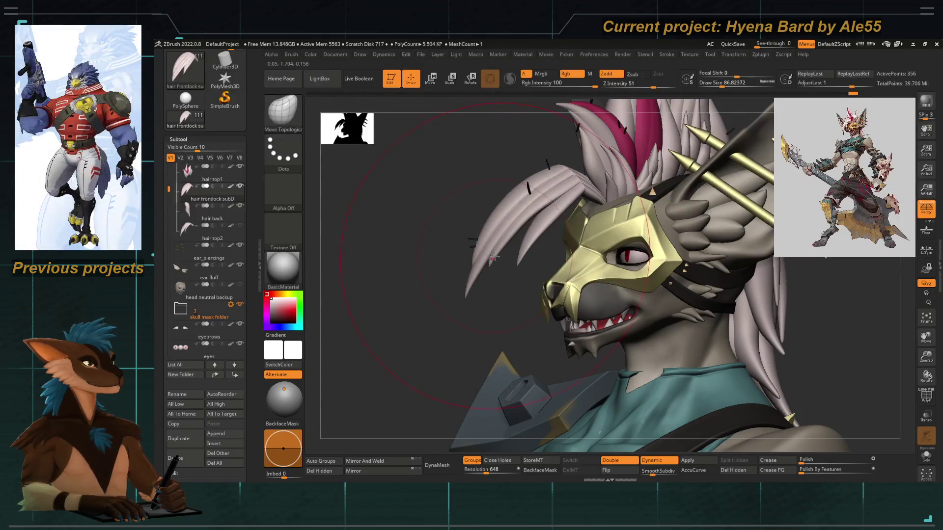
drag(506, 248, 517, 290)
drag(506, 237, 495, 237)
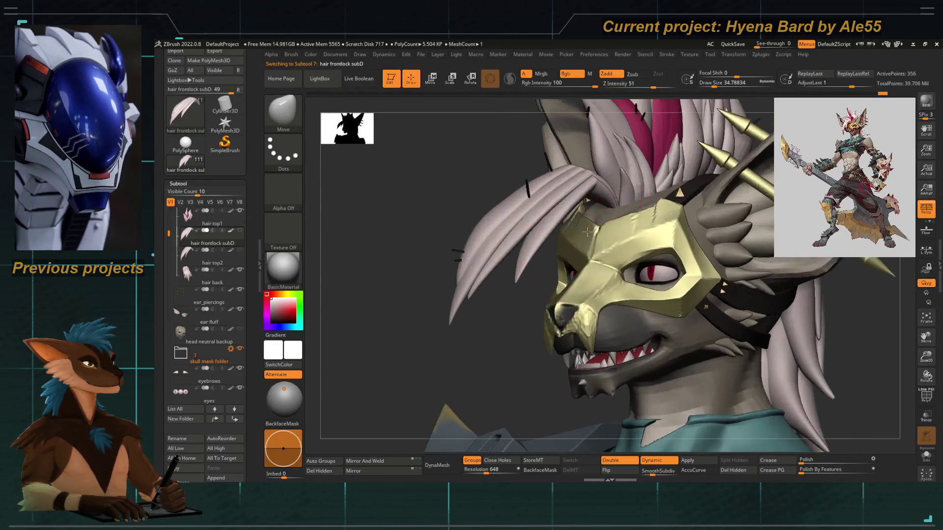
Set the brush size to about 33 and switch from Inflat to the Move Topological brush.
key(space)
drag(479, 241, 489, 239)
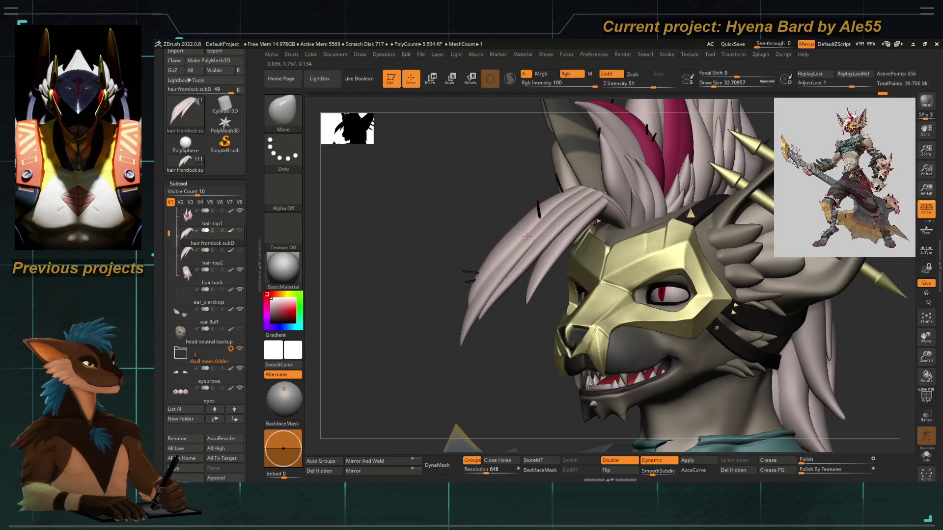
key(b)
key(i)
key(n)
key(space)
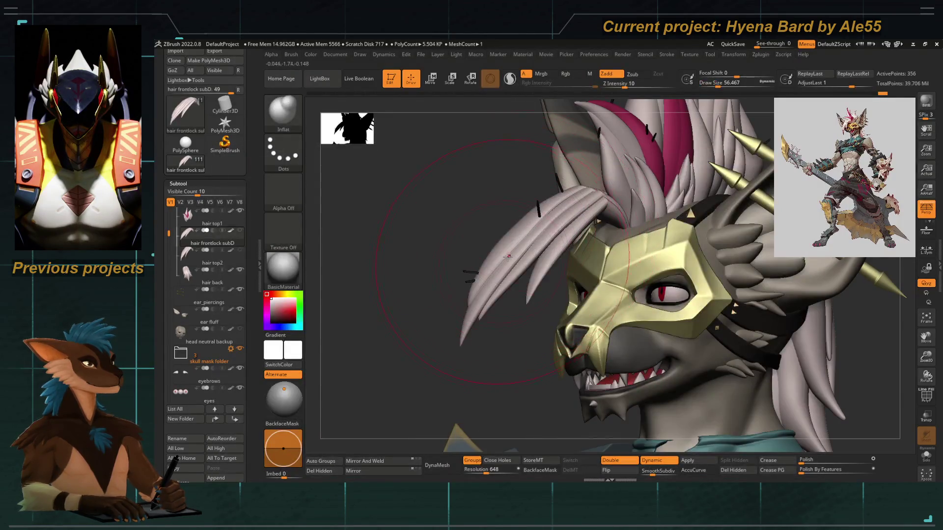
key(b)
key(m)
key(t)
key(space)
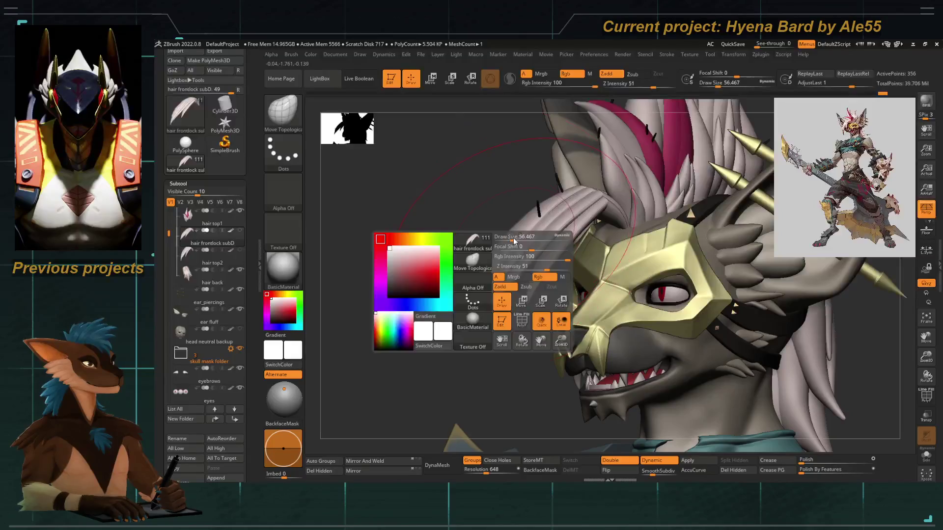
From the front view, push the front strands into shape over the mask at brush size about 27.
mouse_move(510, 243)
mouse_down()
mouse_move(492, 224)
mouse_move(424, 247)
mouse_move(525, 215)
mouse_move(546, 181)
mouse_up()
key(space)
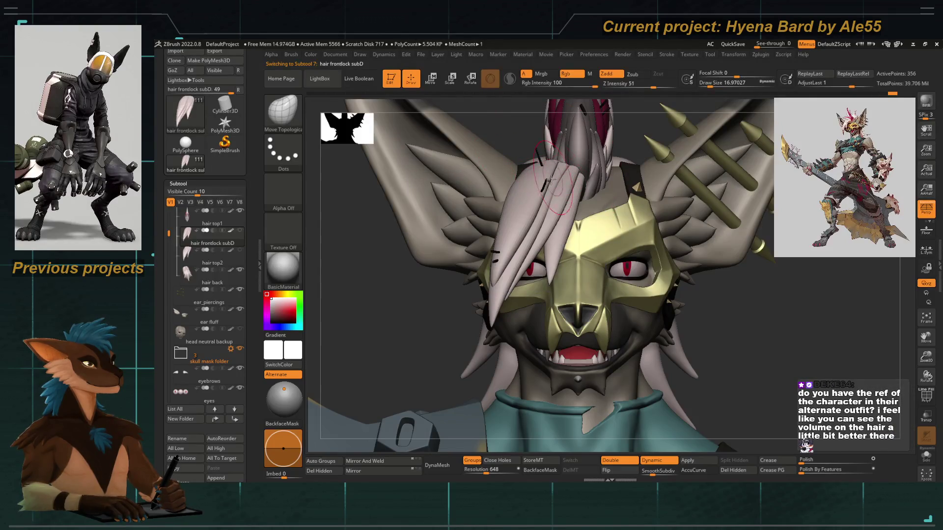
key(bracketright)
key(bracketright)
key(bracketright)
key(space)
ctrl+right_drag(550, 190, 540, 224)
drag(541, 224, 514, 192)
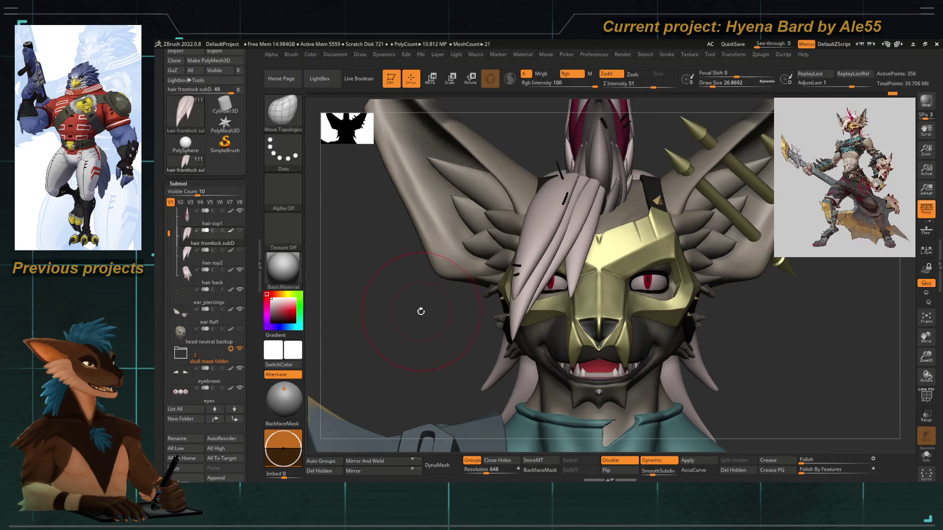
drag(420, 312, 413, 291)
Place the full-body and head-turnaround reference sheet beside the sculpt and turn the head slightly to compare.
mouse_move(209, 294)
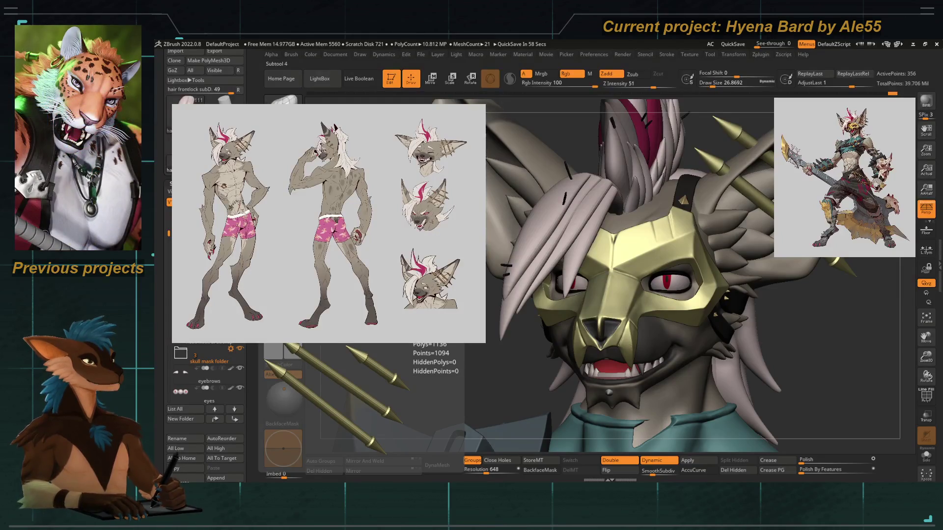
drag(790, 305, 807, 296)
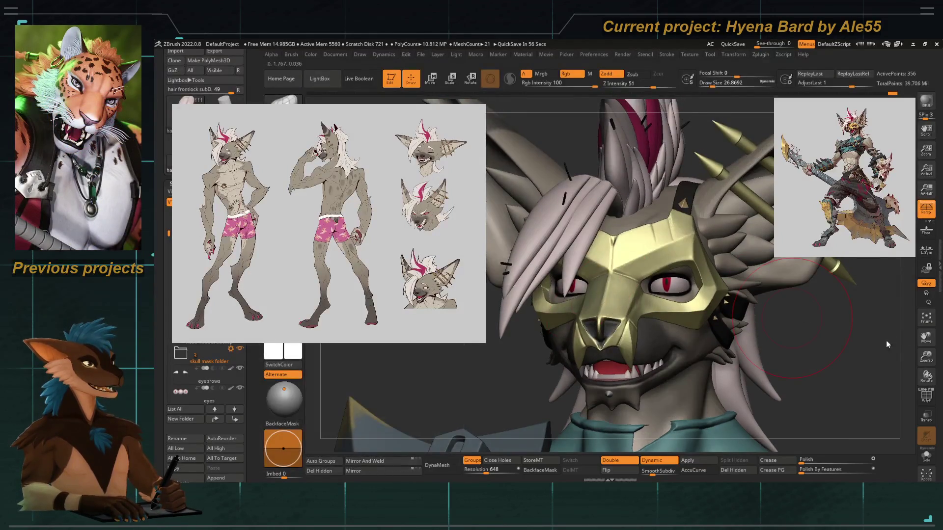
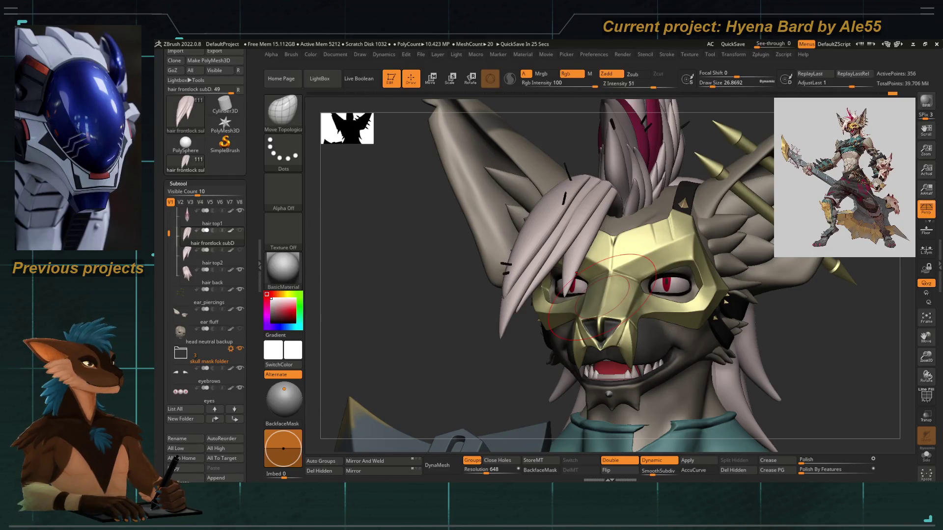
Orbit and zoom around the head to inspect the mask and hair from several angles.
drag(432, 309, 528, 295)
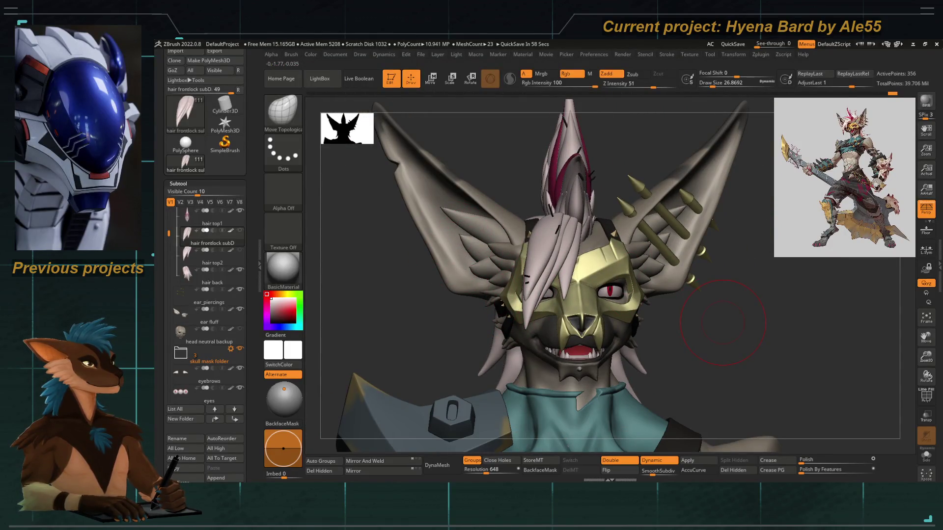
mouse_move(375, 316)
mouse_down()
mouse_move(470, 295)
mouse_move(486, 279)
mouse_move(347, 317)
mouse_move(386, 294)
mouse_up()
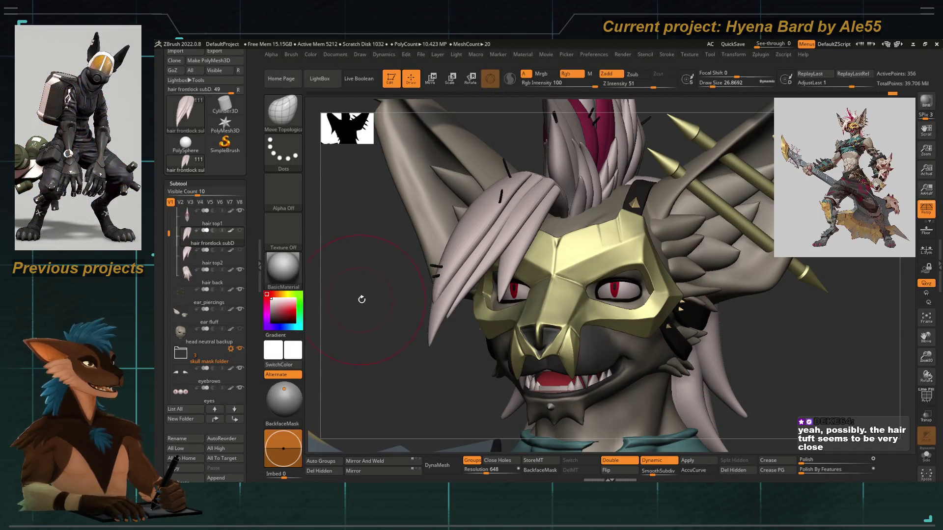
mouse_move(364, 299)
mouse_down()
mouse_move(354, 300)
mouse_move(379, 305)
mouse_up()
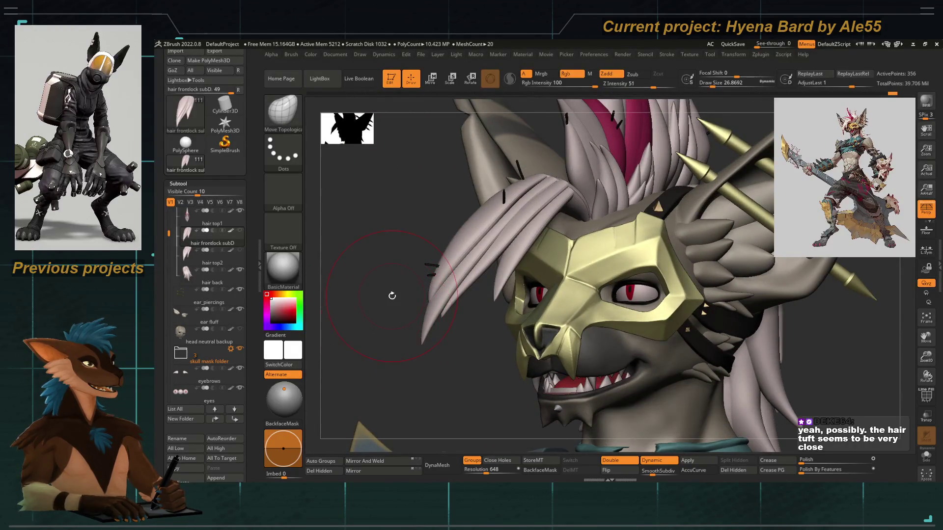
mouse_move(209, 317)
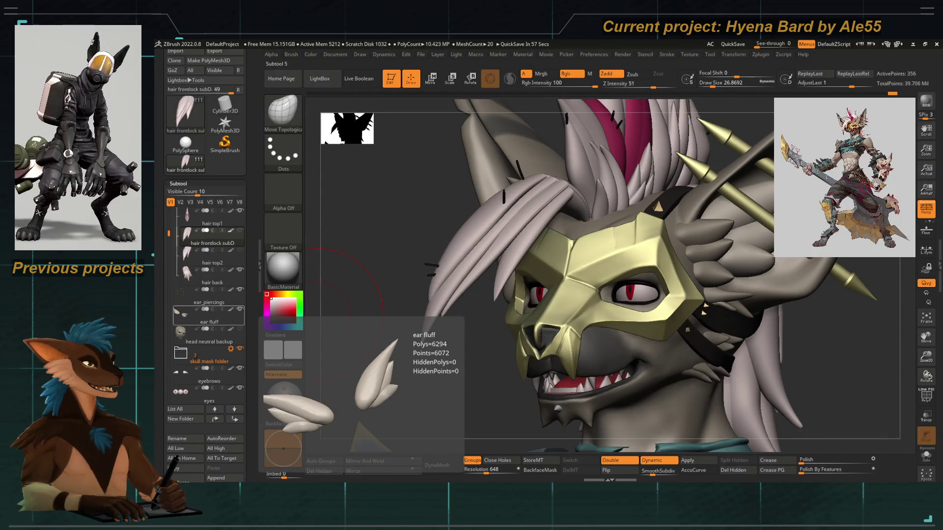
mouse_move(208, 297)
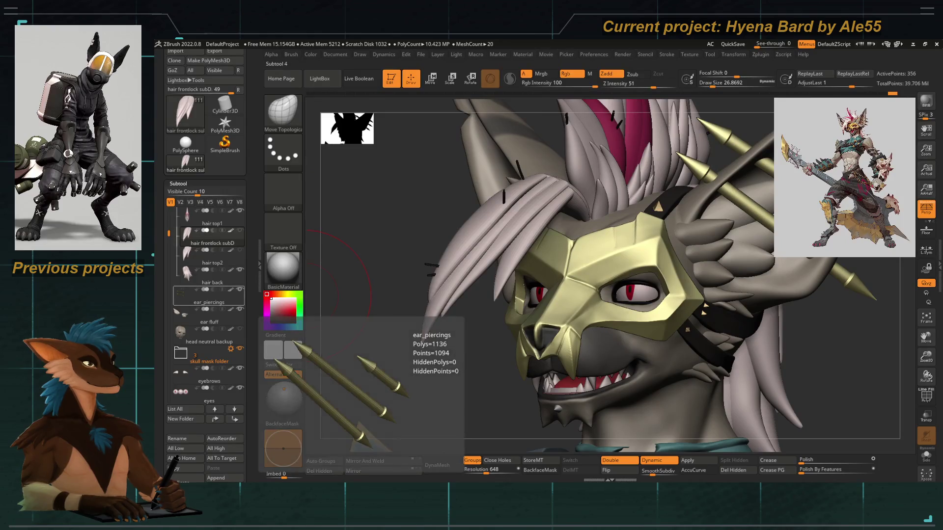
drag(425, 217, 388, 226)
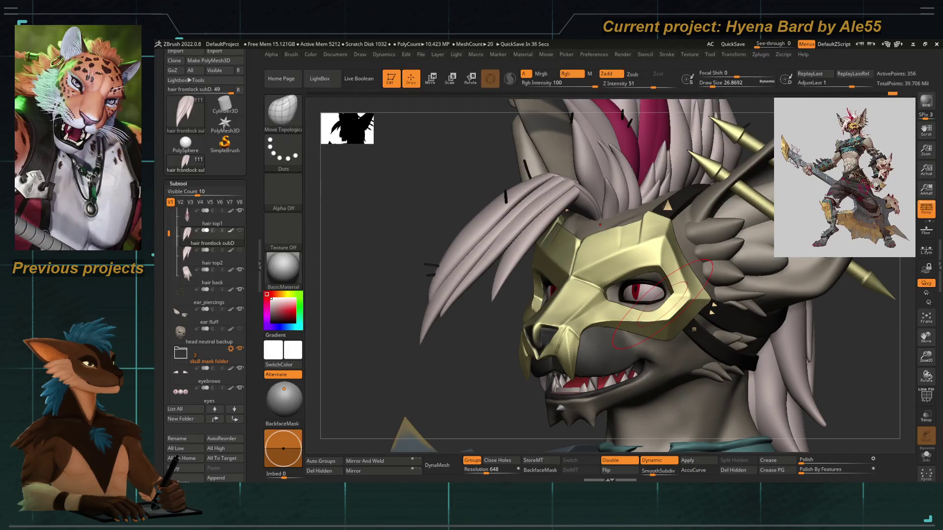
mouse_move(363, 240)
mouse_down()
mouse_move(373, 236)
mouse_move(394, 310)
mouse_move(383, 327)
mouse_move(383, 255)
mouse_move(374, 236)
mouse_move(371, 244)
mouse_move(397, 205)
mouse_move(387, 238)
mouse_move(459, 252)
mouse_move(451, 262)
mouse_up()
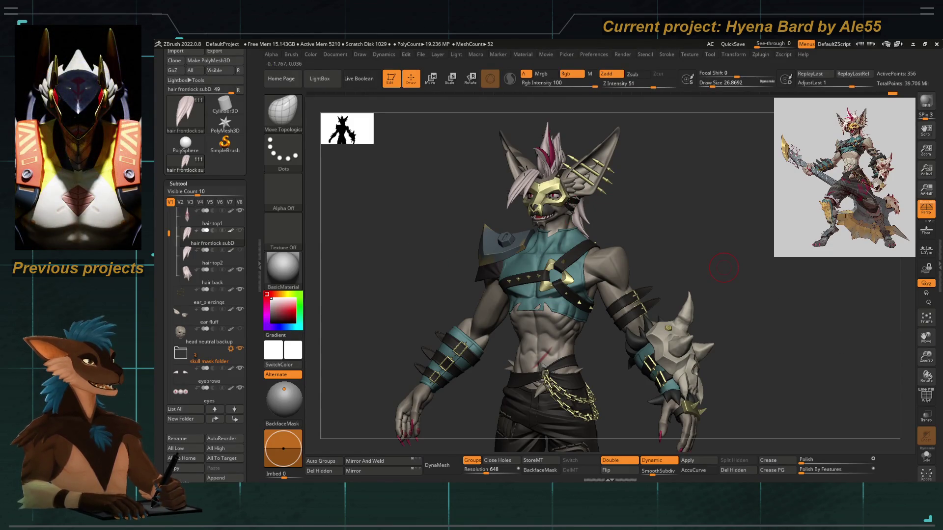
alt+drag(388, 222, 583, 211)
mouse_move(399, 235)
alt+mouse_down()
mouse_move(374, 225)
mouse_move(385, 225)
alt+mouse_up()
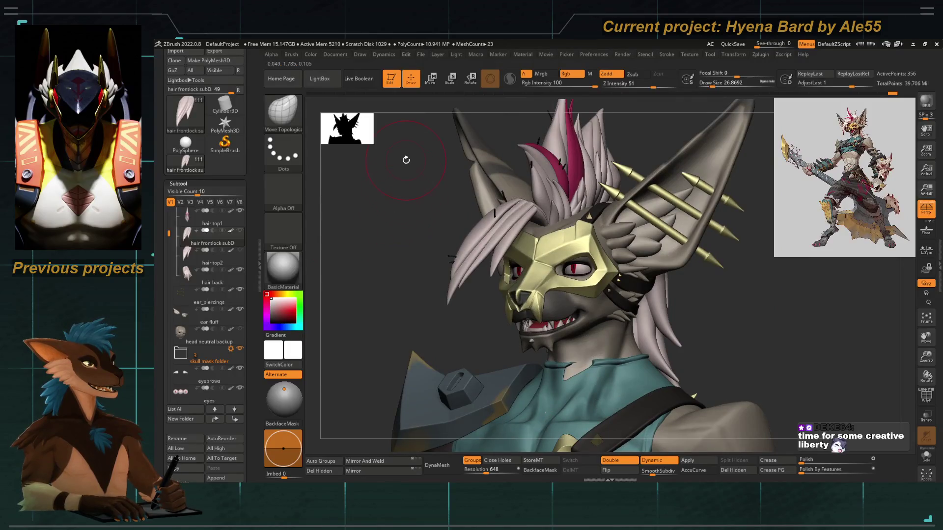
Turn to a side profile and undo the last Move pull on the front hair lock.
mouse_move(406, 159)
mouse_down()
mouse_move(413, 289)
mouse_move(449, 279)
mouse_up()
mouse_move(479, 238)
mouse_down()
mouse_move(368, 288)
mouse_move(417, 284)
mouse_move(460, 204)
mouse_move(432, 210)
mouse_up()
key(space)
key(ctrl+z)
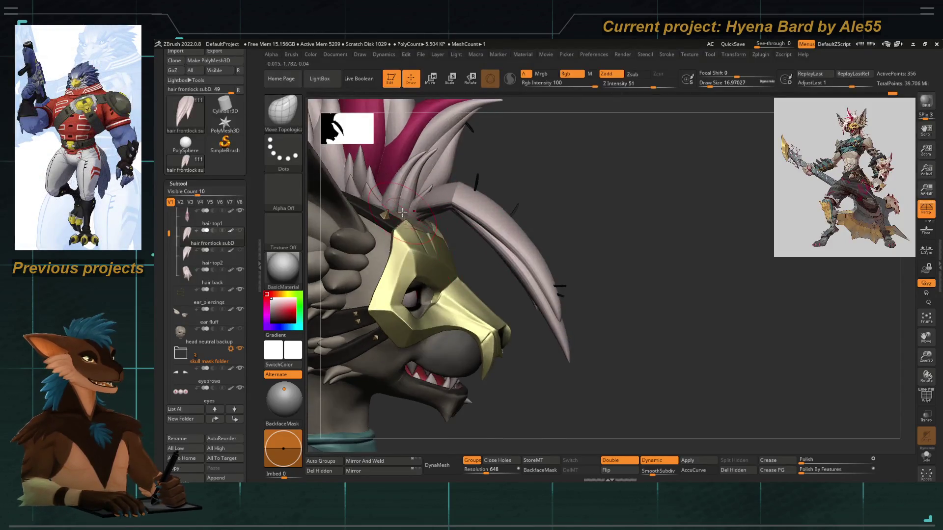
Check the brush library, then set Draw Size to 28.75 while viewing the front lock from the side.
key(b)
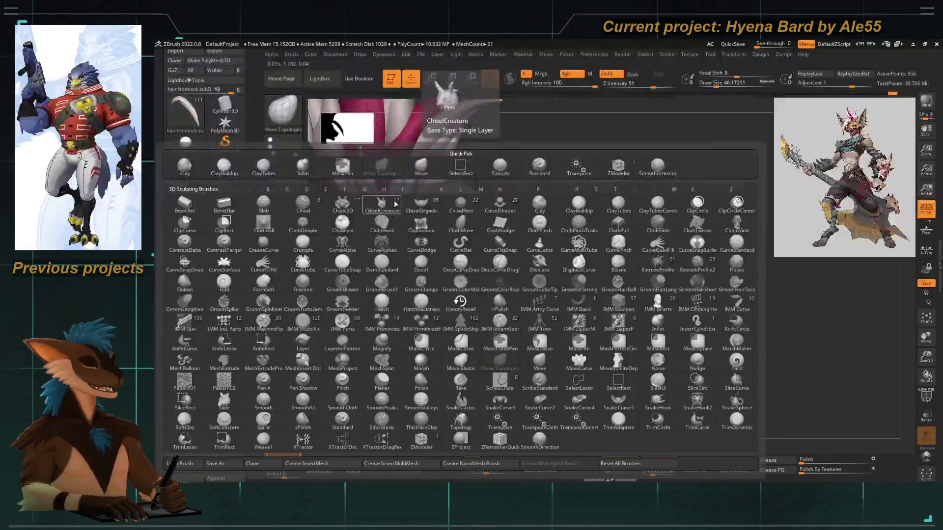
key(Escape)
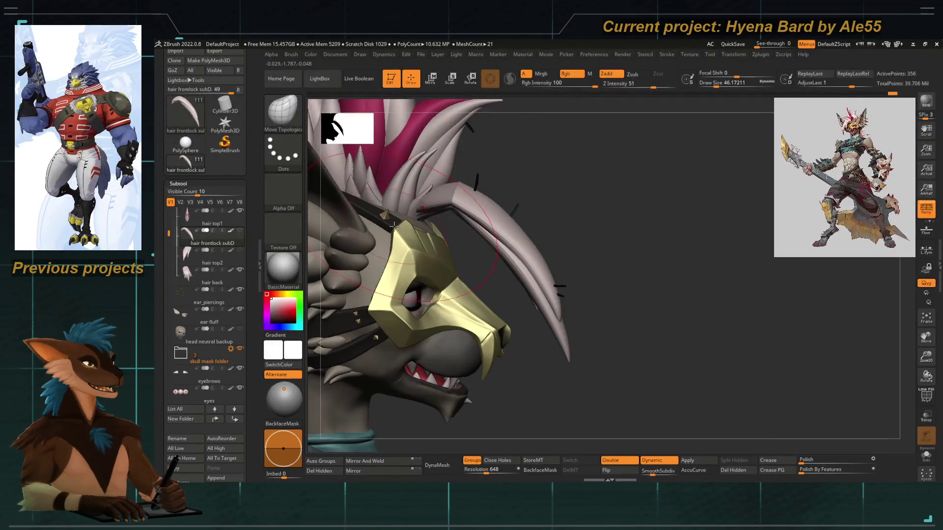
mouse_move(459, 261)
right_down()
mouse_move(482, 250)
mouse_move(511, 255)
right_up()
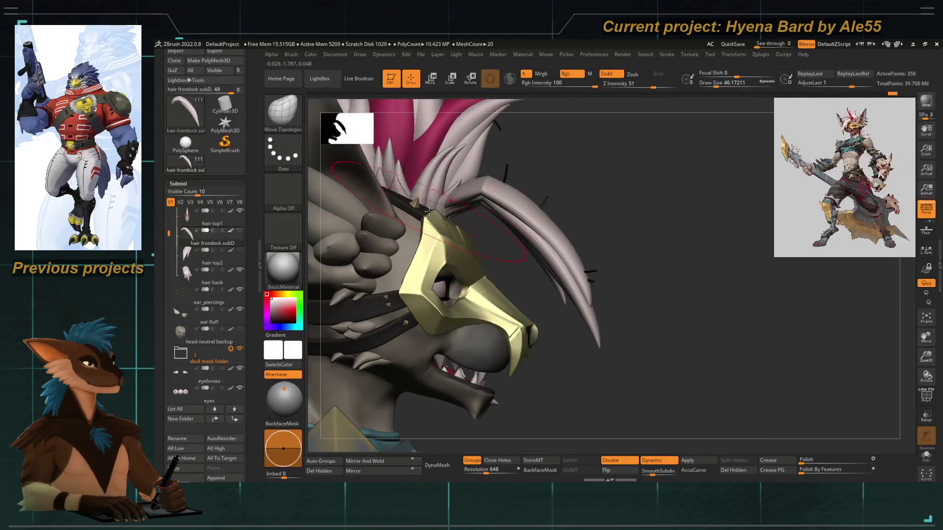
right_drag(499, 246, 437, 205)
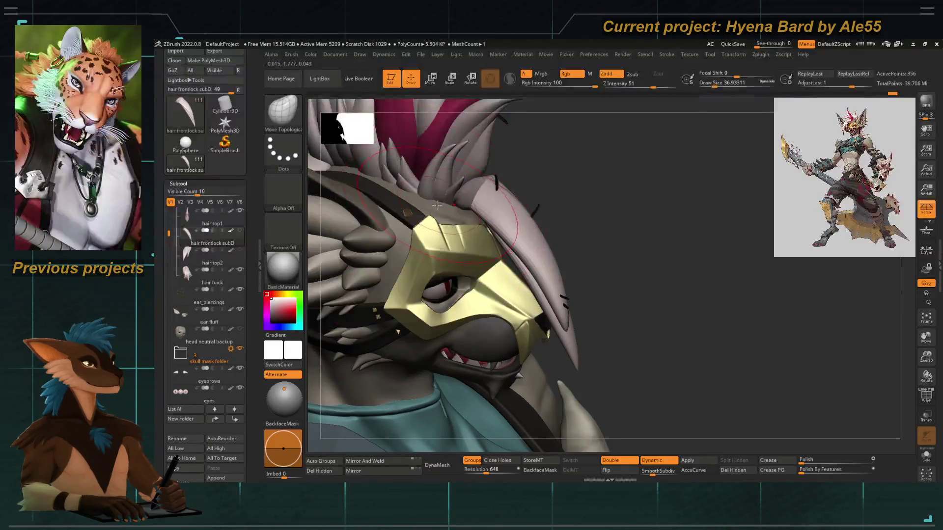
right_drag(585, 230, 448, 204)
key(space)
drag(448, 205, 445, 207)
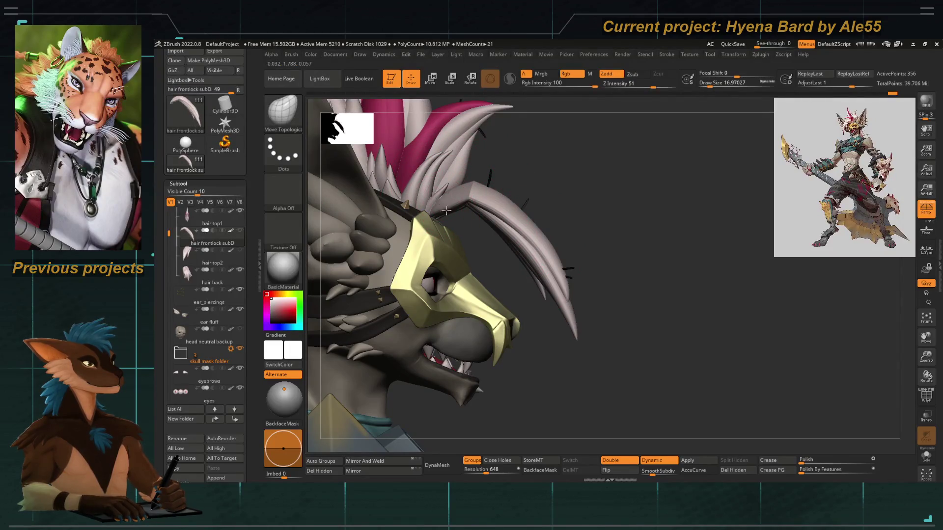
right_drag(443, 216, 448, 214)
key(bracketright)
mouse_move(462, 227)
mouse_down()
mouse_move(592, 265)
mouse_move(439, 223)
mouse_move(459, 242)
mouse_move(411, 252)
mouse_move(602, 255)
mouse_up()
mouse_move(474, 251)
mouse_down()
mouse_move(431, 216)
mouse_move(333, 247)
mouse_move(354, 251)
mouse_up()
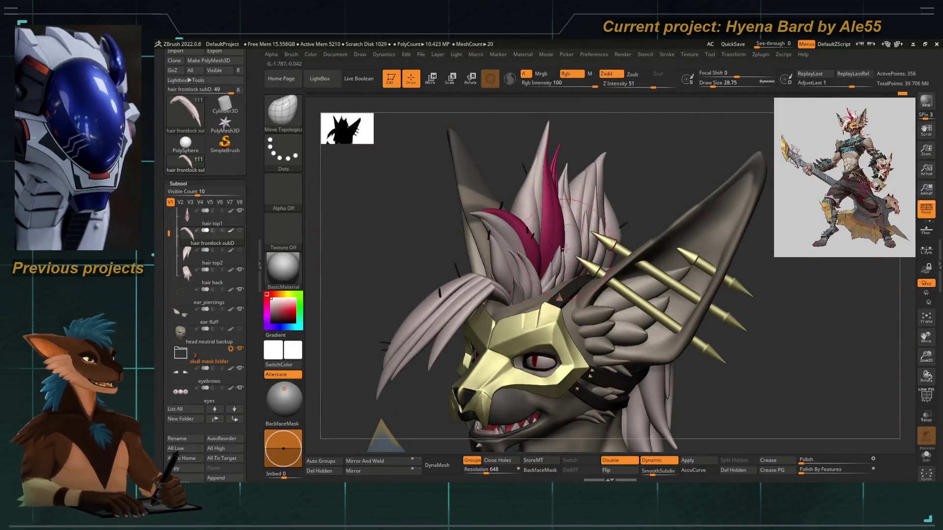
Turn to a front view and toggle Polyframe off and on to show the hair's polygroups and wireframe.
mouse_move(442, 295)
alt+mouse_down()
mouse_move(466, 271)
mouse_move(403, 255)
mouse_move(354, 328)
mouse_move(459, 255)
alt+mouse_up()
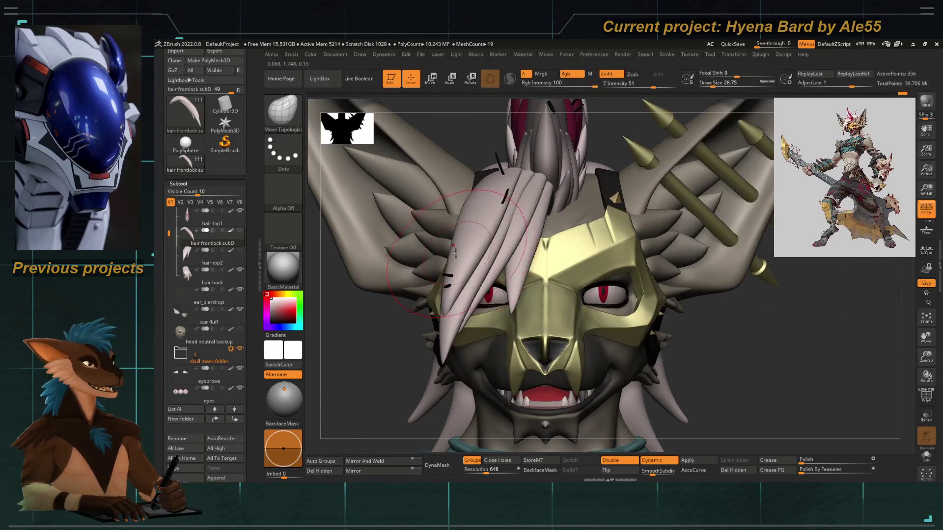
drag(364, 254, 353, 309)
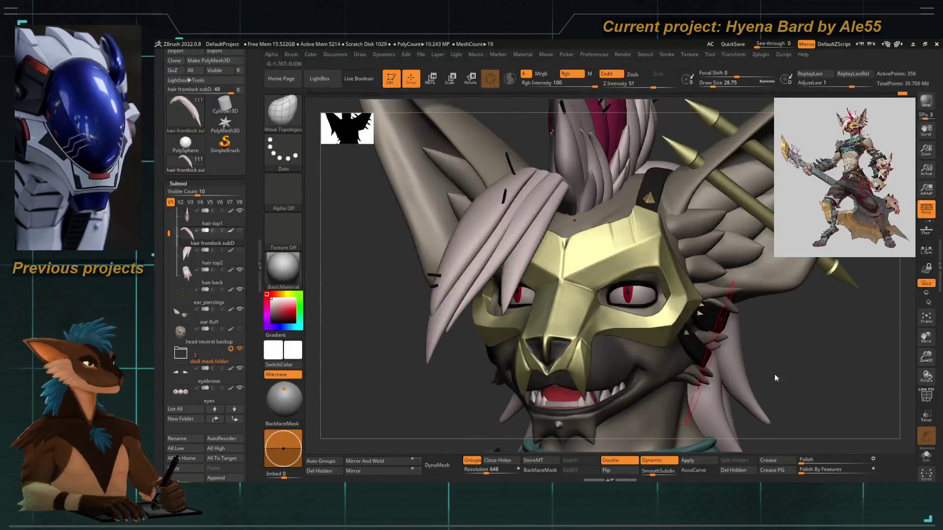
click(925, 397)
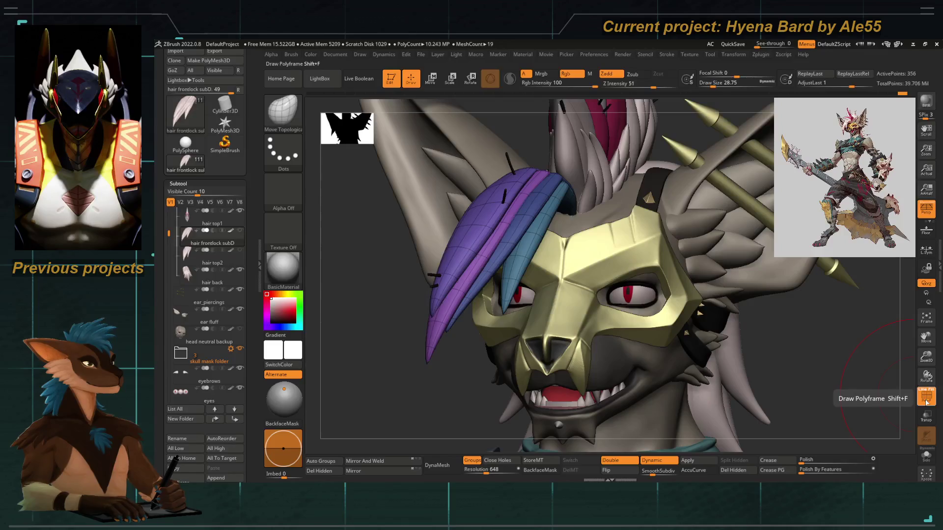
click(926, 398)
mouse_move(395, 267)
mouse_down()
mouse_move(435, 252)
mouse_move(472, 260)
mouse_up()
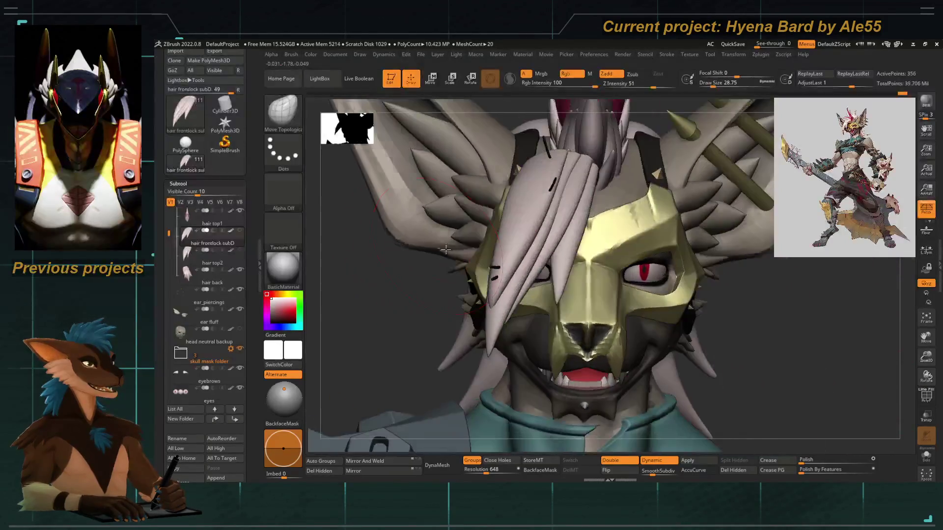
click(926, 397)
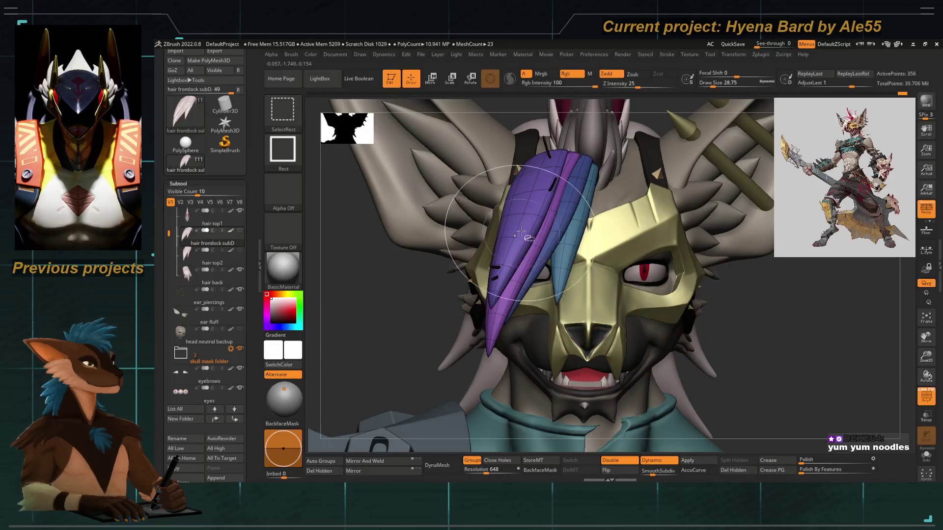
Isolate the purple hair strand, box-select with the Transpose gizmo, then reveal the hidden pieces.
ctrl+shift+click(472, 270)
mouse_move(449, 264)
mouse_down()
mouse_move(432, 290)
mouse_move(410, 295)
mouse_move(425, 276)
mouse_move(522, 262)
mouse_up()
key(w)
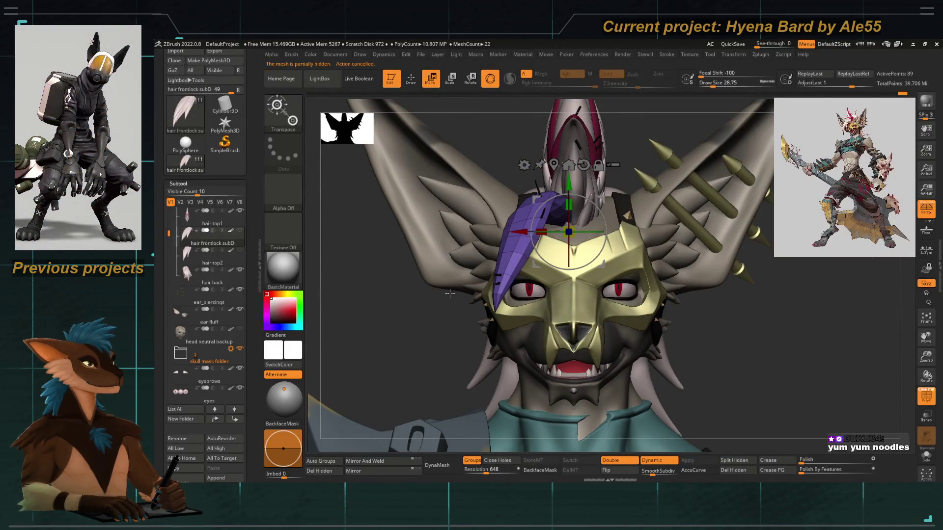
ctrl+shift+drag(451, 131, 622, 370)
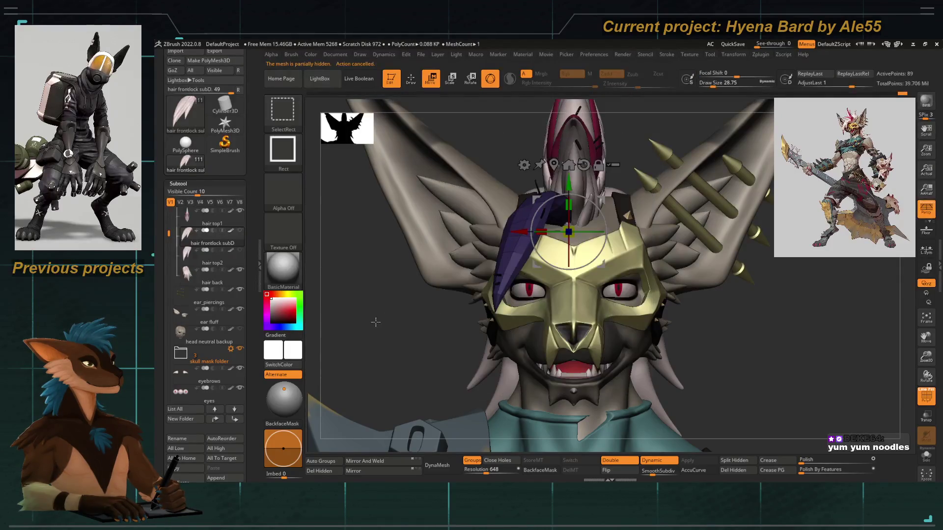
ctrl+shift+click(402, 251)
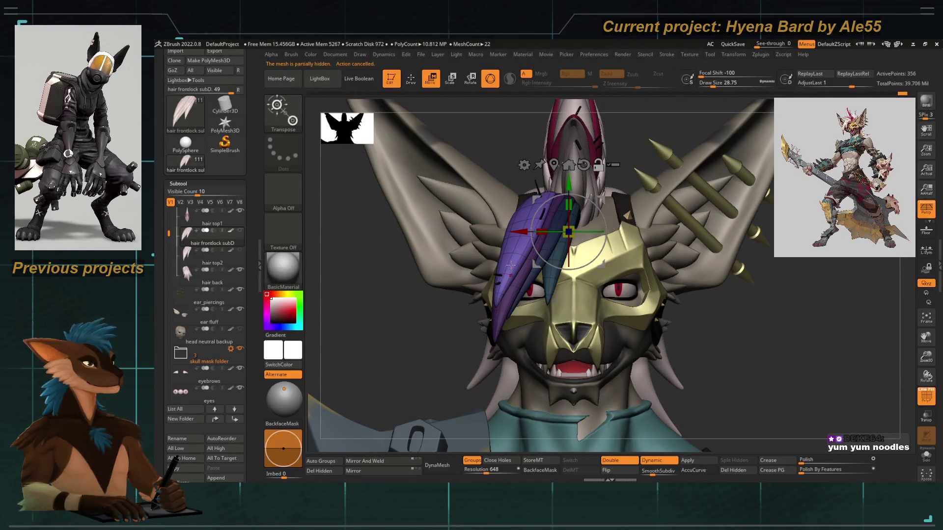
Nudge the hair lock slightly up and right, apply Polish By Features, and enable Solo.
ctrl+right_drag(511, 265, 535, 267)
drag(556, 248, 567, 252)
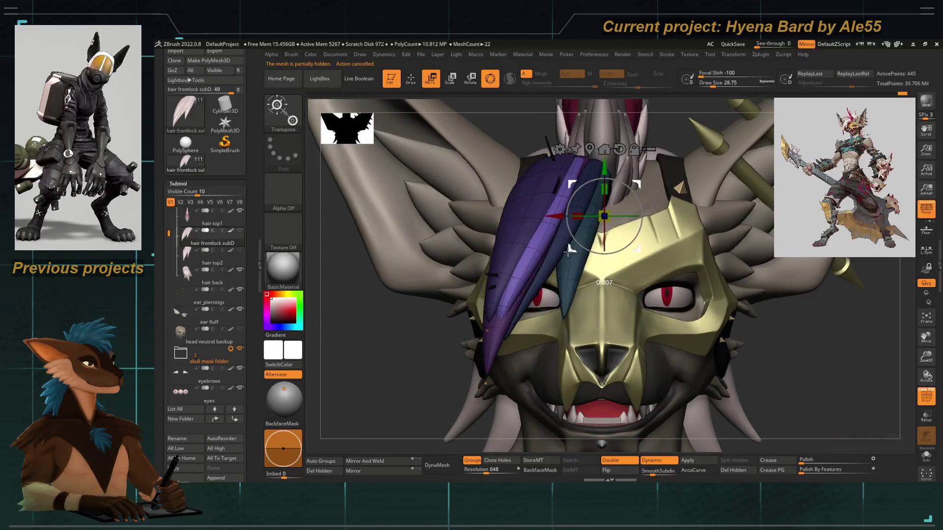
click(799, 470)
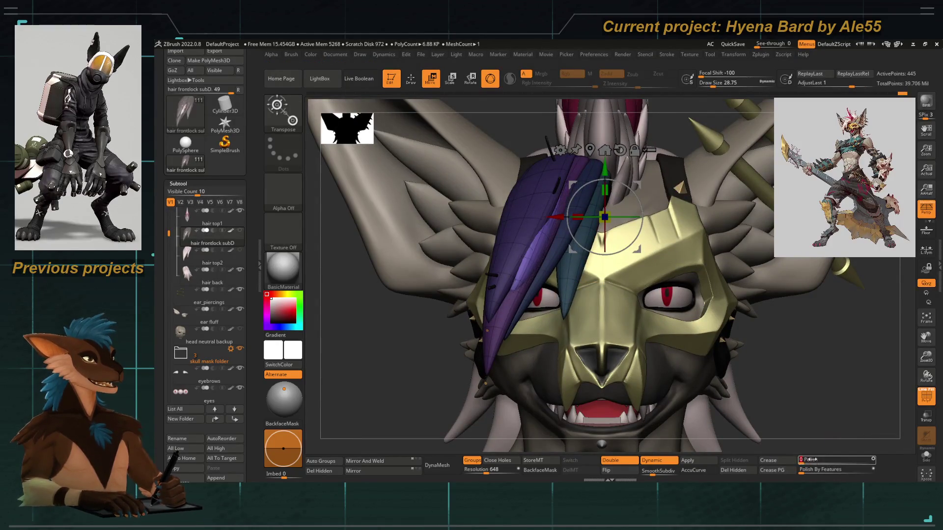
click(927, 453)
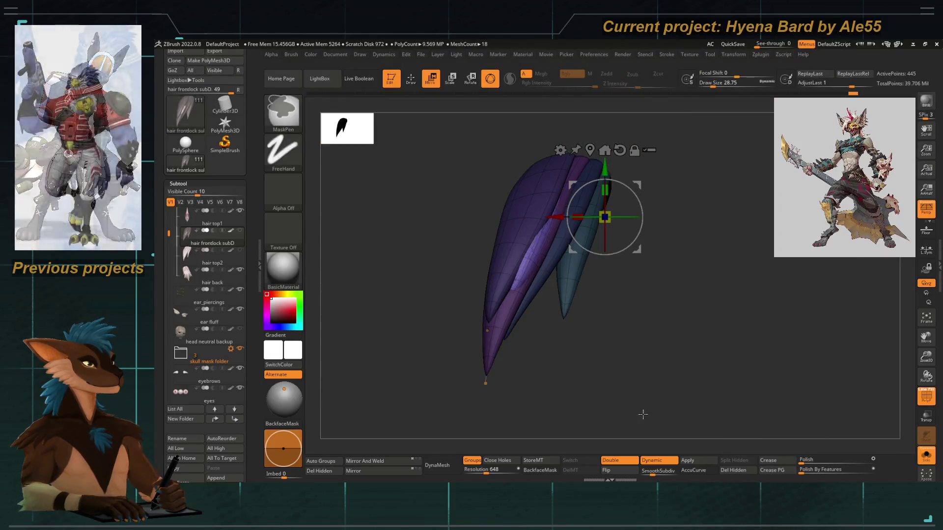
Reset the feature-polish amount to 0, select the Move brush, and enlarge it to about 62.
click(802, 470)
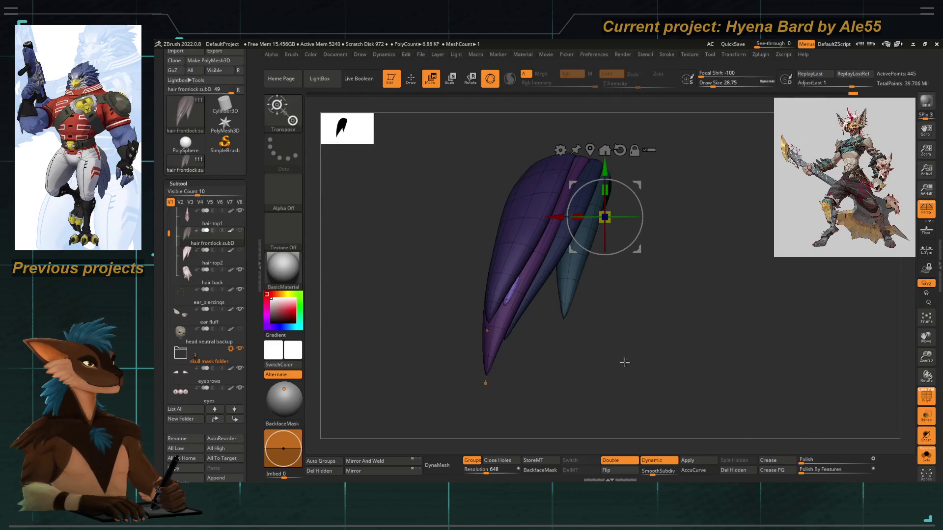
drag(550, 343, 516, 330)
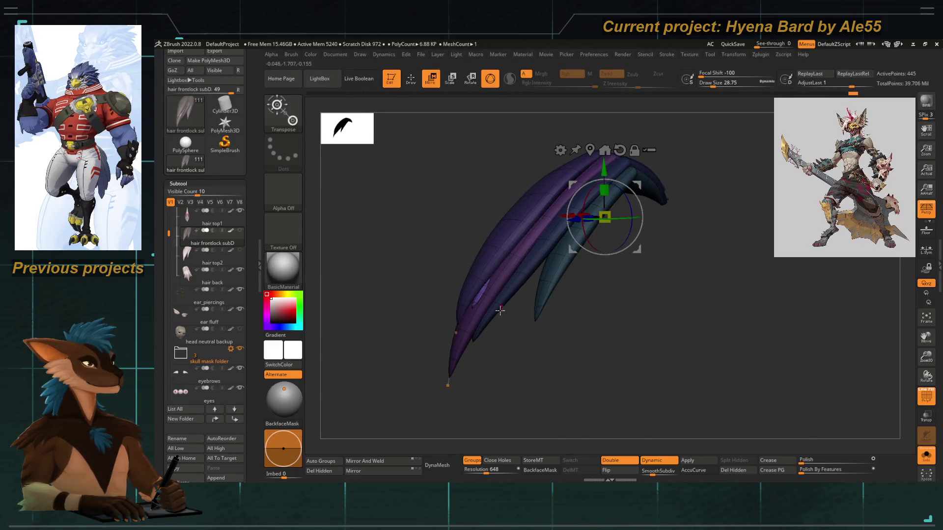
key(q)
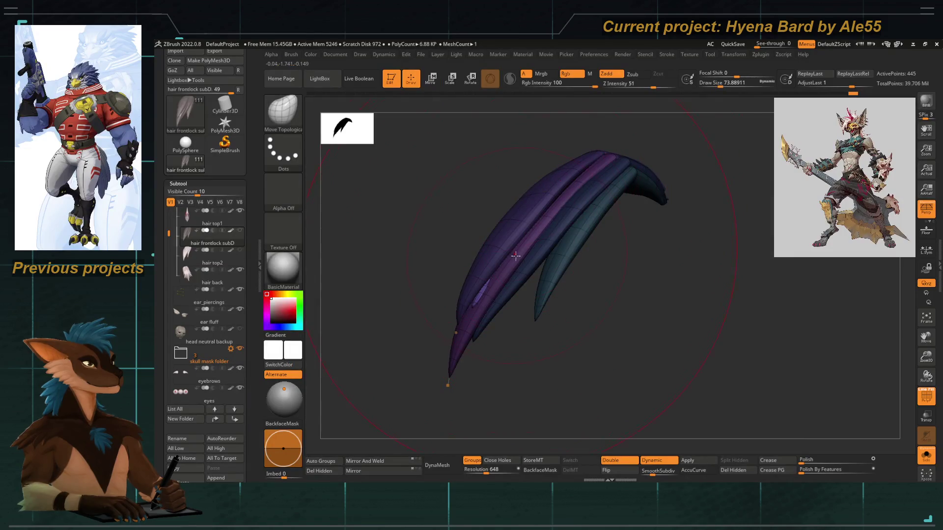
key(b)
key(m)
key(v)
mouse_move(557, 200)
mouse_down()
mouse_move(495, 183)
mouse_move(474, 303)
mouse_move(529, 343)
mouse_move(564, 389)
mouse_up()
key(space)
drag(539, 272, 543, 272)
Orbit around the strands and shift the hair lock slightly with the Transpose gizmo.
mouse_move(621, 379)
mouse_down()
mouse_move(513, 358)
mouse_move(687, 375)
mouse_move(591, 264)
mouse_up()
mouse_move(494, 218)
mouse_down()
mouse_move(487, 255)
mouse_move(568, 333)
mouse_move(467, 322)
mouse_move(516, 295)
mouse_move(553, 346)
mouse_up()
mouse_move(491, 271)
mouse_down()
mouse_move(493, 221)
mouse_move(455, 296)
mouse_up()
key(w)
drag(589, 208, 579, 213)
key(q)
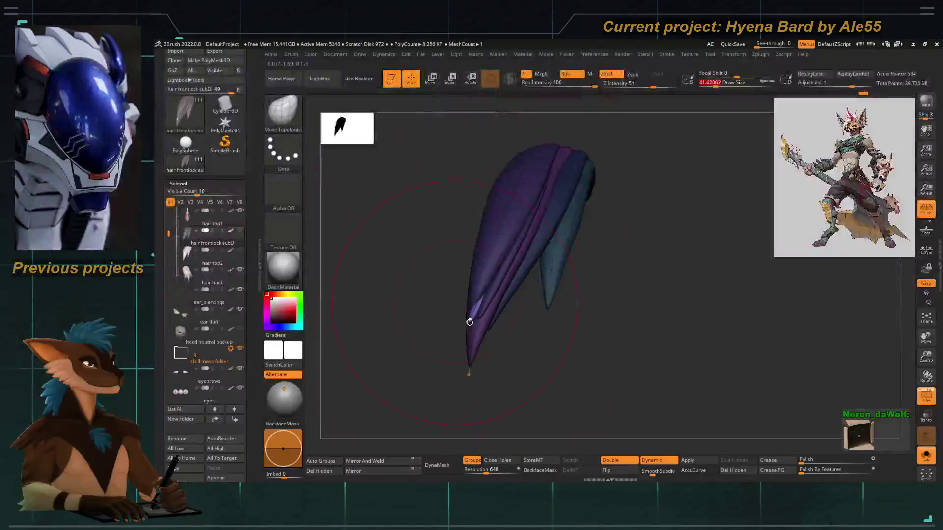
Reselect the Move brush and set its size to about 31 to draw the strand tips into points.
drag(468, 363, 465, 330)
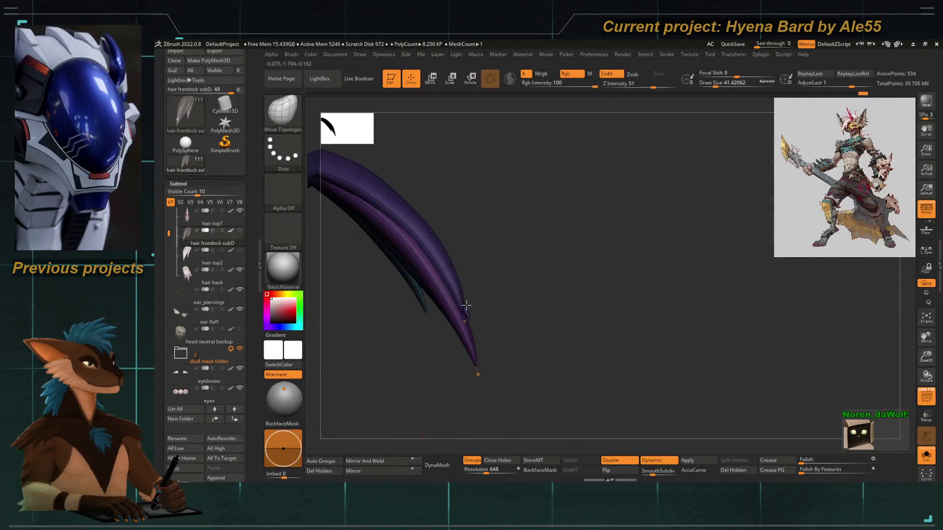
key(b)
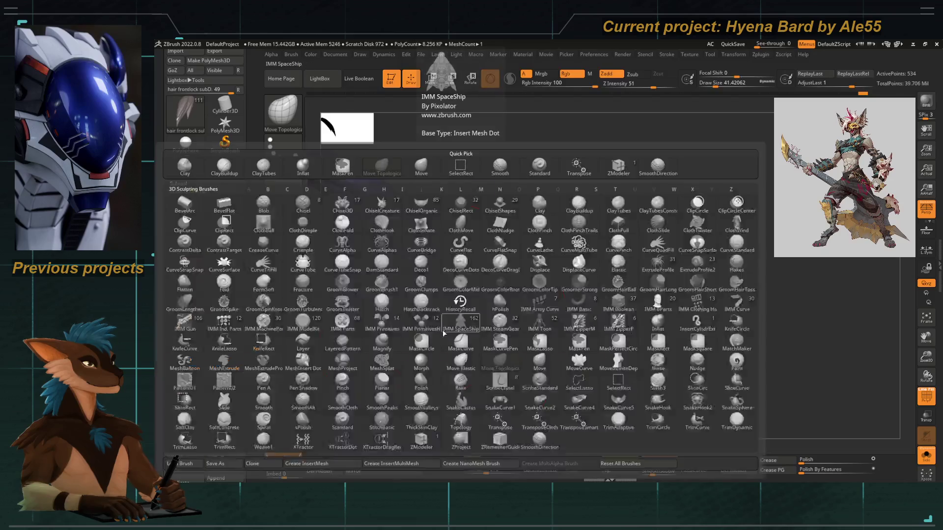
key(m)
key(v)
mouse_move(496, 332)
mouse_down()
mouse_move(545, 297)
mouse_move(486, 285)
mouse_move(501, 284)
mouse_up()
key(space)
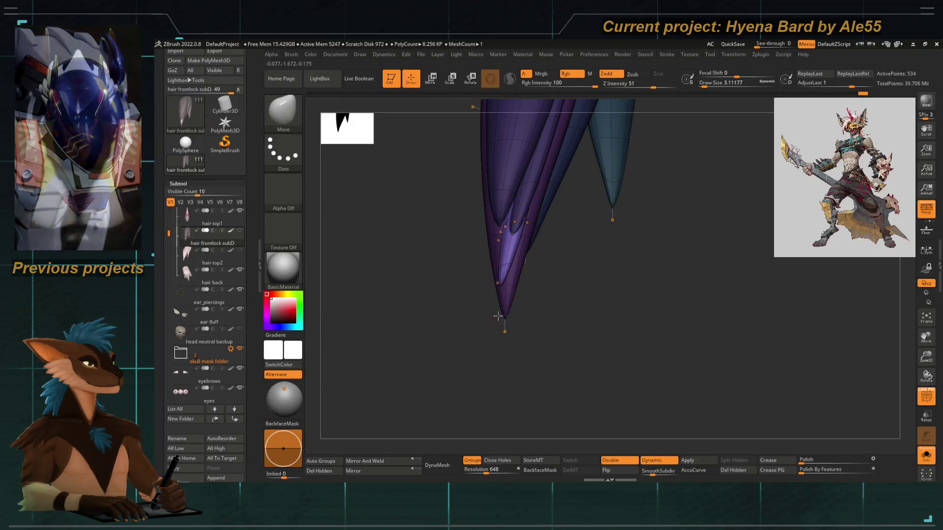
key(space)
mouse_move(502, 302)
mouse_down()
mouse_move(455, 255)
mouse_move(463, 253)
mouse_move(472, 275)
mouse_move(461, 272)
mouse_move(484, 274)
mouse_up()
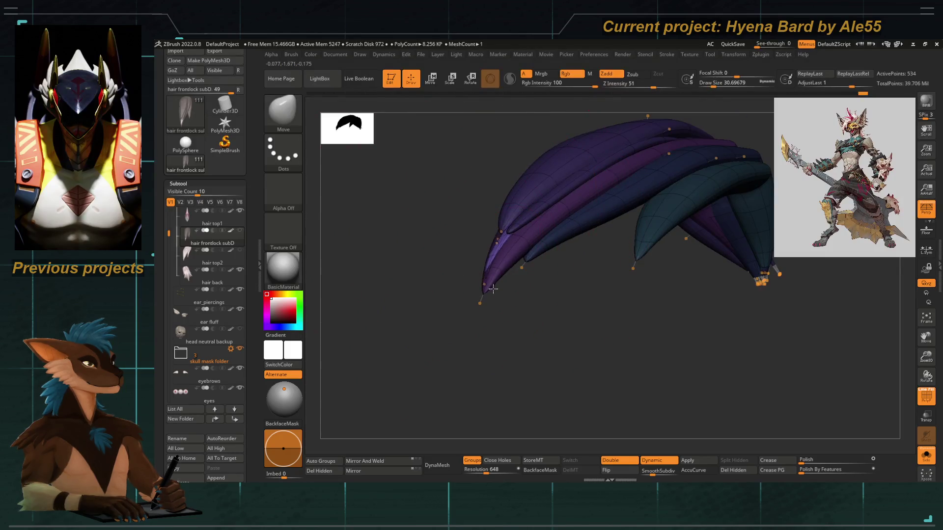
mouse_move(495, 228)
mouse_down()
mouse_move(504, 247)
mouse_move(463, 227)
mouse_move(541, 329)
mouse_move(469, 260)
mouse_move(507, 257)
mouse_move(446, 267)
mouse_move(432, 305)
mouse_move(431, 294)
mouse_move(418, 292)
mouse_move(436, 293)
mouse_up()
Turn off PolyF and select the Move Topological brush.
click(926, 395)
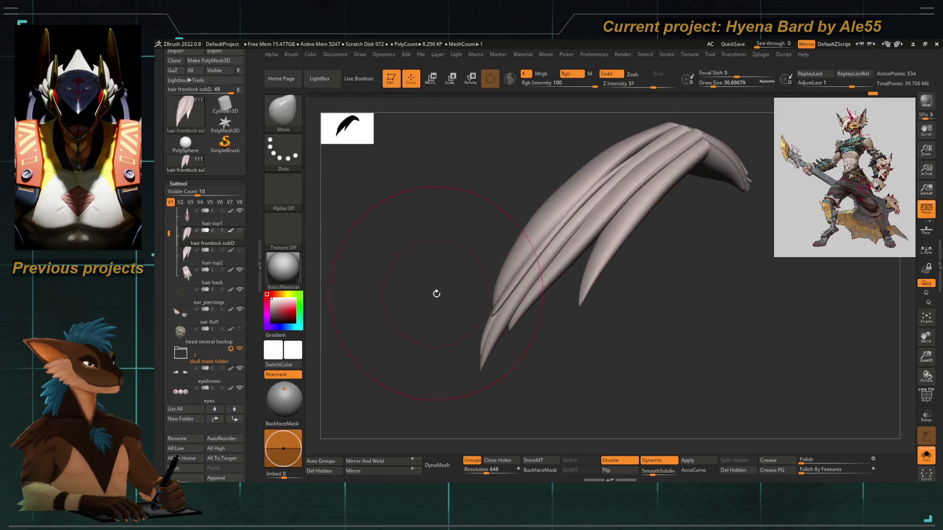
key(b)
key(m)
key(t)
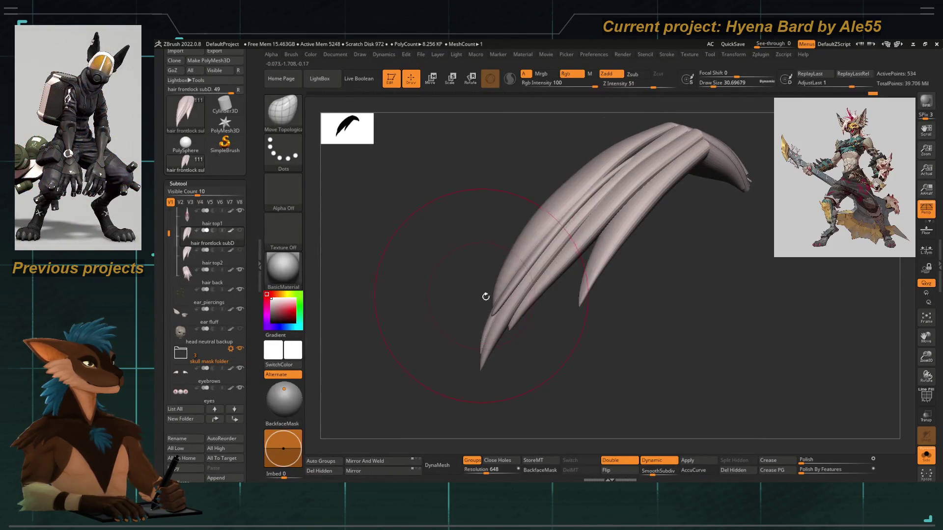
In front view, push the front lock's inner and upper edges outward, reducing the brush to about 23.
mouse_move(515, 273)
mouse_down()
mouse_move(455, 280)
mouse_move(492, 307)
mouse_up()
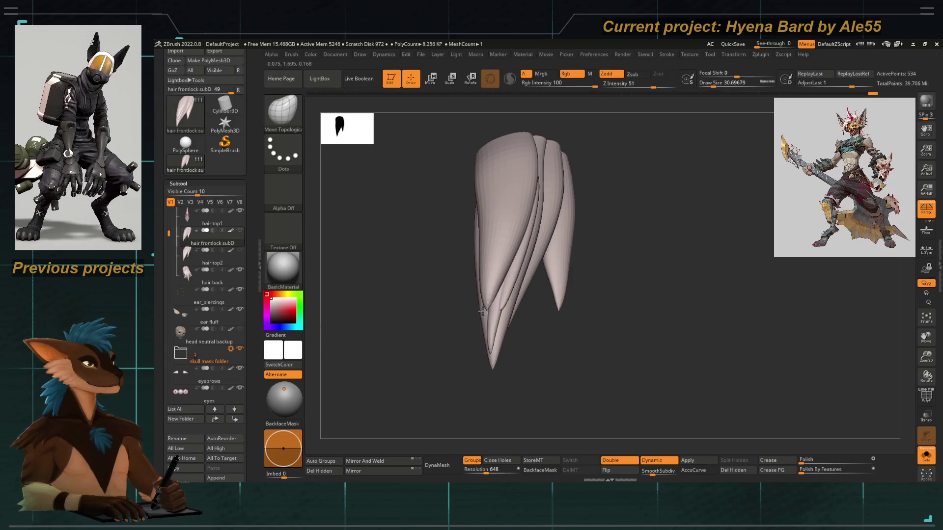
drag(518, 275, 526, 261)
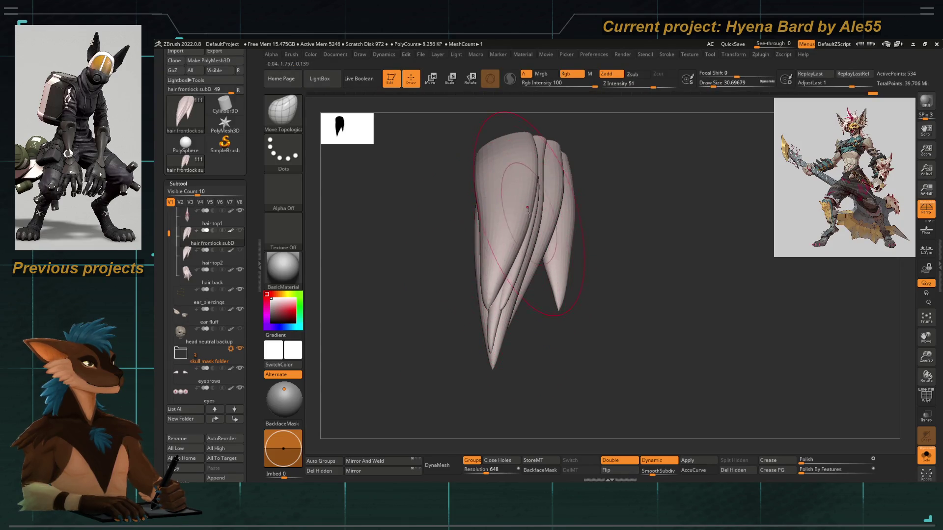
drag(516, 213, 515, 191)
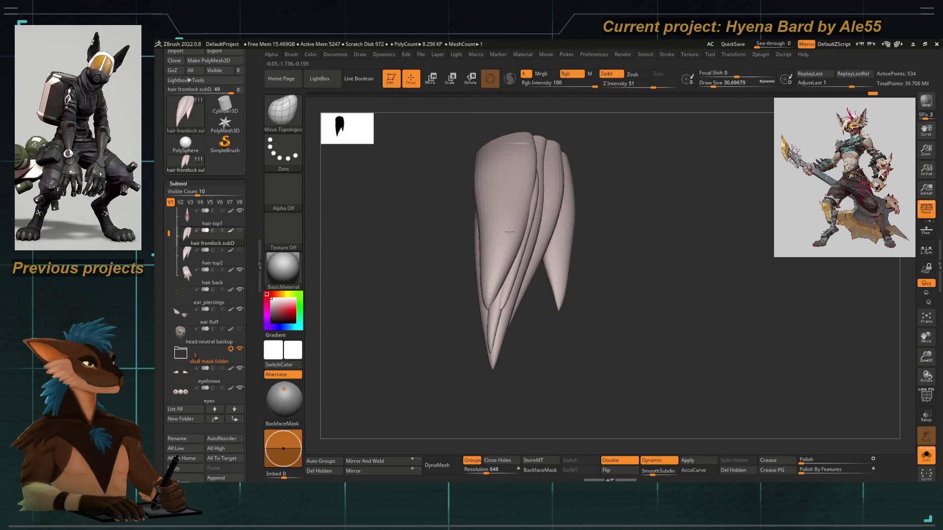
key(bracketleft)
Zoom out and turn off Solo to show the whole hyena again.
mouse_move(564, 165)
mouse_down()
mouse_move(426, 204)
mouse_move(439, 265)
mouse_move(474, 278)
mouse_up()
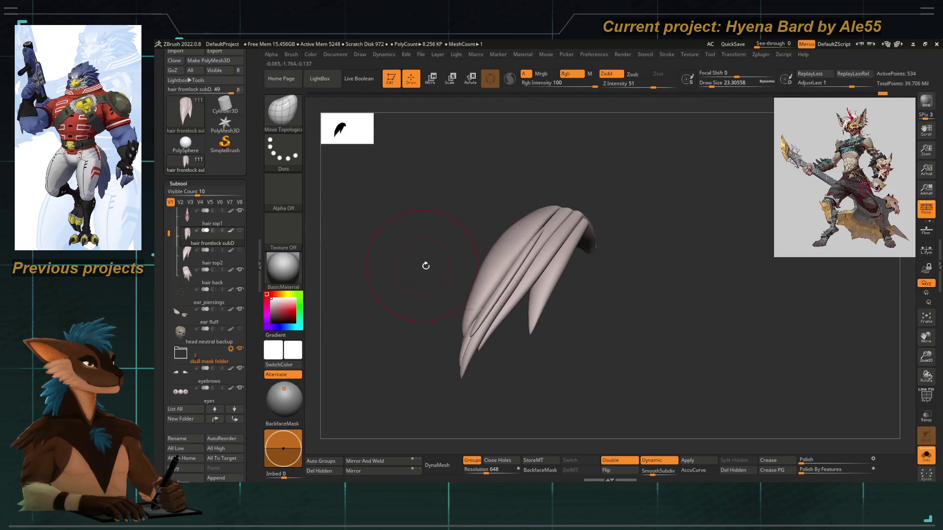
alt+drag(421, 265, 398, 293)
click(928, 459)
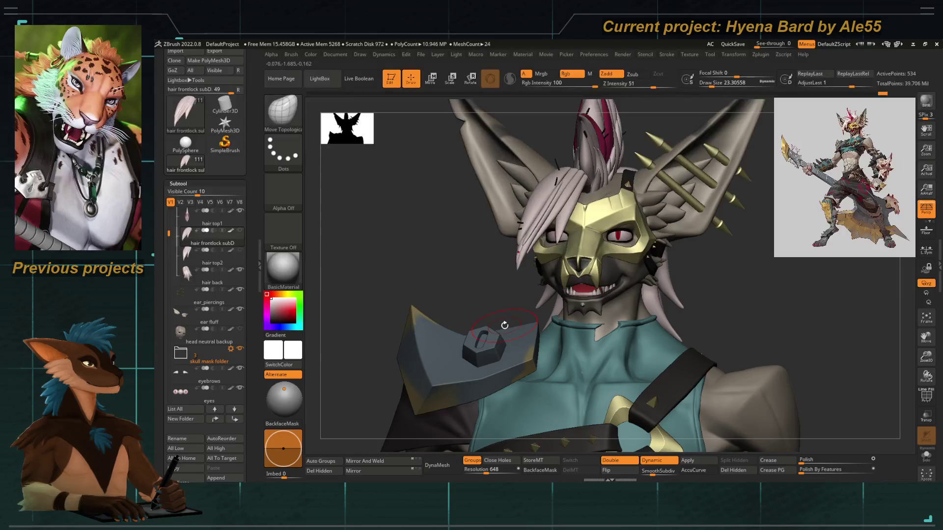
Isolate a front lock strand, then shift the front locks slightly up and left with the Transpose gizmo.
mouse_move(491, 212)
alt+mouse_down()
mouse_move(442, 231)
mouse_move(402, 282)
mouse_move(423, 259)
mouse_move(438, 272)
mouse_move(464, 233)
mouse_move(526, 238)
alt+mouse_up()
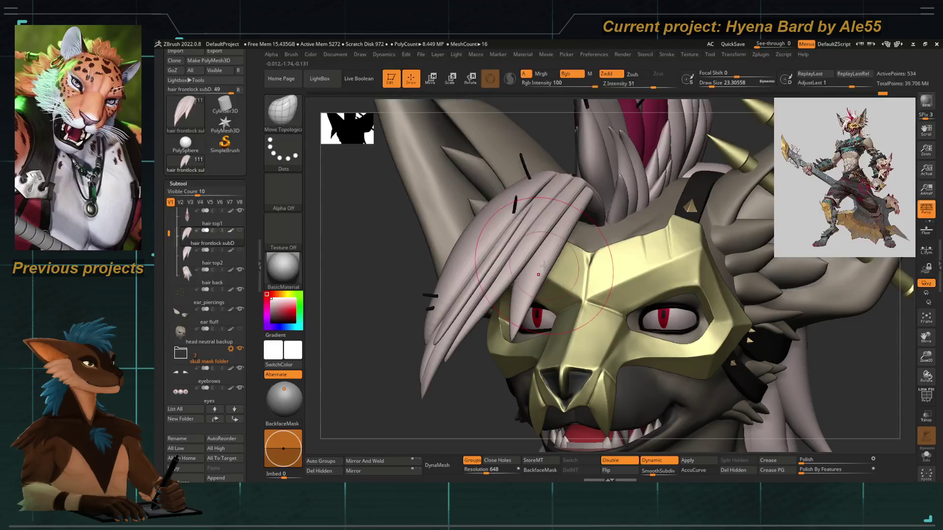
ctrl+shift+click(524, 279)
key(w)
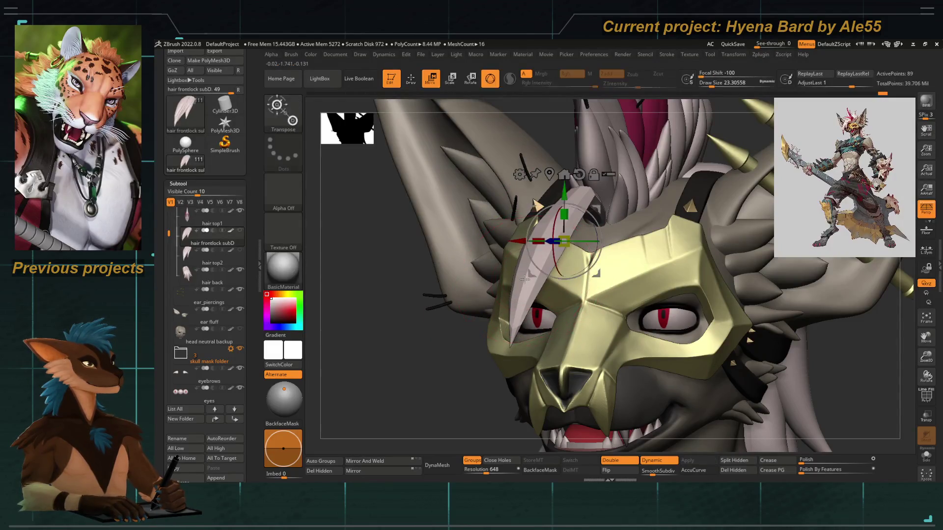
key(ctrl+z)
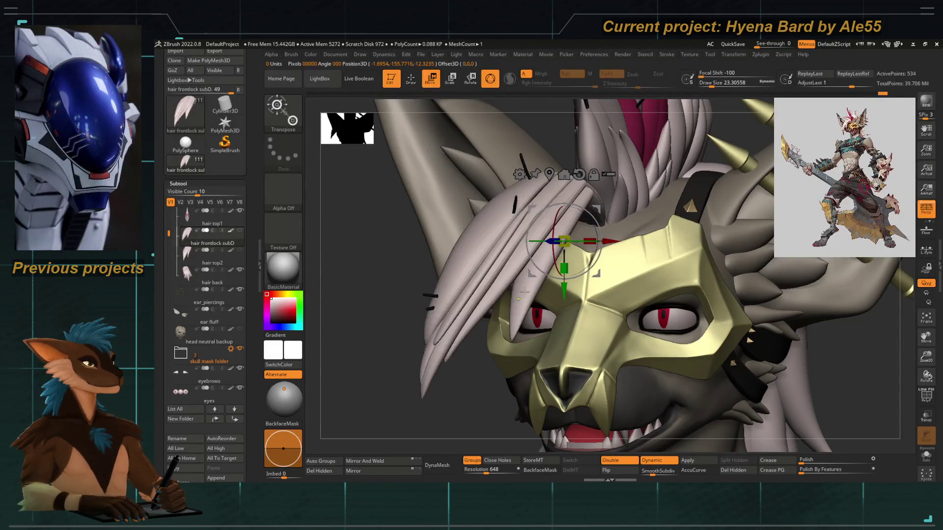
click(525, 292)
mouse_move(490, 313)
mouse_down()
mouse_move(459, 391)
mouse_move(508, 297)
mouse_move(504, 313)
mouse_up()
key(q)
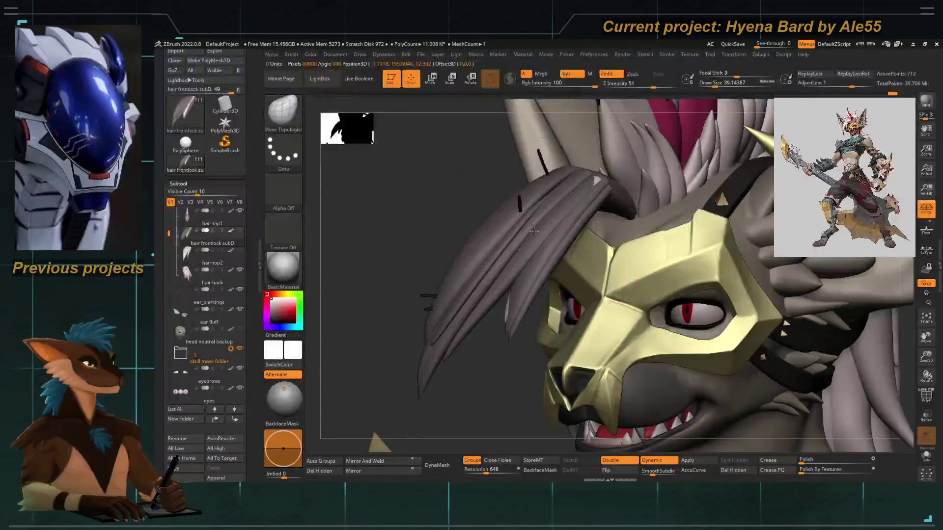
Pick the Move brush and set its size to about 29 in front view.
key(b)
key(m)
key(v)
drag(492, 343, 527, 265)
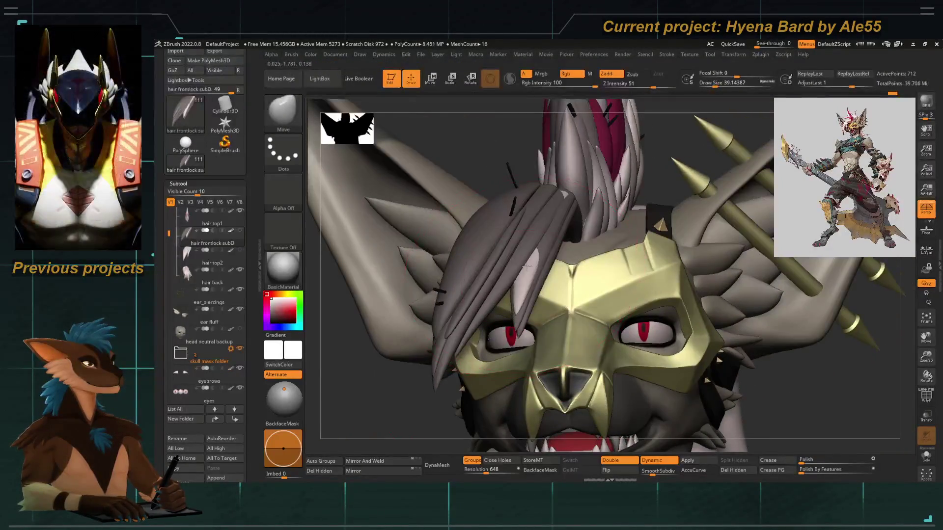
key(space)
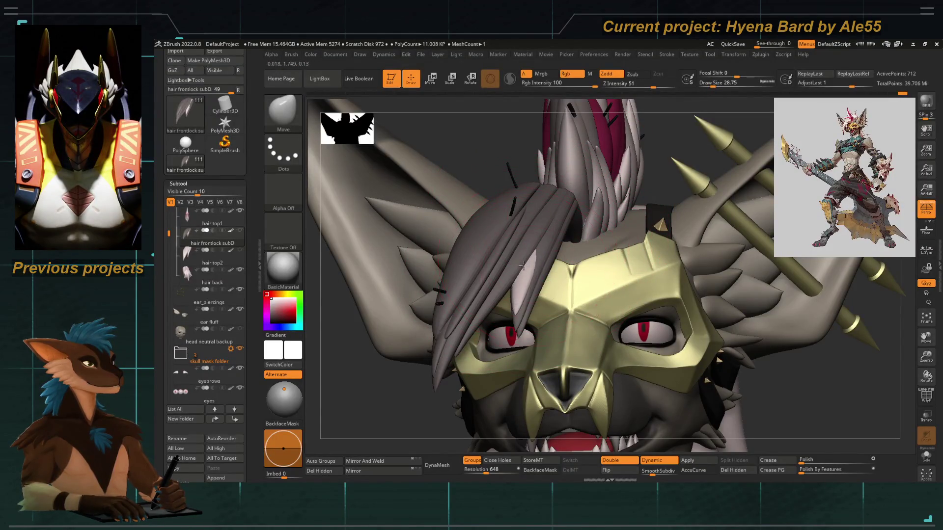
Switch to Move Topological, frame the front locks, and raise the brush size to about 46 in side view.
key(b)
key(m)
key(t)
key(f)
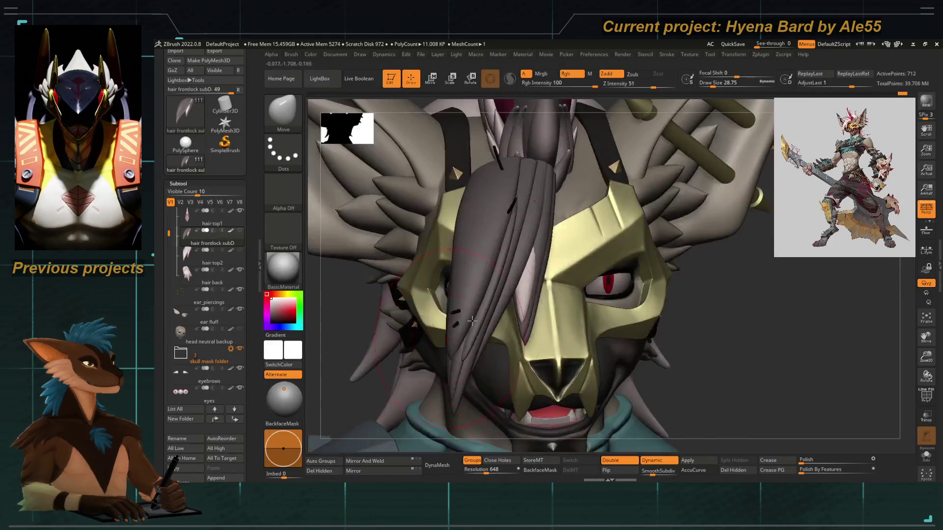
key(shift)
right_drag(626, 377, 532, 264)
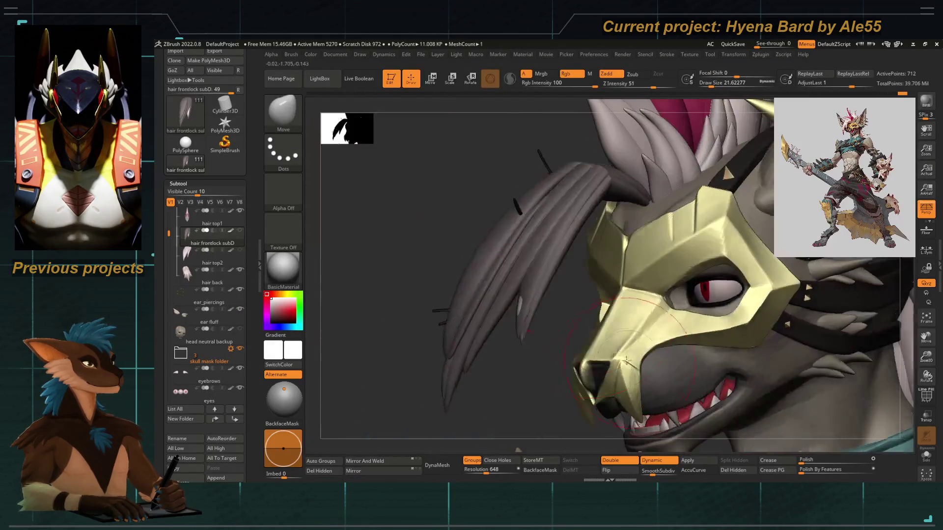
key(space)
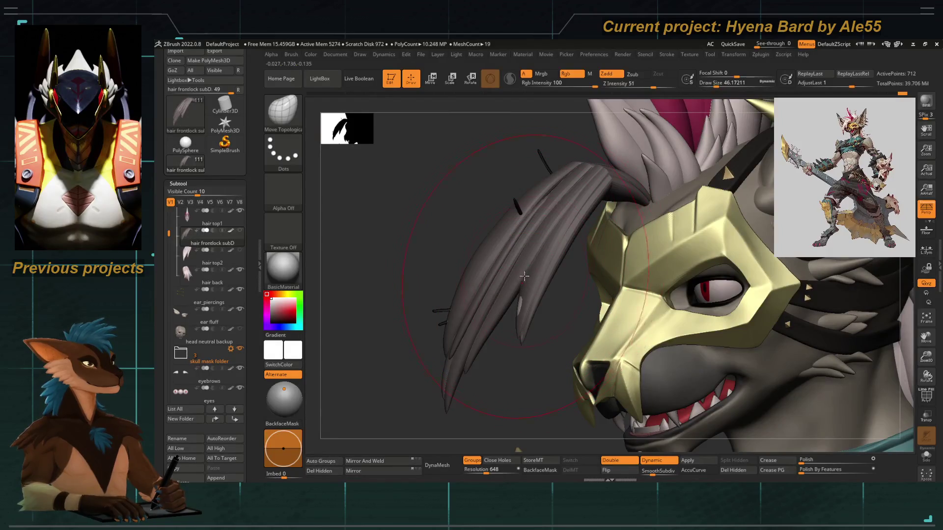
Pick the Move brush at size about 12 and mask everything except one hair strand.
key(b)
key(m)
key(v)
drag(518, 281, 515, 295)
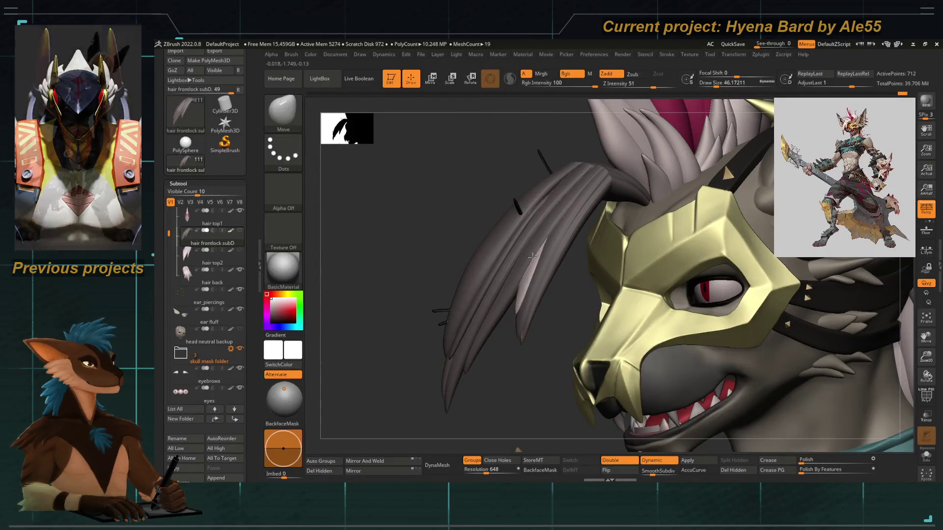
mouse_move(514, 295)
right_down()
mouse_move(511, 381)
mouse_move(489, 381)
right_up()
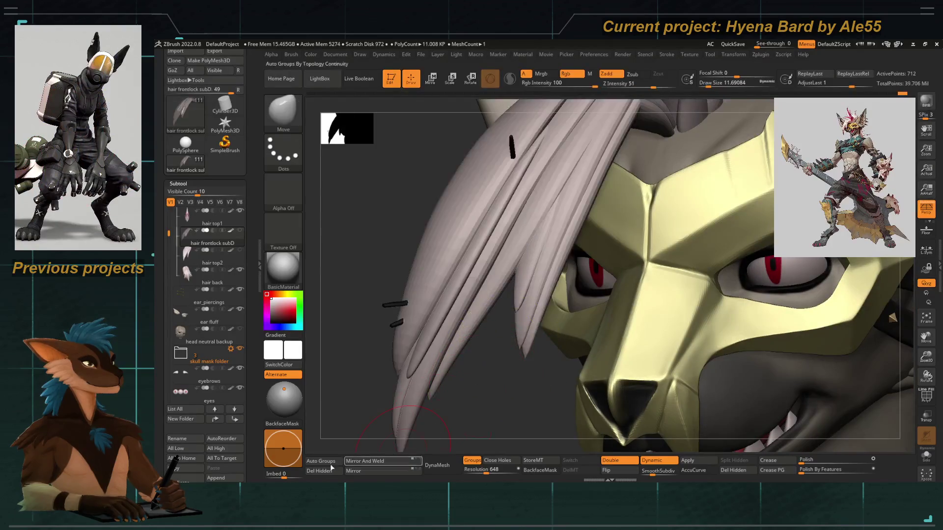
key(ctrl)
key(w)
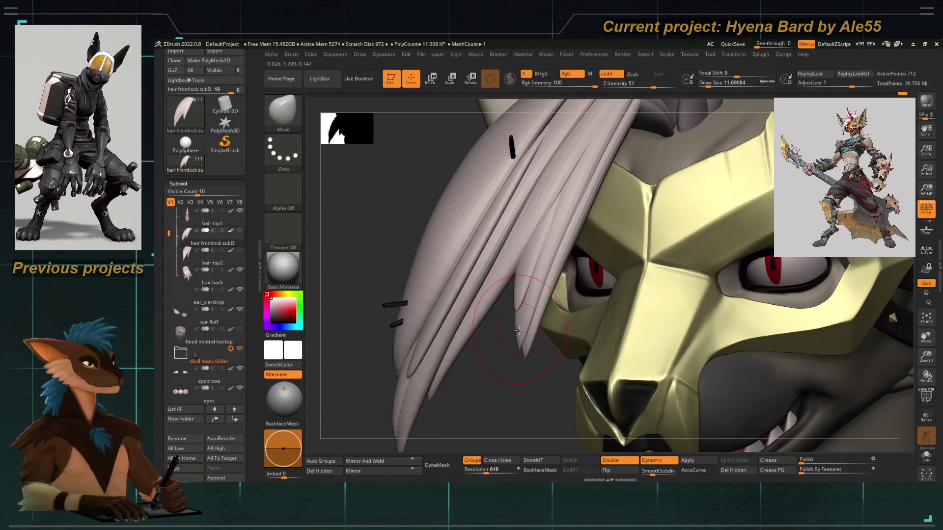
ctrl+click(520, 328)
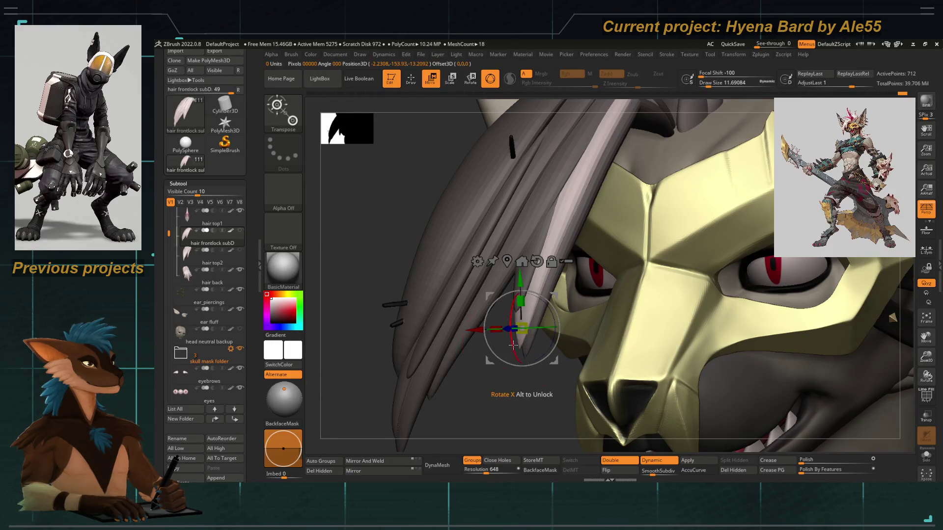
key(q)
Try the SmoothDirectional brush, then keep the plain Move brush and view the whole head.
key(space)
key(shift)
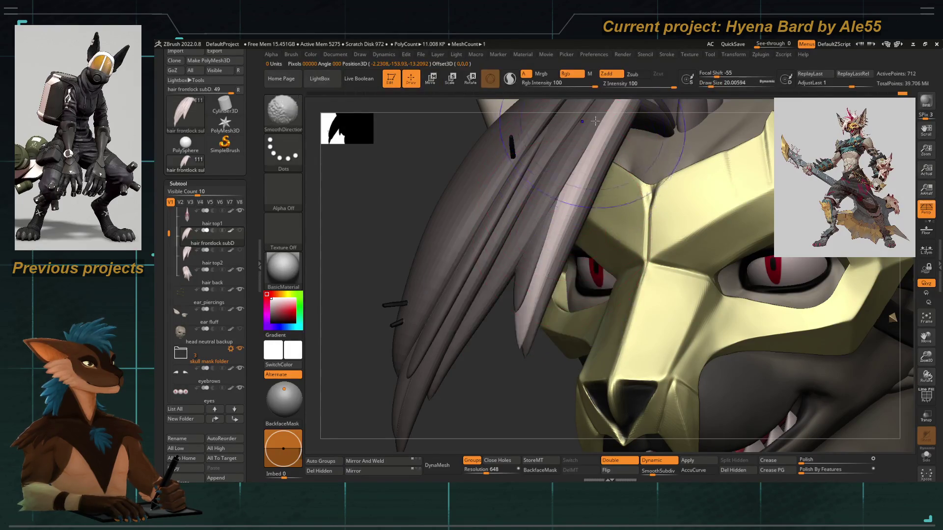
right_drag(526, 308, 528, 282)
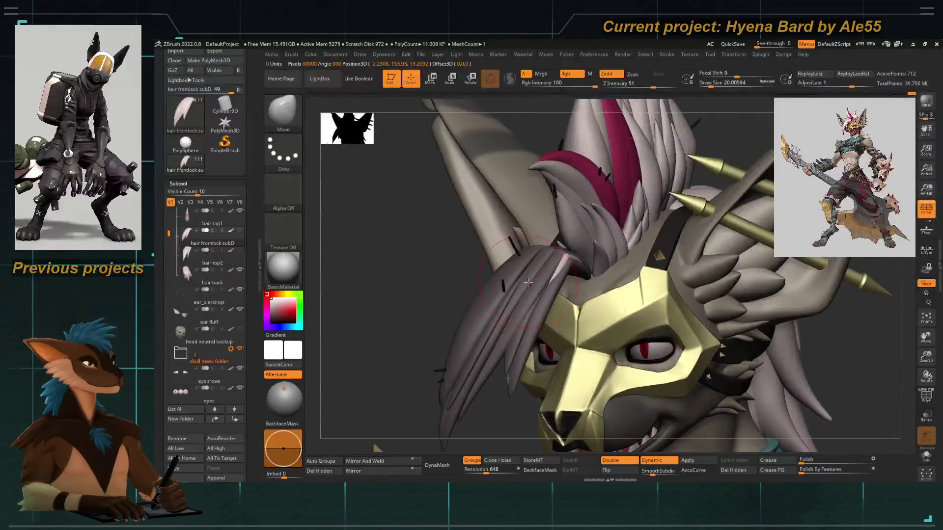
key(b)
key(Escape)
mouse_move(385, 273)
right_down()
mouse_move(520, 324)
mouse_move(391, 235)
mouse_move(328, 387)
mouse_move(535, 284)
right_up()
Reduce the brush size to about 18 while orbiting to the top and front of the head.
right_click(513, 283)
mouse_move(570, 178)
right_down()
mouse_move(480, 400)
mouse_move(521, 315)
right_up()
right_click(521, 314)
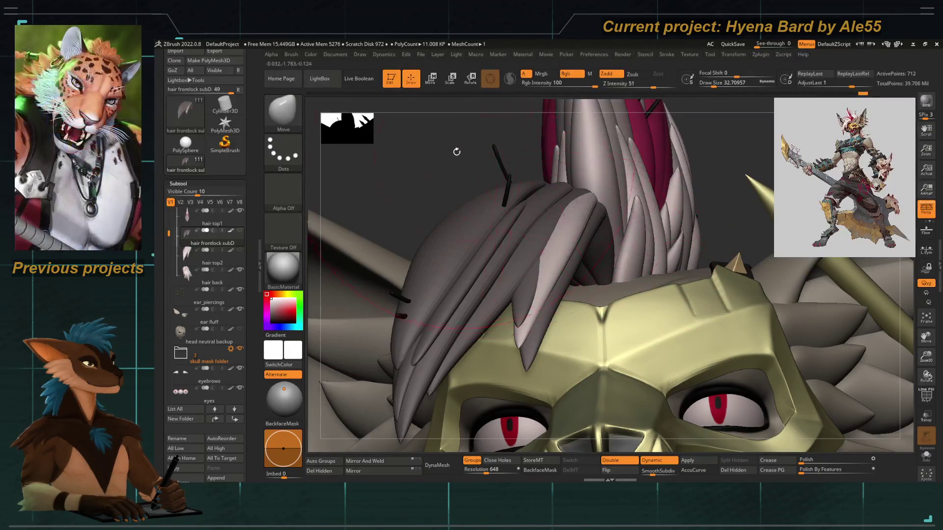
right_drag(590, 223, 521, 245)
right_click(521, 245)
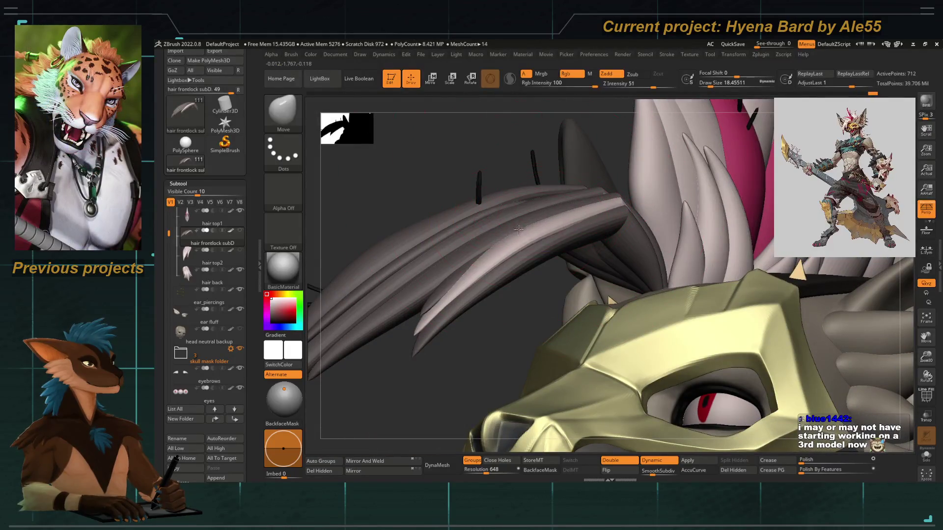
right_drag(445, 228, 410, 225)
mouse_move(473, 279)
right_down()
mouse_move(411, 300)
mouse_move(392, 339)
mouse_move(479, 228)
right_up()
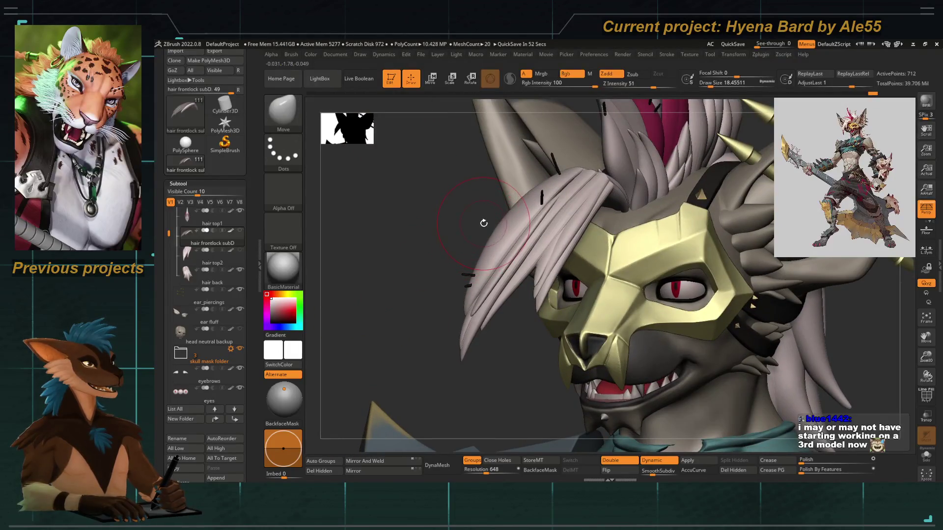
mouse_move(484, 223)
right_down()
mouse_move(531, 244)
mouse_move(491, 275)
mouse_move(511, 294)
mouse_move(575, 218)
right_up()
Pick Move Topological, orbit closely around the forelock strands, and turn off smooth preview.
key(b)
key(m)
key(t)
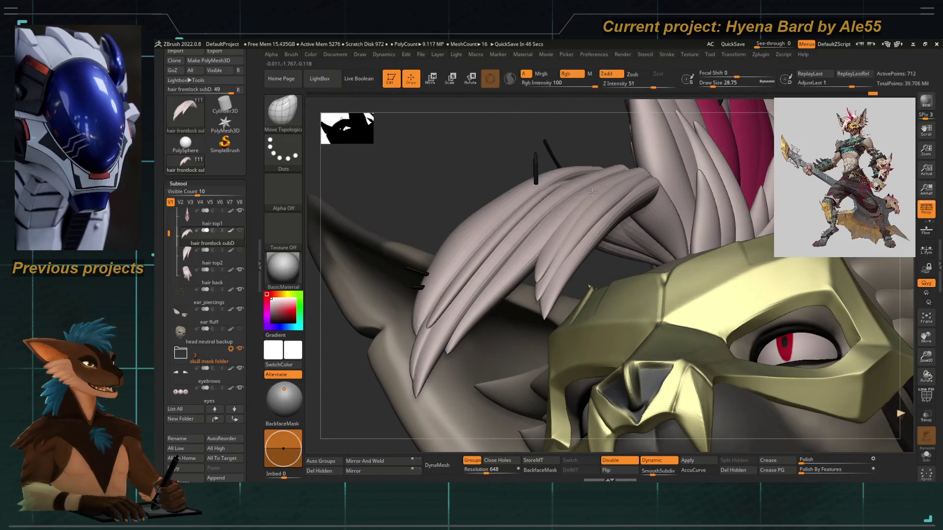
right_drag(592, 192, 590, 186)
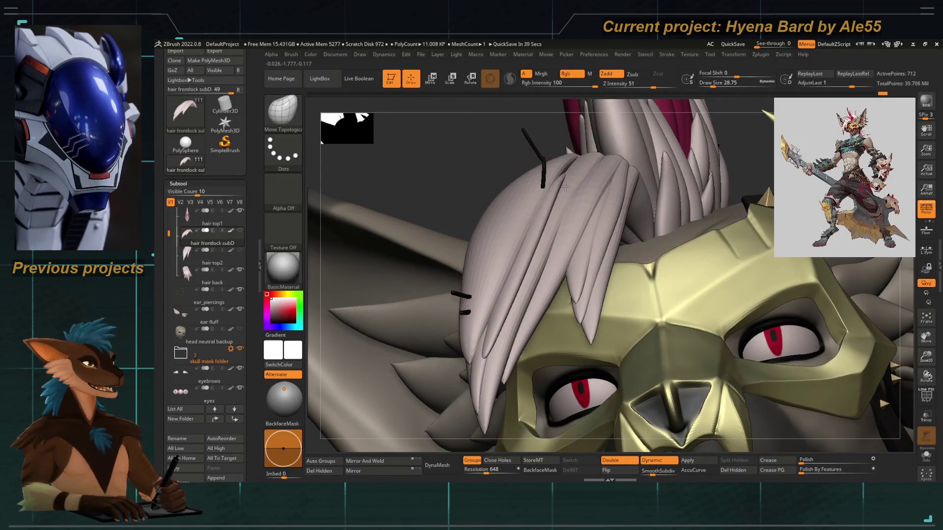
right_drag(569, 195, 546, 197)
mouse_move(637, 175)
right_down()
mouse_move(679, 244)
mouse_move(669, 200)
mouse_move(613, 202)
mouse_move(590, 177)
right_up()
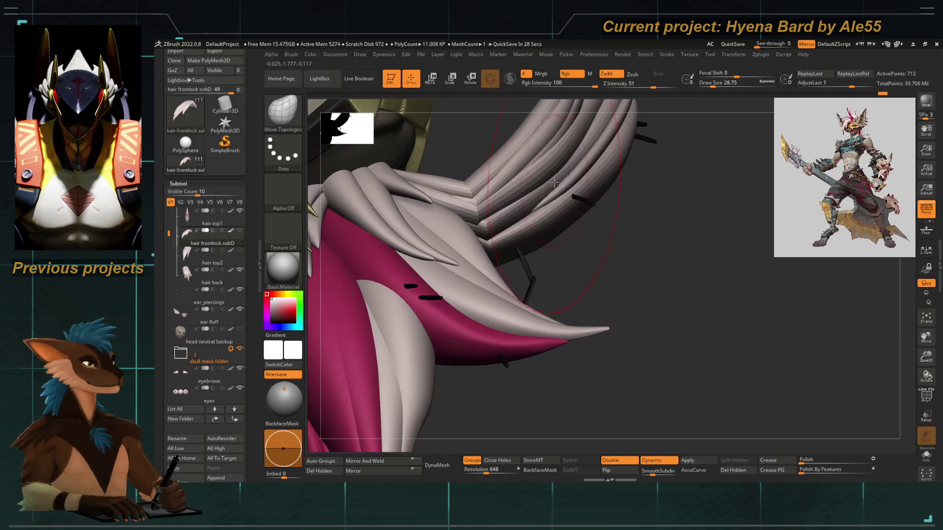
right_drag(554, 182, 565, 215)
mouse_move(615, 271)
right_down()
mouse_move(627, 280)
mouse_move(605, 262)
mouse_move(633, 289)
right_up()
mouse_move(640, 172)
right_down()
mouse_move(629, 187)
mouse_move(640, 173)
mouse_move(634, 206)
right_up()
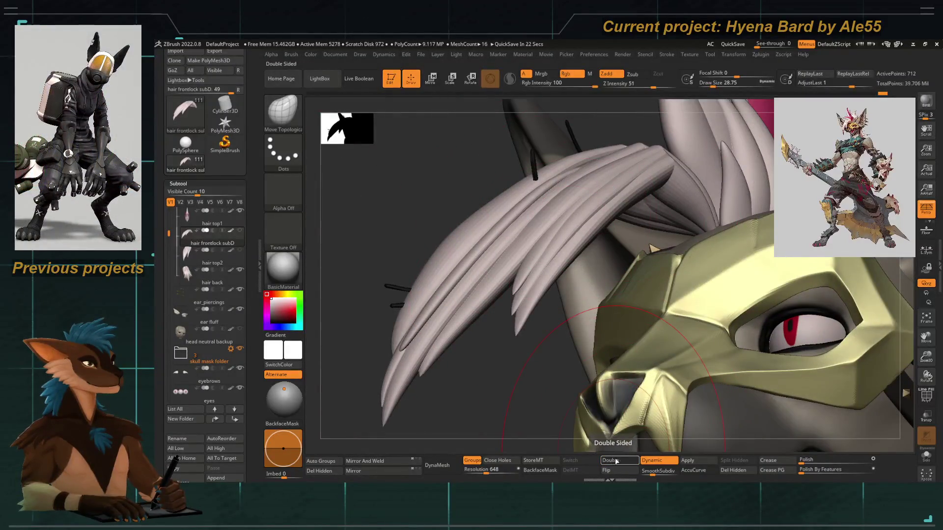
click(658, 461)
Show polygroups, Polish the hair's low-poly cage to soften bevels, and select the Inflat brush.
mouse_move(363, 207)
right_down()
mouse_move(385, 194)
mouse_move(442, 199)
right_up()
click(924, 399)
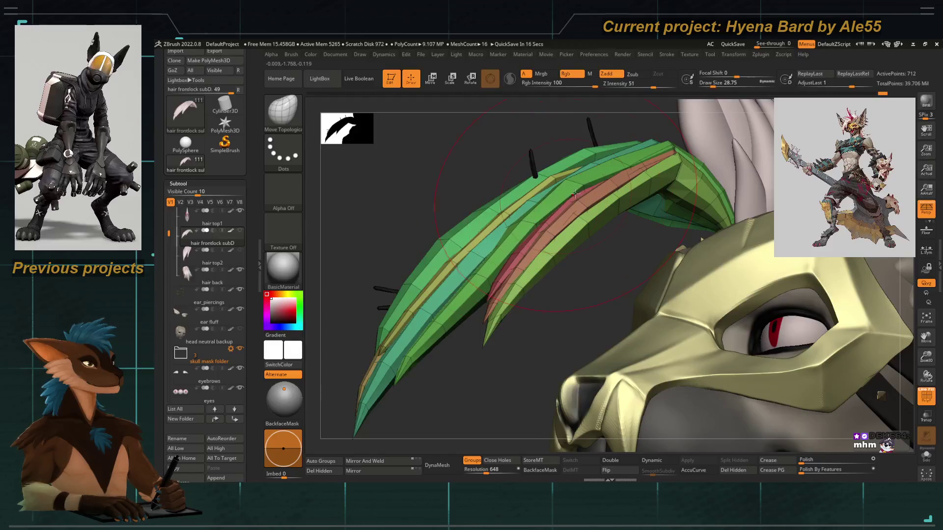
click(801, 471)
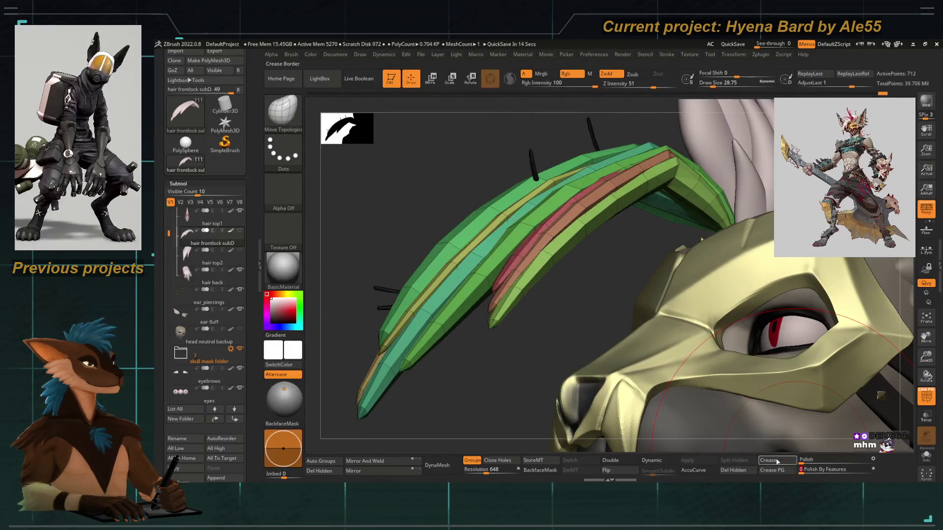
mouse_move(500, 349)
mouse_down()
mouse_move(497, 363)
mouse_move(494, 347)
mouse_up()
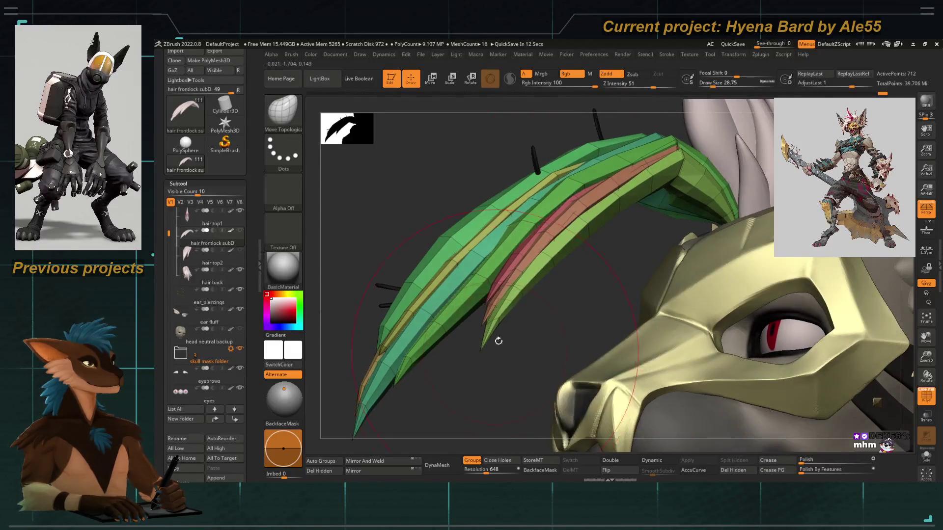
key(space)
key(space)
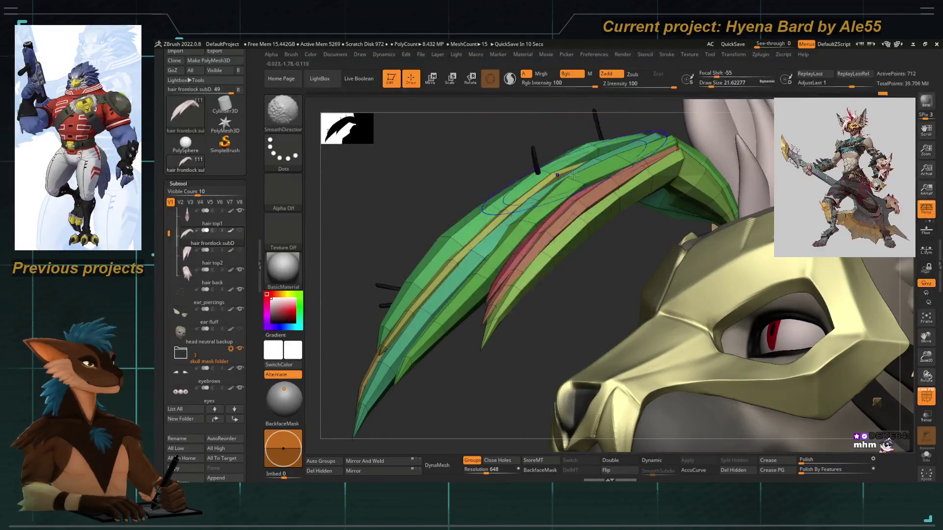
key(b)
key(i)
key(n)
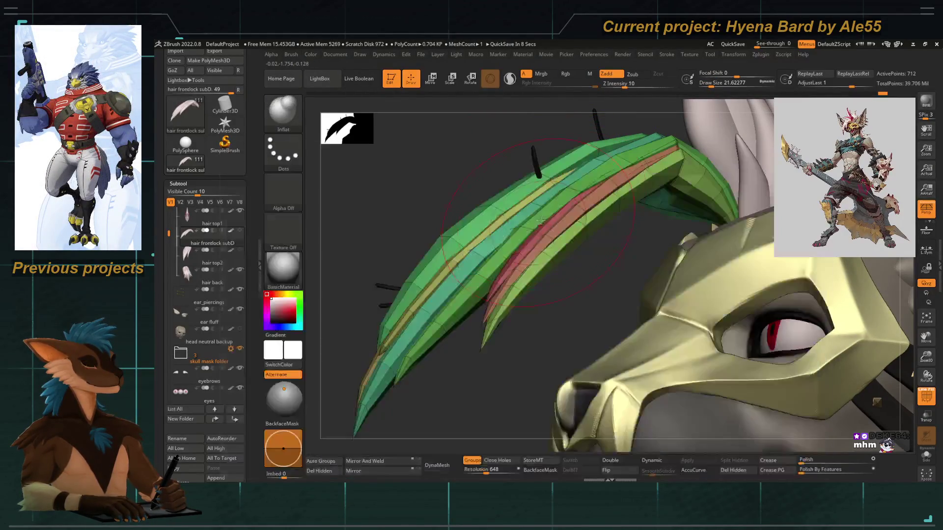
Turn Dynamic subdivision back on, hide PolyF, turn off Solo, and zoom on the head.
key(d)
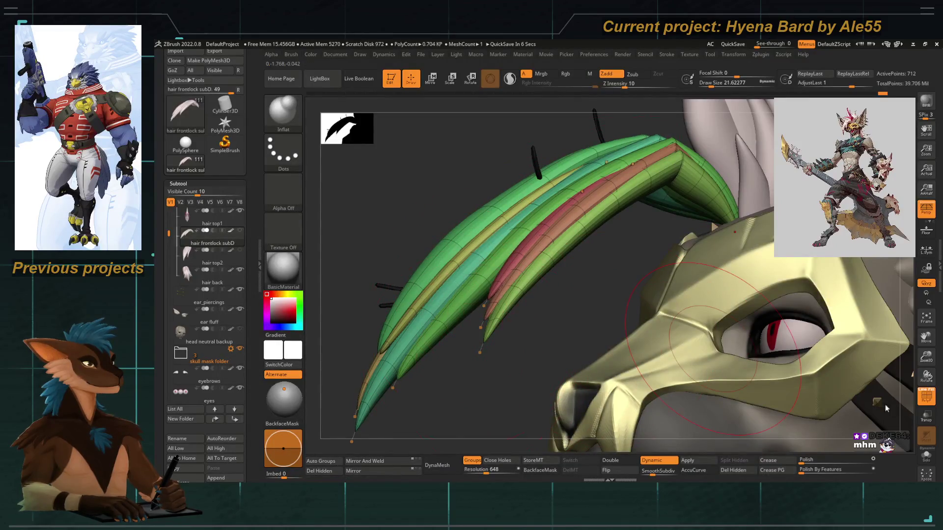
click(926, 395)
click(926, 454)
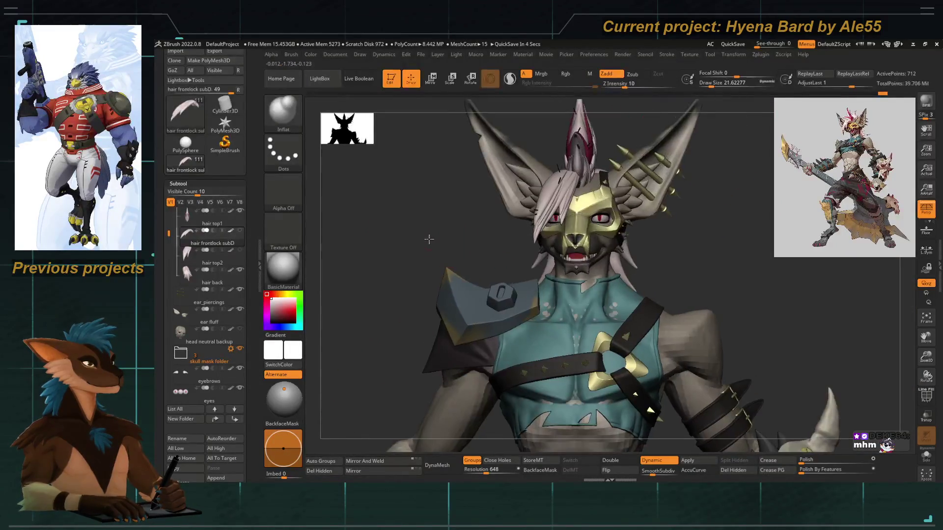
alt+drag(419, 250, 490, 242)
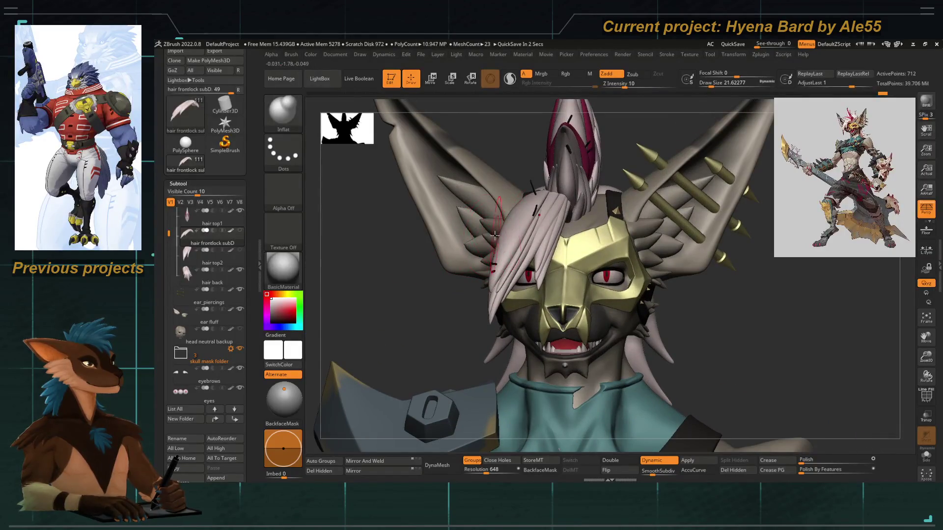
Switch to the Move Topological brush and nudge the forelock strands over the mask.
key(b)
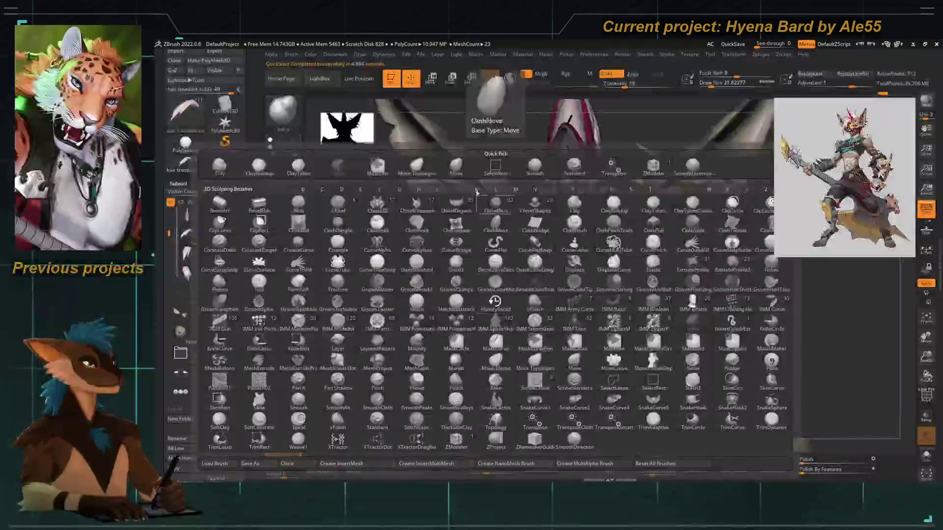
key(Escape)
key(b)
key(m)
key(t)
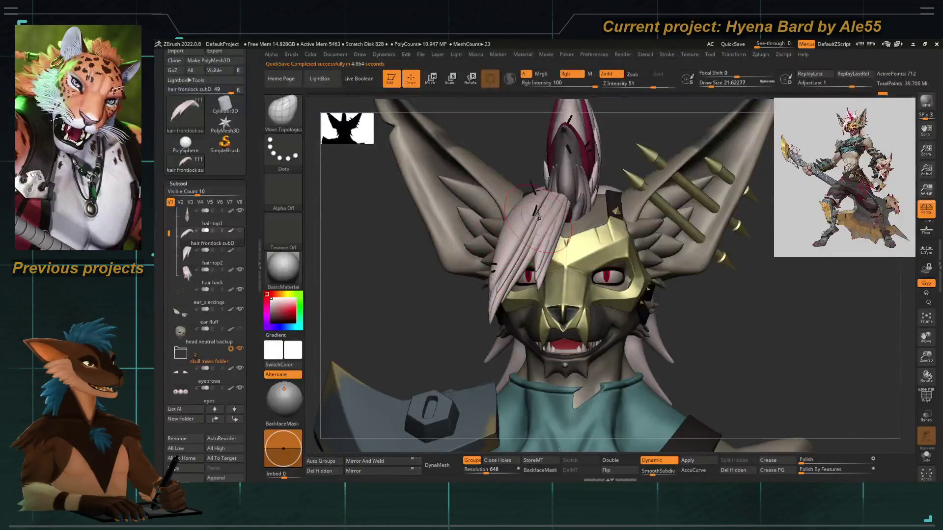
scroll(554, 210, up, 3)
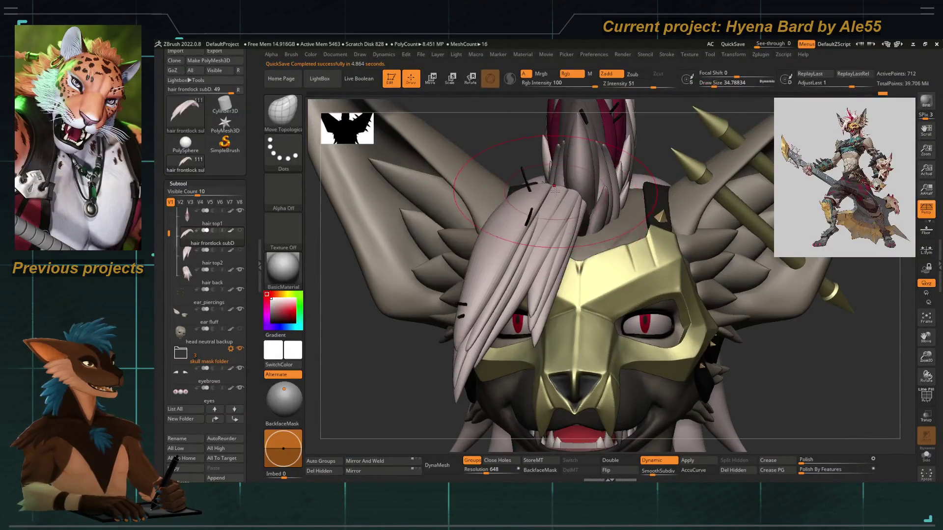
drag(538, 218, 541, 217)
Reduce the brush size, tilt the head slightly, and save the model as hyena_bard_17.
scroll(534, 263, down, 3)
key(space)
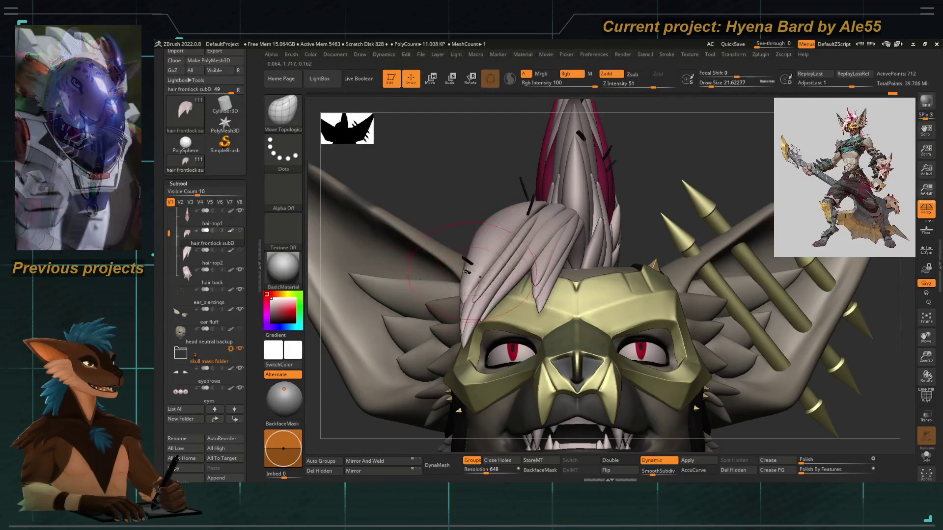
mouse_move(387, 188)
mouse_down()
mouse_move(402, 175)
mouse_move(397, 232)
mouse_up()
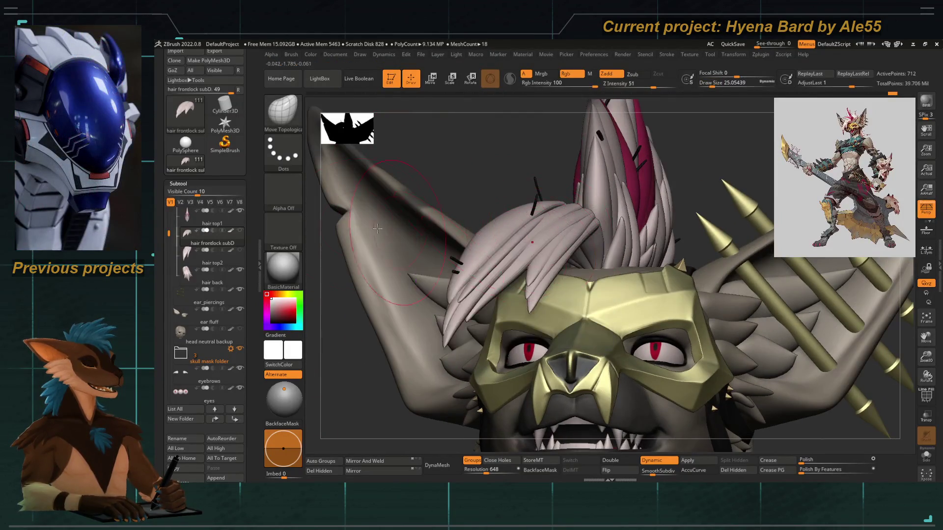
scroll(202, 229, up, 3)
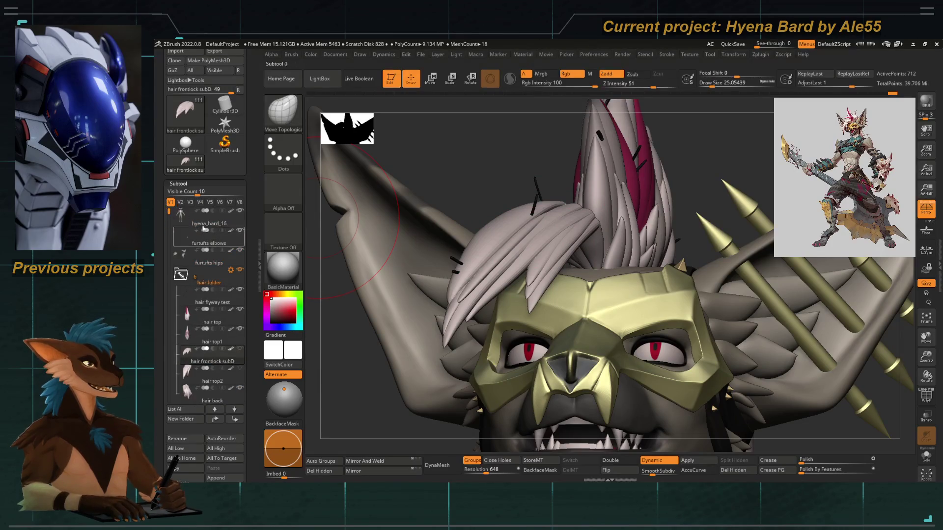
scroll(240, 119, up, 5)
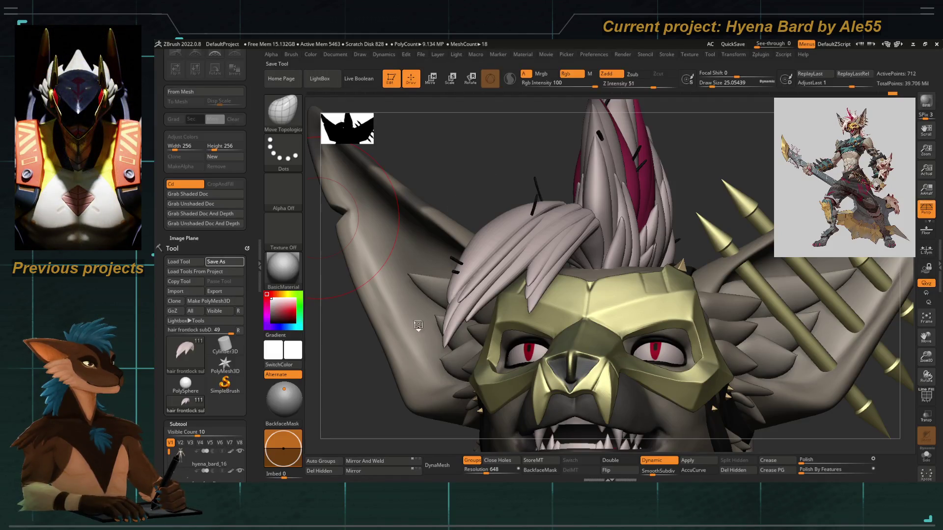
click(346, 395)
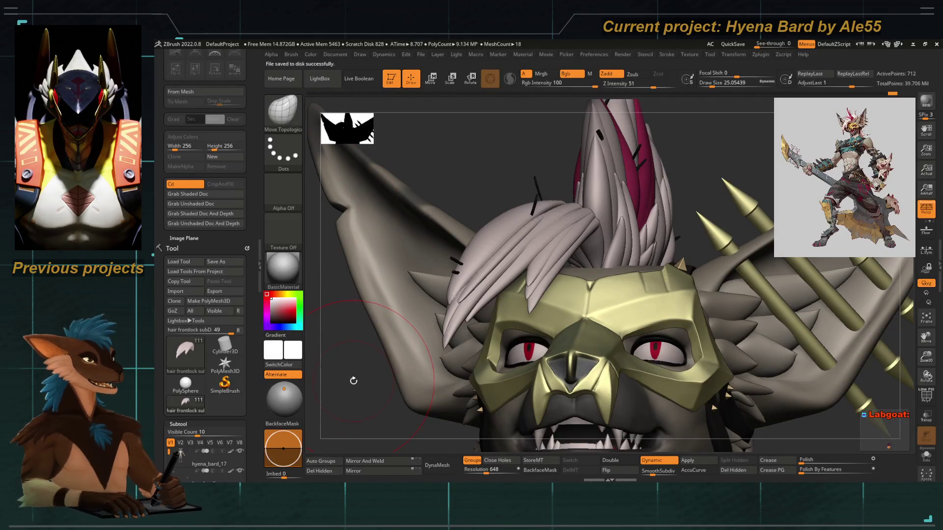
Enlarge the brush and hide and reveal hair parts to isolate a front strand.
drag(353, 383, 361, 380)
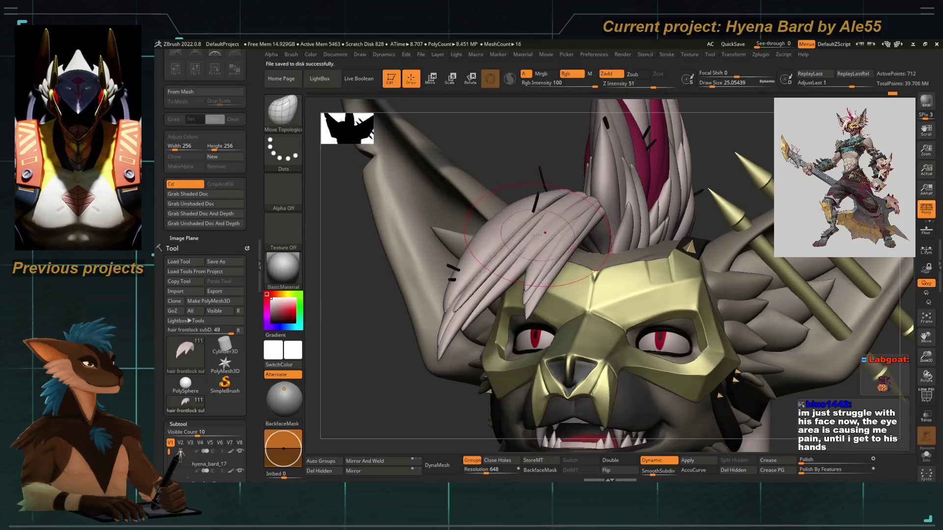
key(s)
drag(538, 236, 549, 218)
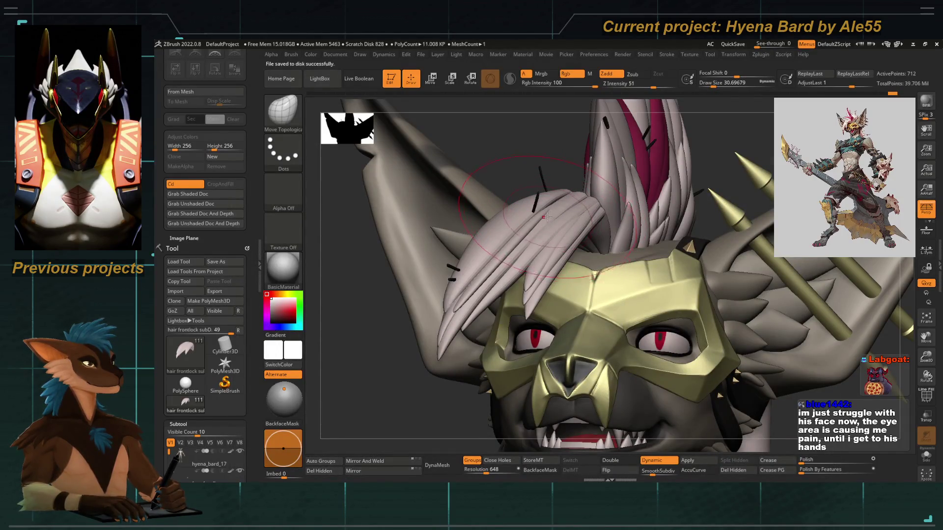
ctrl+shift+click(504, 279)
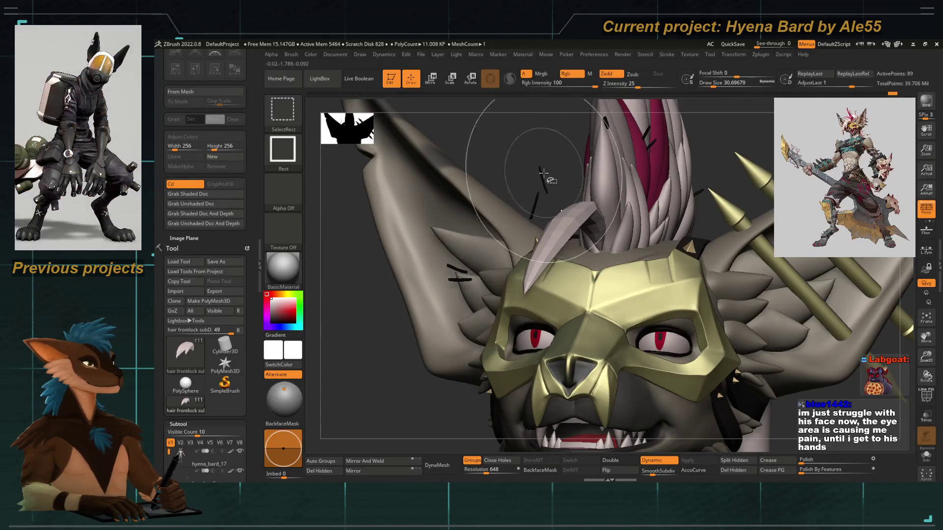
ctrl+shift+click(486, 118)
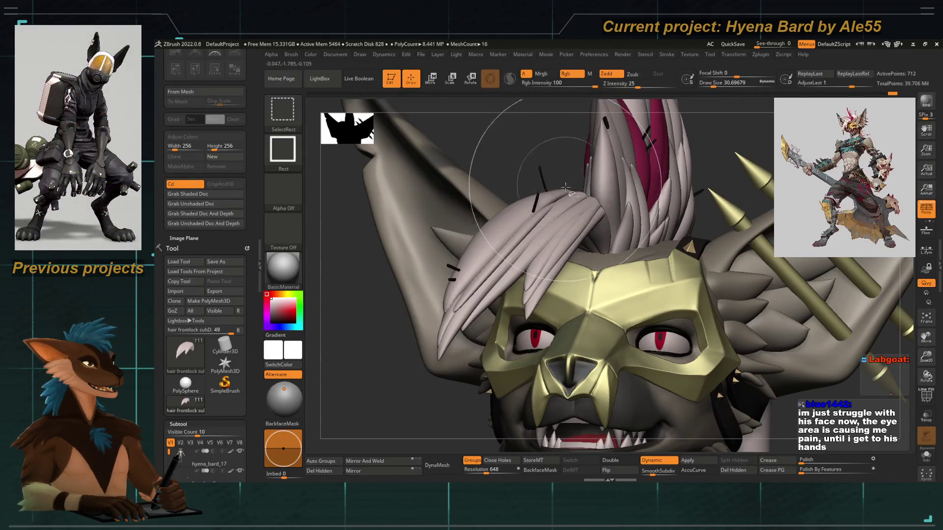
ctrl+shift+click(535, 227)
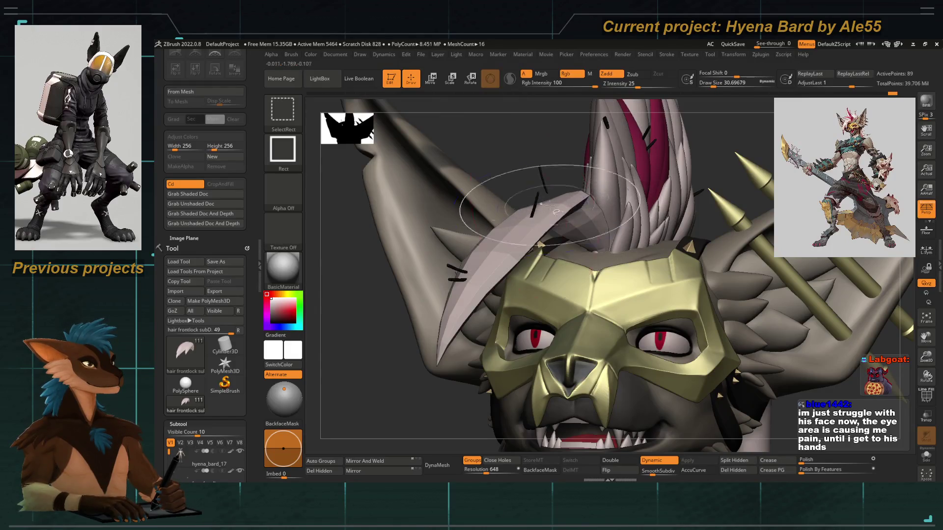
ctrl+shift+click(532, 231)
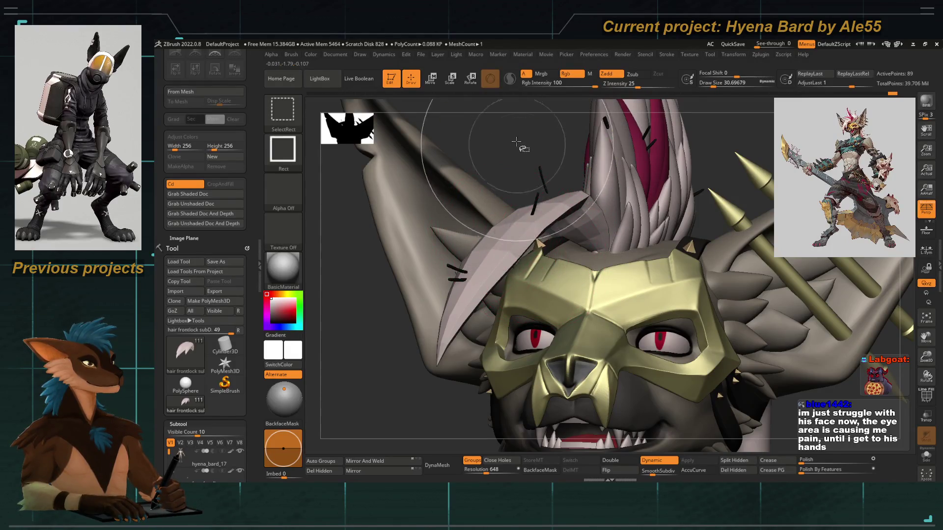
alt+click(548, 203)
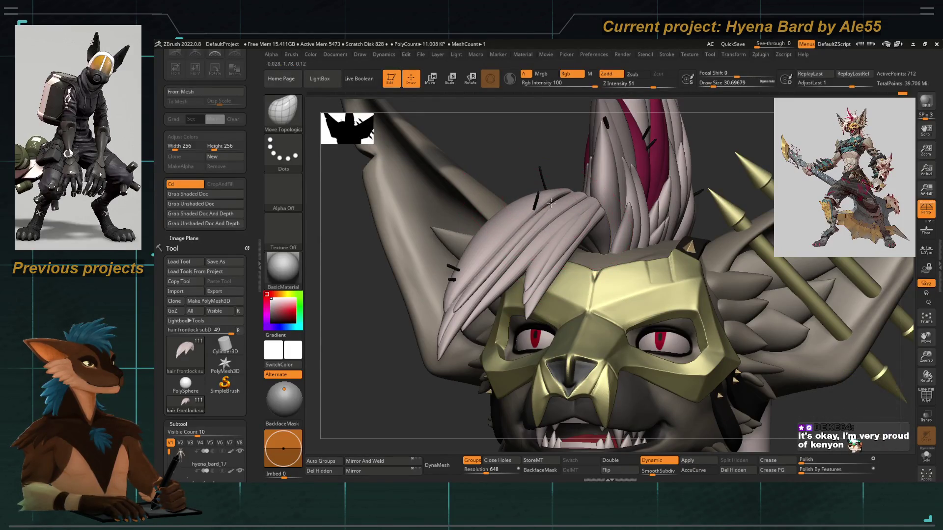
Check the whole character, smooth the hair, and shrink the brush for finer strand edits.
mouse_move(529, 183)
mouse_down()
mouse_move(442, 204)
mouse_move(473, 179)
mouse_move(474, 248)
mouse_move(496, 270)
mouse_up()
key(space)
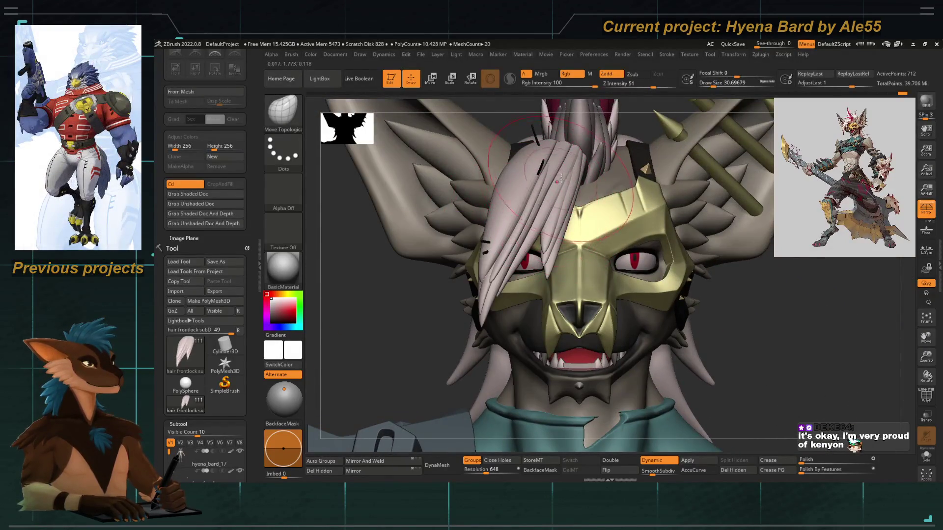
mouse_move(544, 243)
mouse_down()
mouse_move(436, 190)
mouse_move(467, 231)
mouse_move(559, 162)
mouse_up()
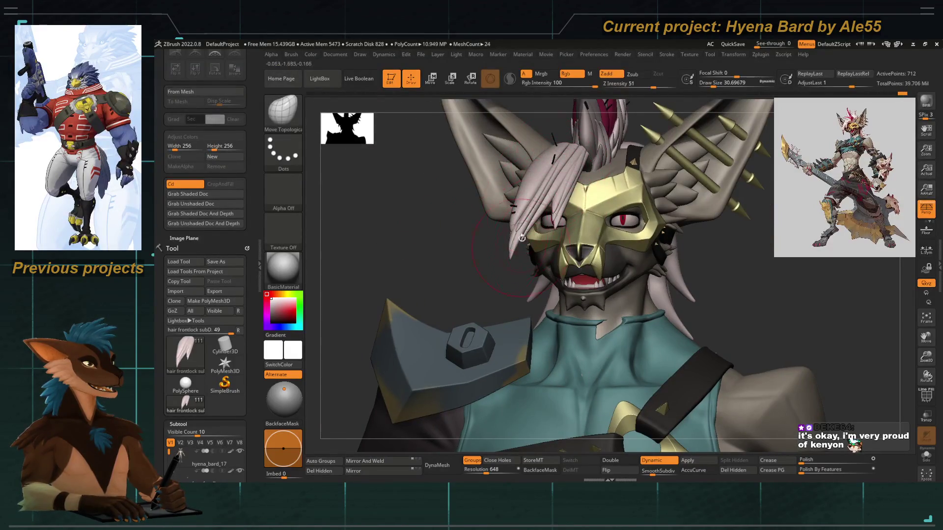
drag(533, 238, 510, 267)
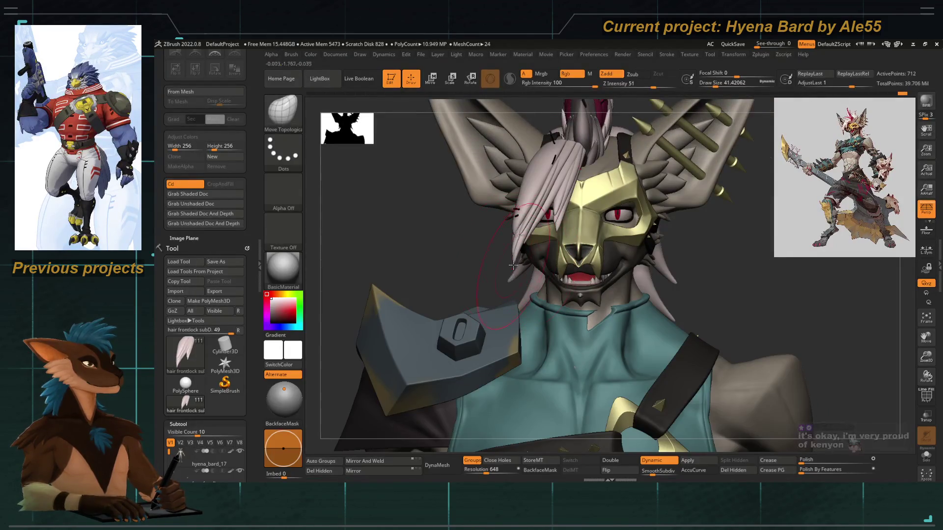
drag(488, 264, 480, 267)
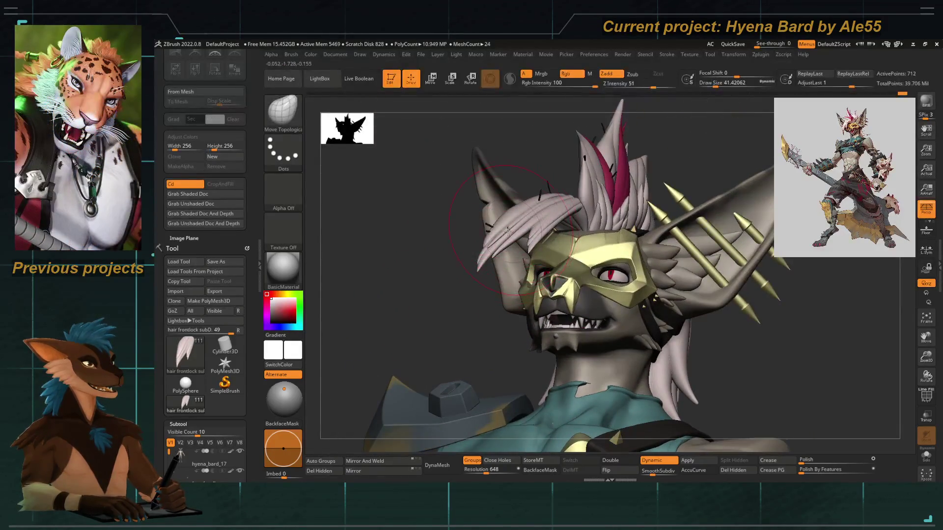
drag(453, 216, 516, 188)
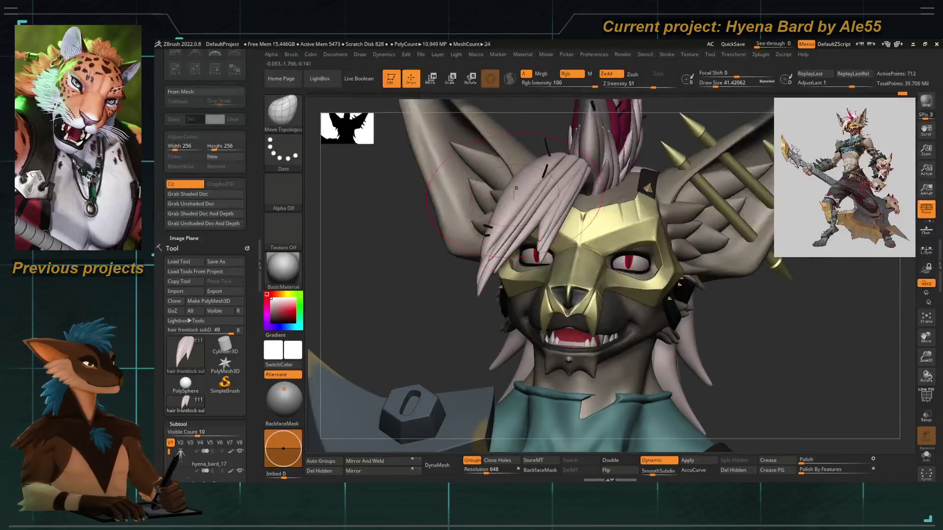
key(shift)
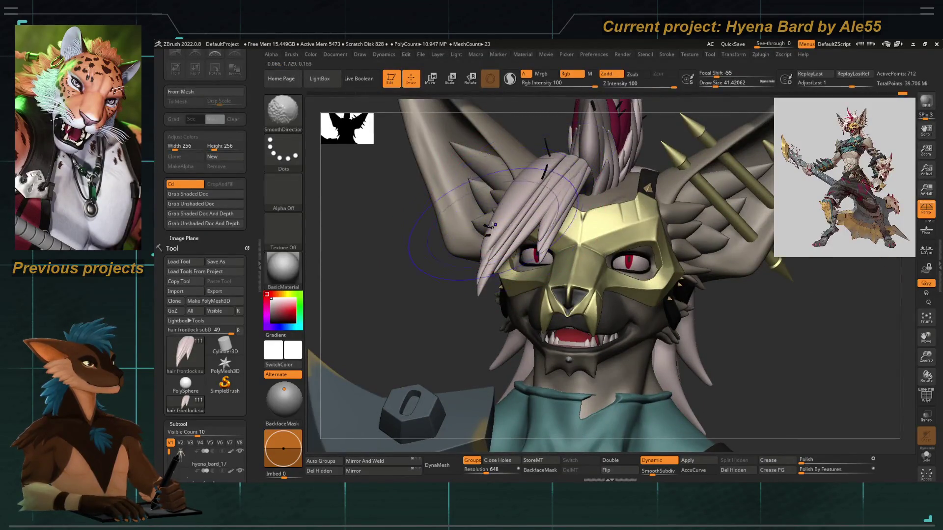
mouse_move(474, 243)
mouse_down()
mouse_move(466, 236)
mouse_move(495, 217)
mouse_move(457, 235)
mouse_move(468, 251)
mouse_move(462, 246)
mouse_move(521, 267)
mouse_up()
key(space)
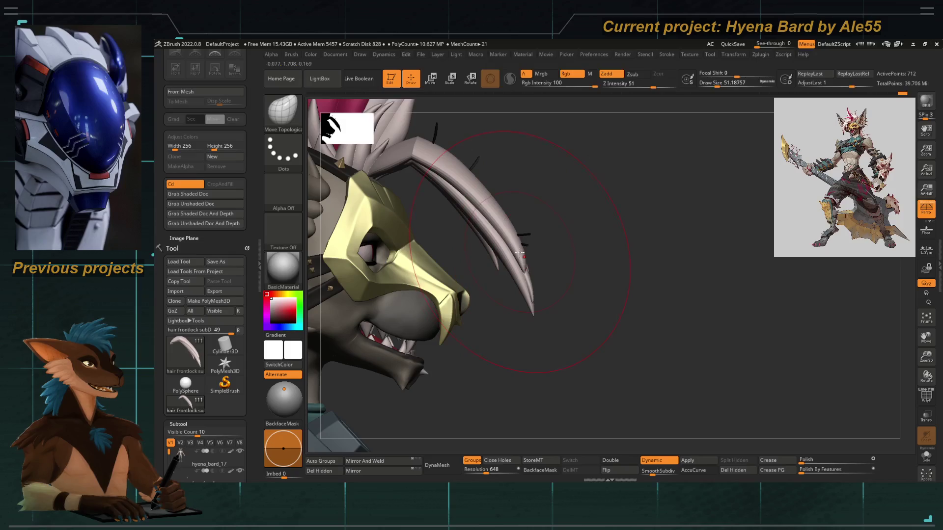
key(bracketleft)
key(bracketleft)
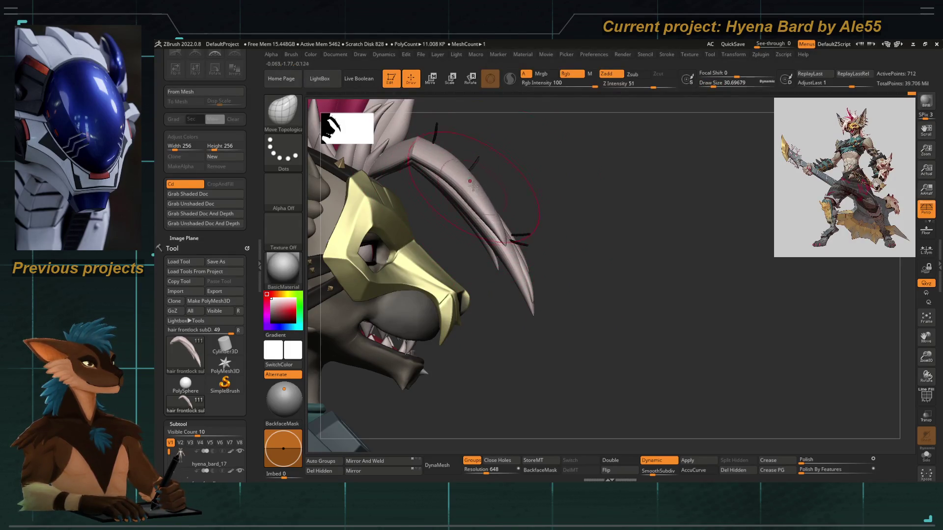
Isolate the single front hair strand, smooth it, and reselect the Move Topological brush.
key(shift)
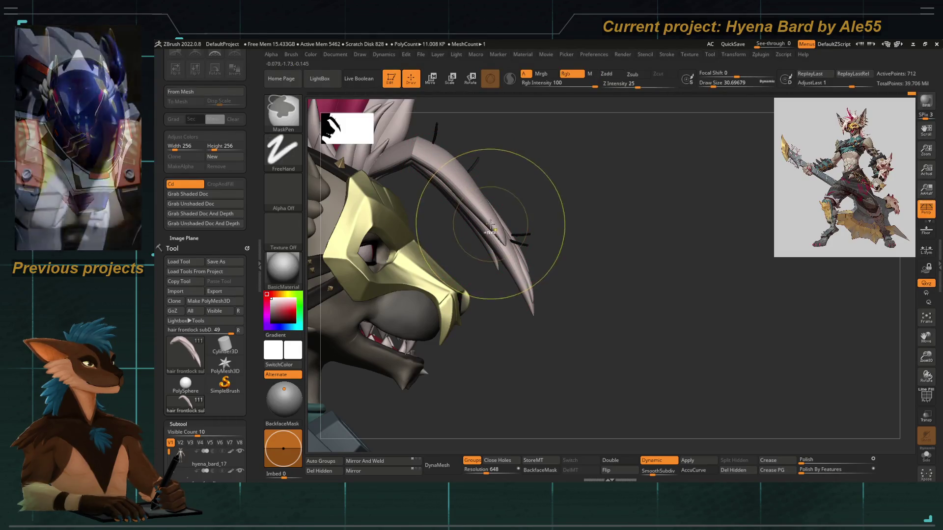
key(ctrl+z)
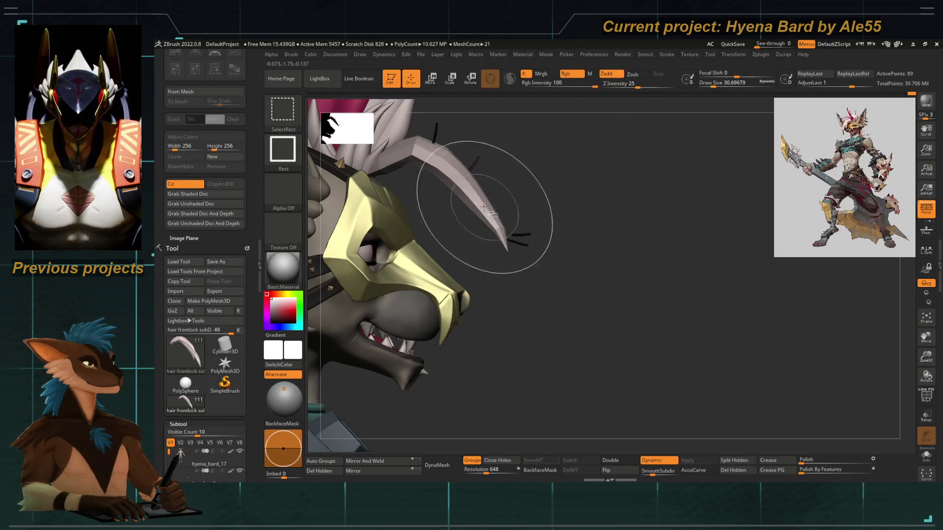
key(shift)
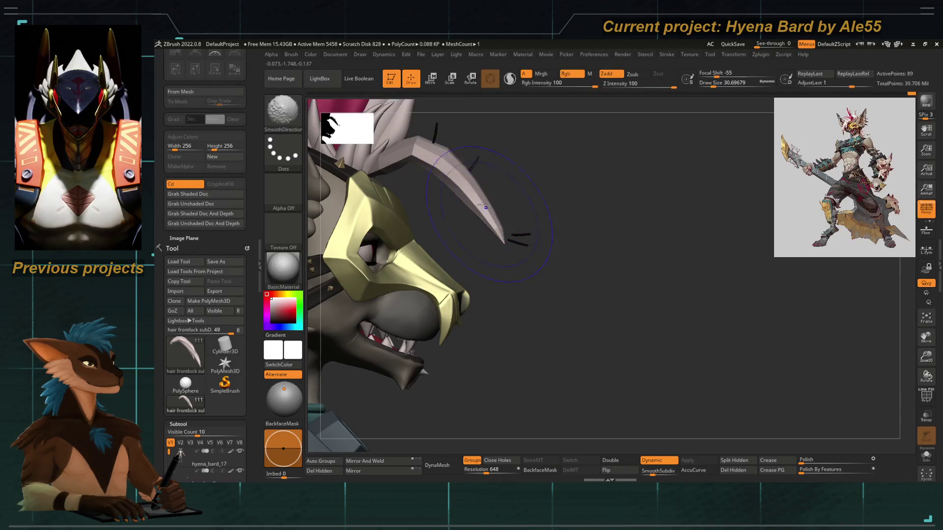
key(b)
key(m)
key(t)
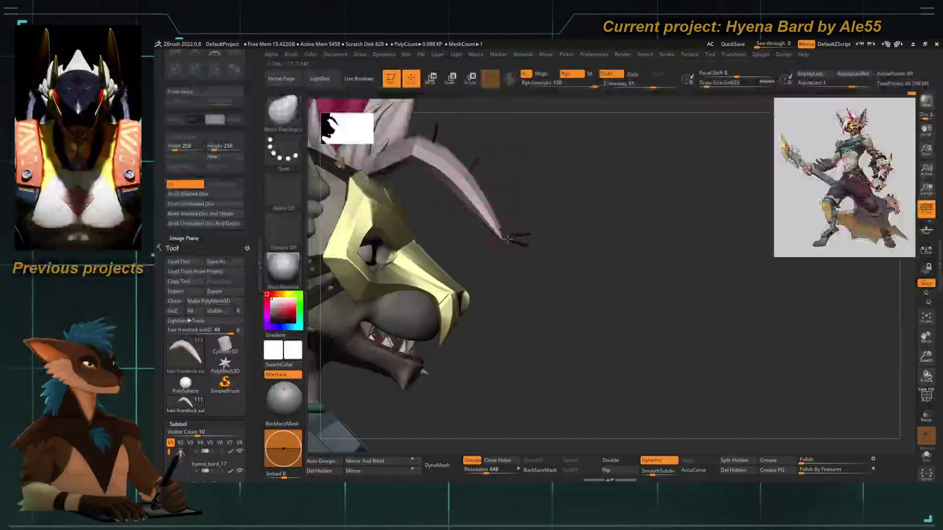
mouse_move(579, 253)
mouse_down()
mouse_move(555, 226)
mouse_move(385, 274)
mouse_up()
Unhide the ears and all front hair strands, smooth again, and show the polygon wireframe.
key(ctrl+shift)
ctrl+shift+click(555, 226)
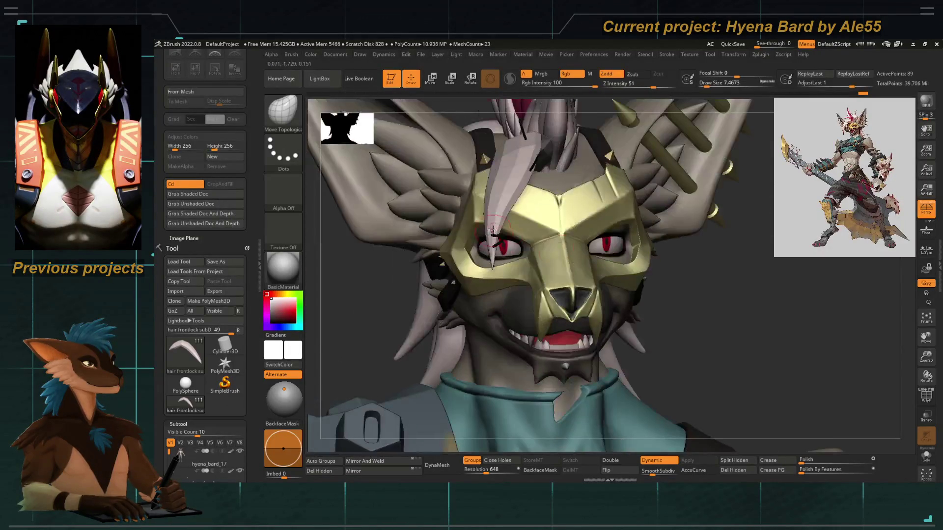
scroll(385, 274, up, 3)
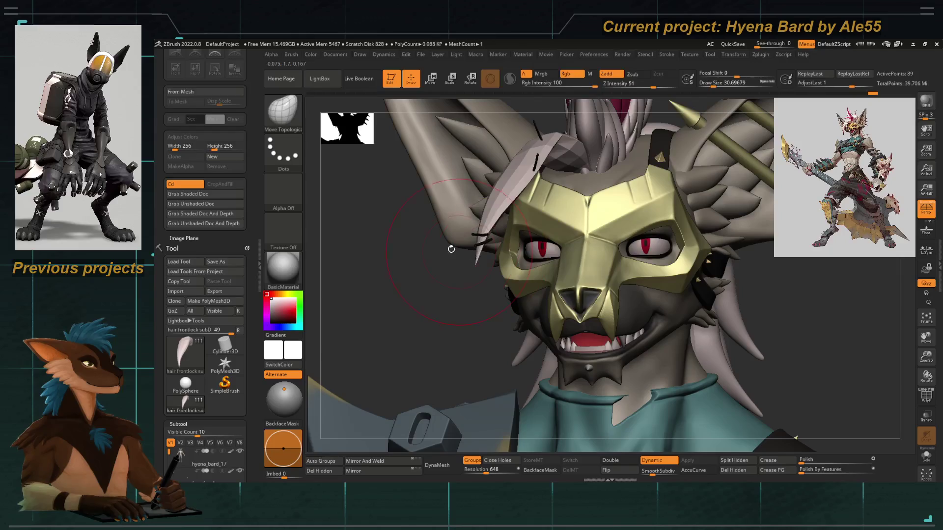
ctrl+shift+click(459, 251)
mouse_move(482, 232)
mouse_down()
mouse_move(491, 230)
mouse_move(470, 211)
mouse_up()
key(shift)
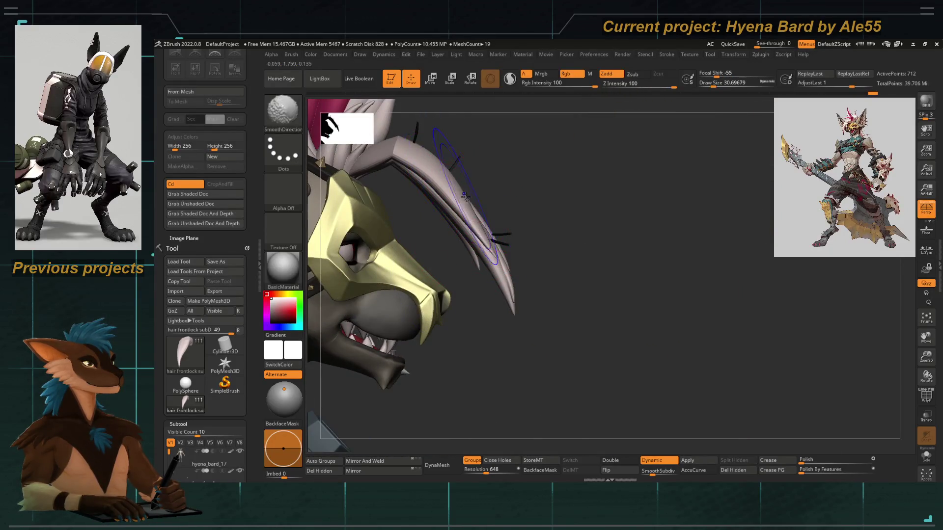
mouse_move(454, 185)
mouse_down()
mouse_move(552, 280)
mouse_move(432, 275)
mouse_move(435, 240)
mouse_move(458, 232)
mouse_move(459, 274)
mouse_move(444, 275)
mouse_move(496, 314)
mouse_move(522, 295)
mouse_move(448, 253)
mouse_up()
click(926, 396)
Switch to ZModeler with the Edge action set to Delete and EdgeLoop Complete.
mouse_move(527, 228)
mouse_down()
mouse_move(514, 256)
mouse_move(604, 337)
mouse_move(559, 310)
mouse_up()
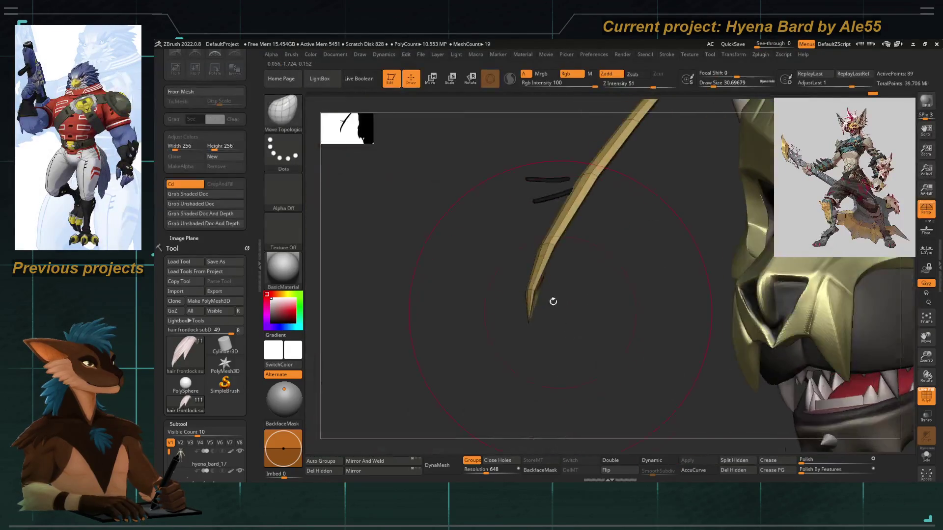
key(b)
key(m)
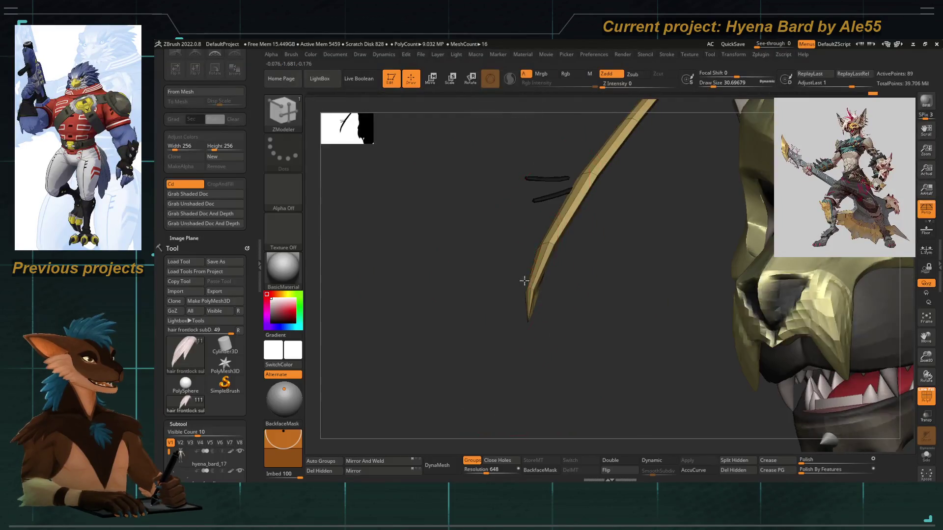
key(space)
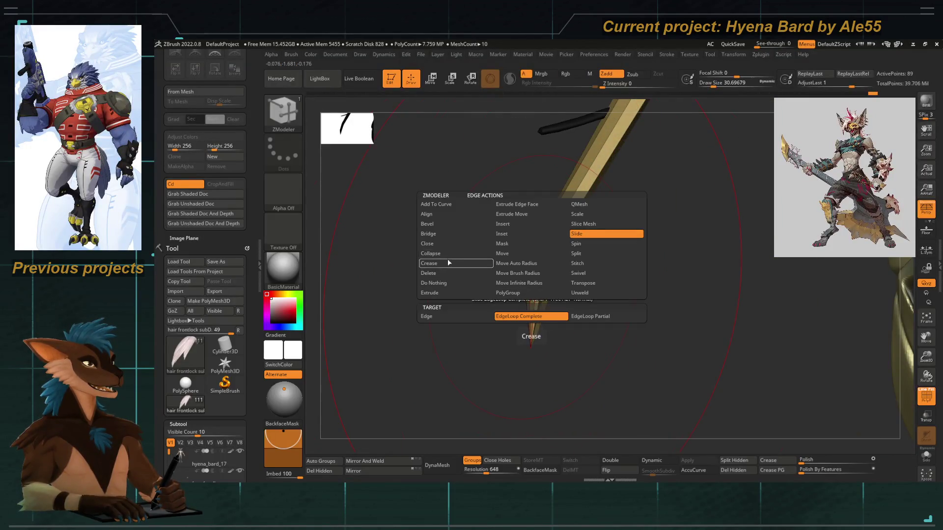
click(444, 274)
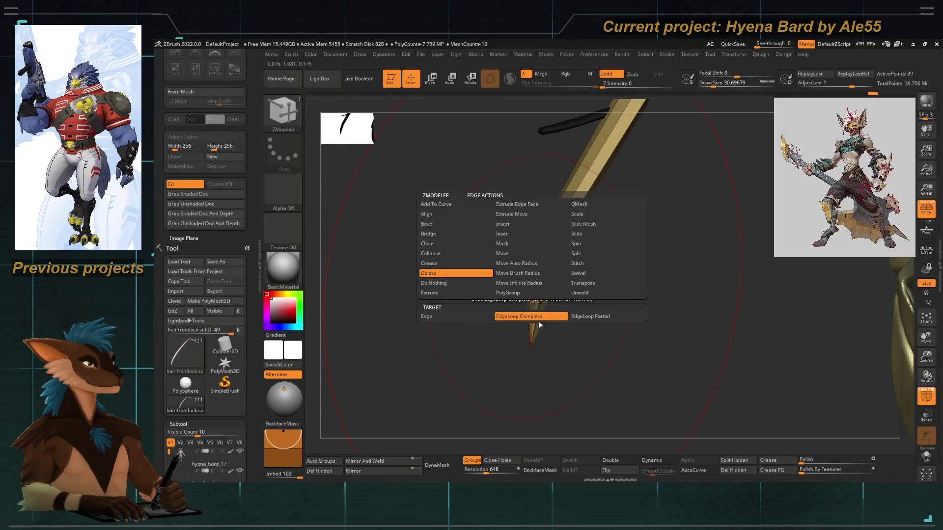
click(540, 323)
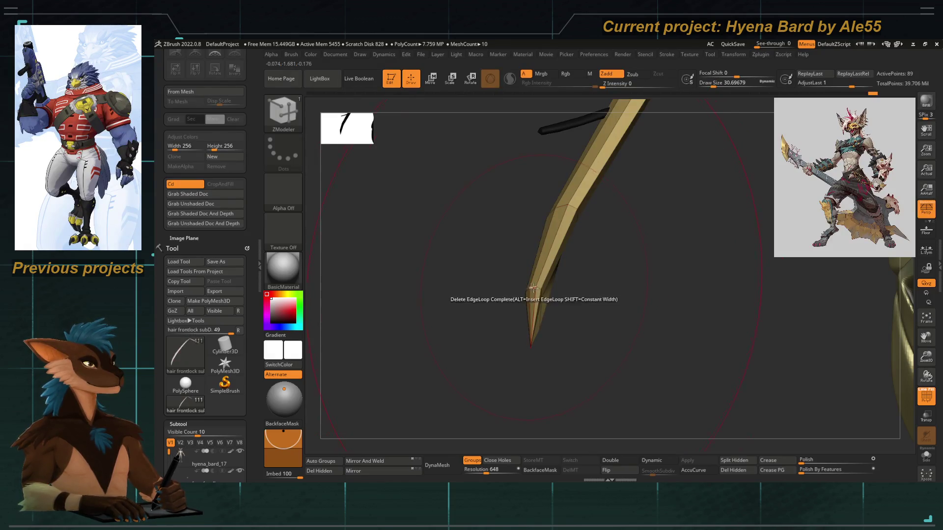
Delete two edge loops from the hair strand, preview it subdivided, and hide the wireframe.
click(562, 208)
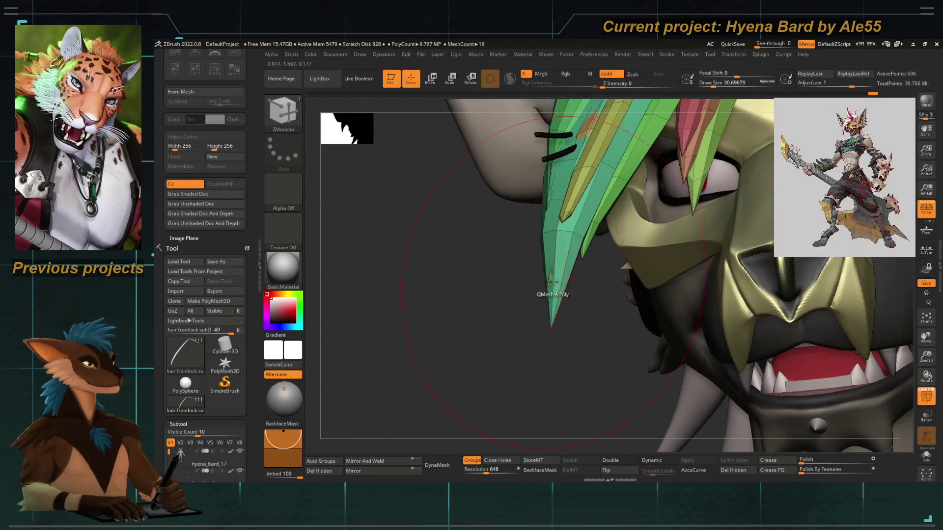
mouse_move(486, 260)
mouse_down()
mouse_move(454, 267)
mouse_move(507, 254)
mouse_up()
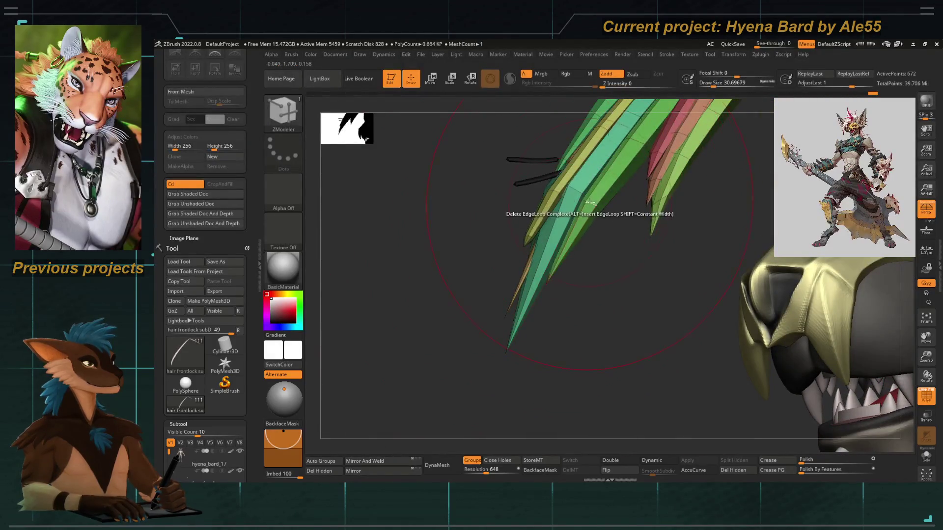
click(576, 192)
mouse_move(487, 256)
mouse_down()
mouse_move(440, 258)
mouse_move(814, 390)
mouse_up()
key(d)
click(926, 397)
mouse_move(491, 275)
mouse_down()
mouse_move(446, 280)
mouse_move(454, 248)
mouse_move(525, 295)
mouse_up()
drag(473, 355, 614, 329)
key(shift+d)
key(ctrl)
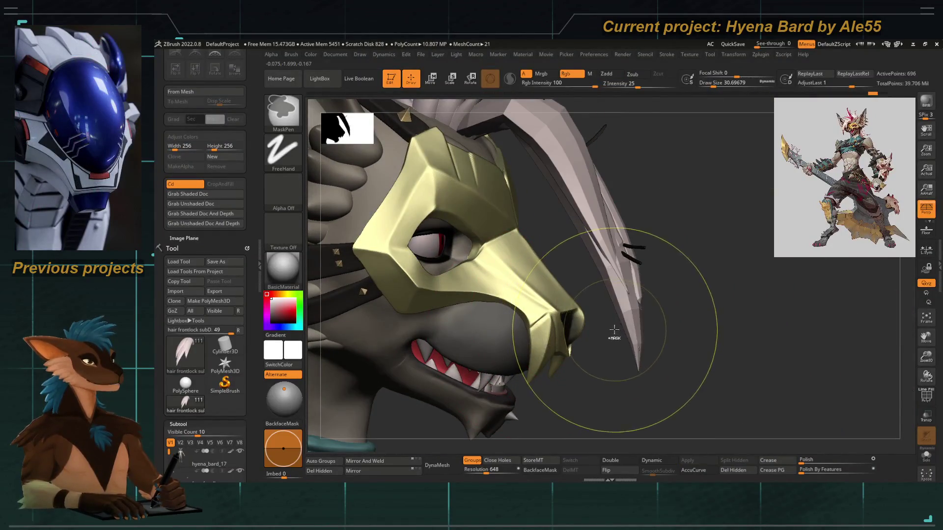
Turn on Dynamic subdivision preview for the hair and switch to Move Topological.
drag(680, 373, 537, 330)
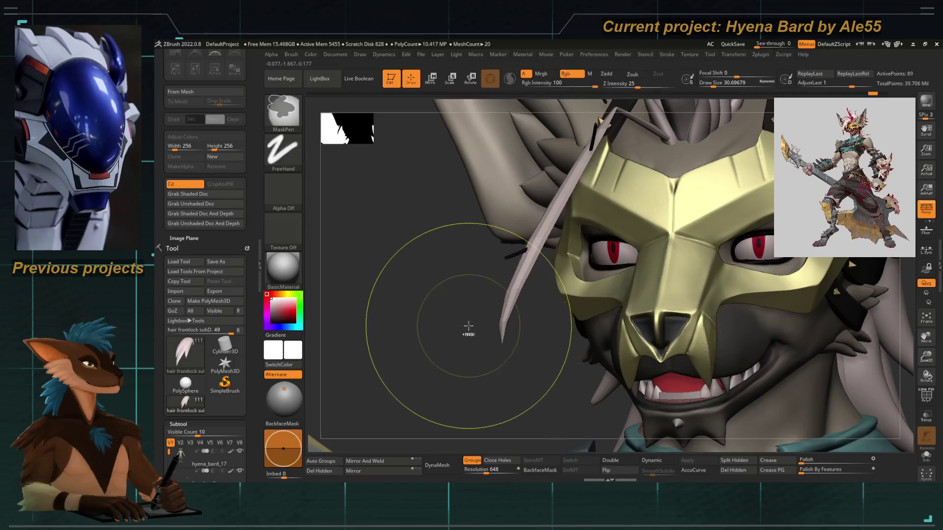
key(d)
mouse_move(447, 309)
mouse_down()
mouse_move(447, 320)
mouse_move(406, 305)
mouse_move(381, 310)
mouse_up()
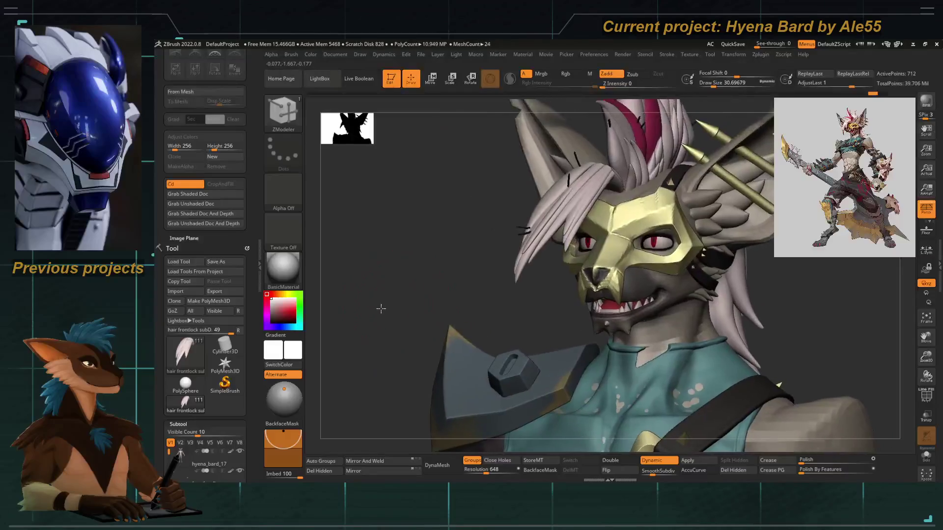
mouse_move(443, 266)
mouse_down()
mouse_move(472, 288)
mouse_move(453, 285)
mouse_move(462, 286)
mouse_up()
key(b)
key(m)
key(t)
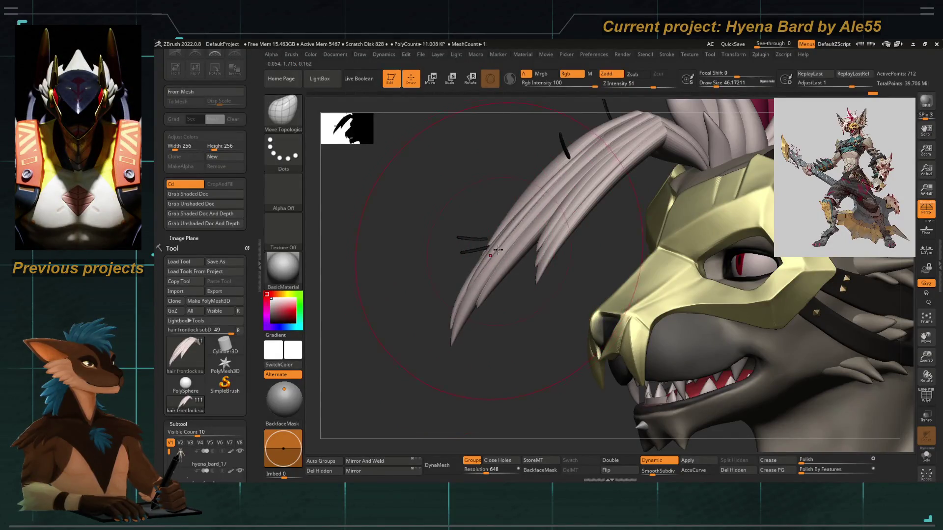
Hide the front hair lock except one strand slanting across the mask's left eye.
drag(491, 249, 484, 237)
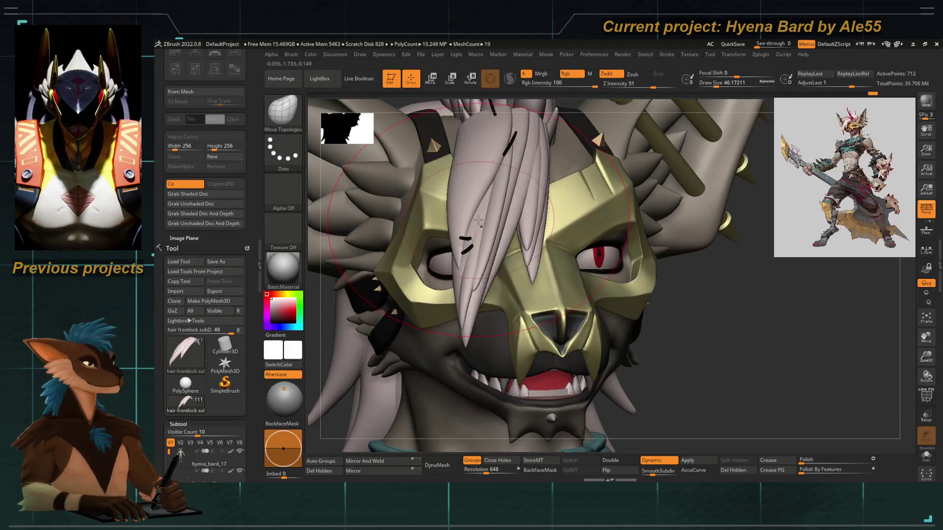
drag(363, 348, 357, 270)
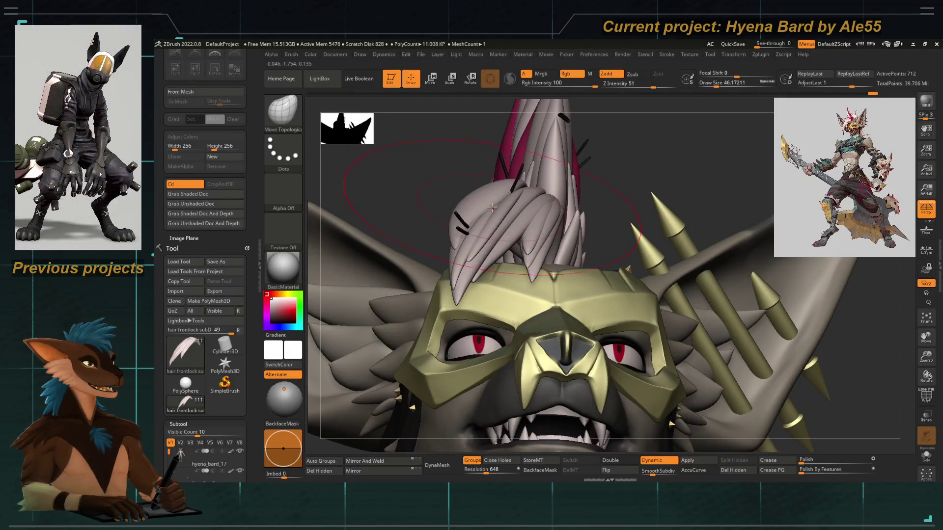
drag(441, 182, 474, 246)
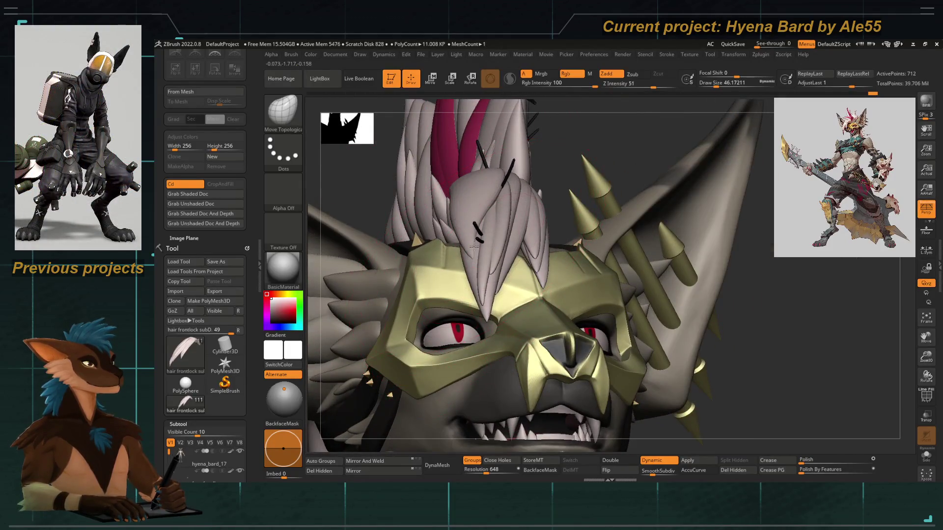
ctrl+shift+click(484, 255)
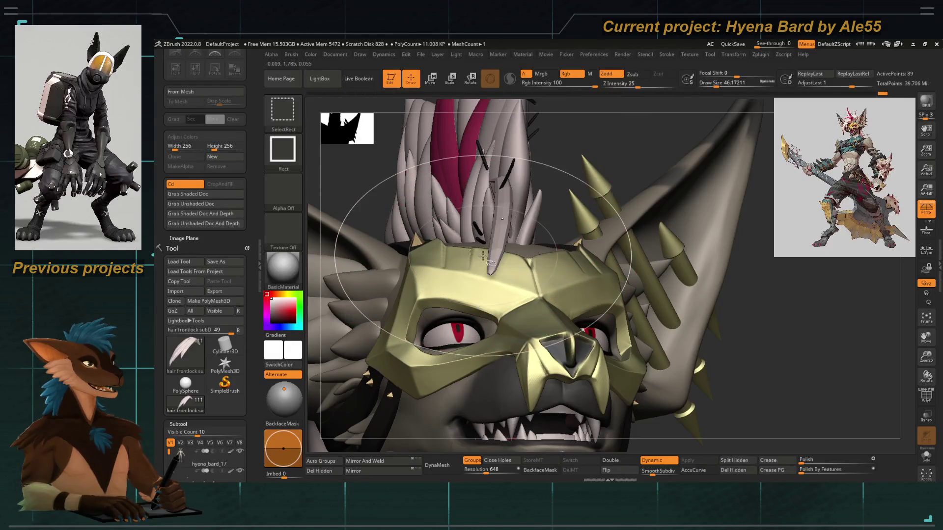
drag(556, 155, 497, 287)
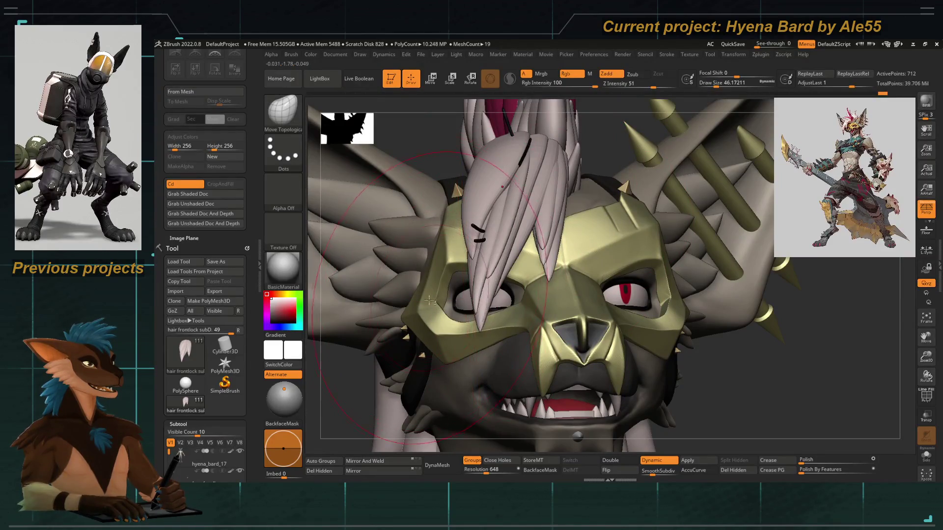
ctrl+right_drag(460, 295, 465, 277)
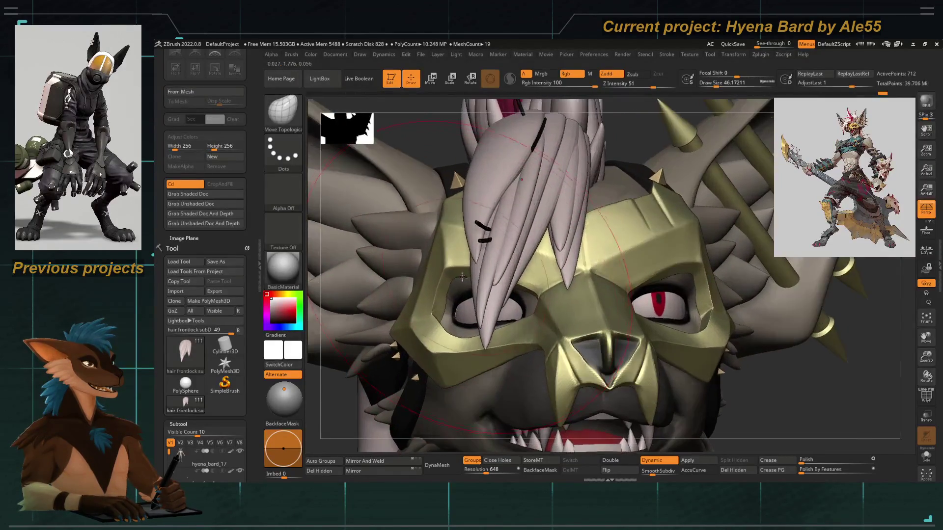
ctrl+shift+click(469, 313)
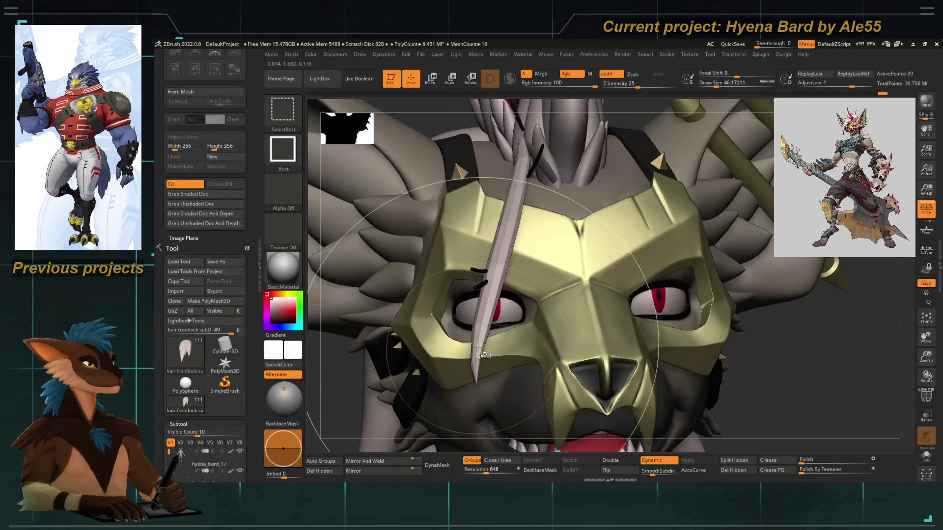
Unhide all head parts, view the hair spikes from below, and reselect Move Topological at size ~59.2.
key(b)
key(i)
key(n)
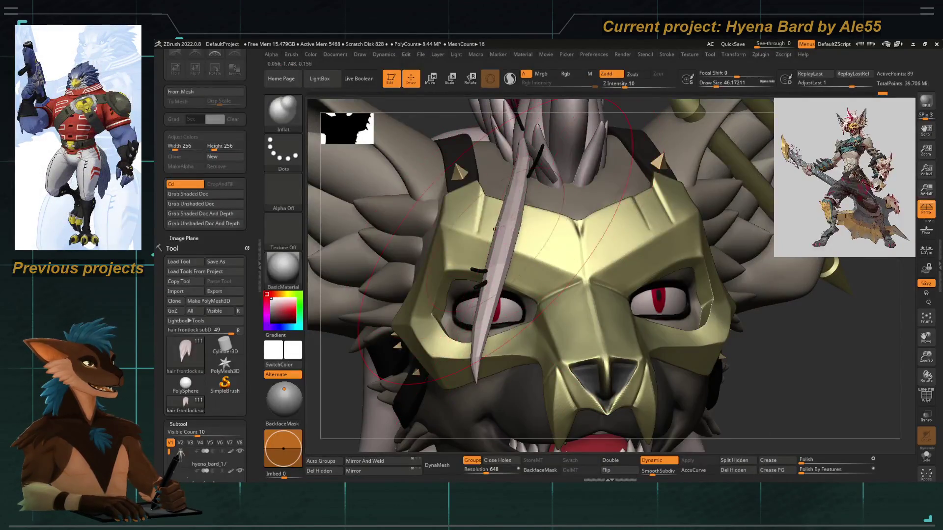
ctrl+shift+click(379, 393)
right_drag(343, 389, 416, 295)
key(b)
key(m)
key(t)
key(space)
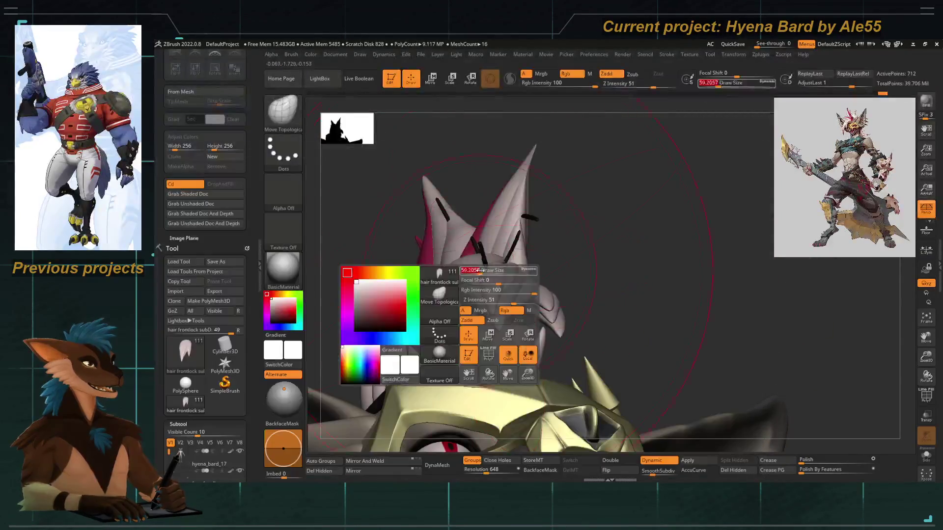
drag(492, 270, 504, 289)
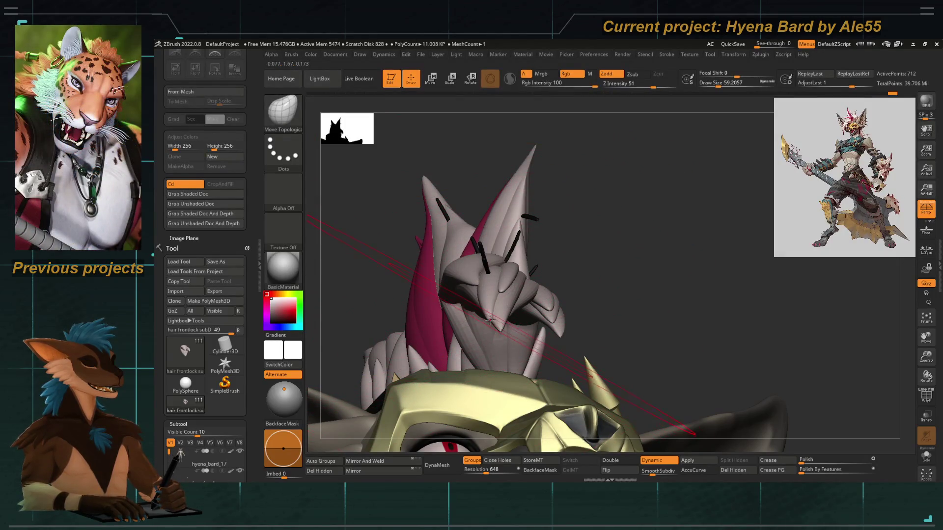
Orbit around the mask and snout, select the hair frontlock SubTool, and return to a front view.
mouse_move(495, 310)
right_down()
mouse_move(570, 255)
mouse_move(516, 215)
mouse_move(542, 223)
right_up()
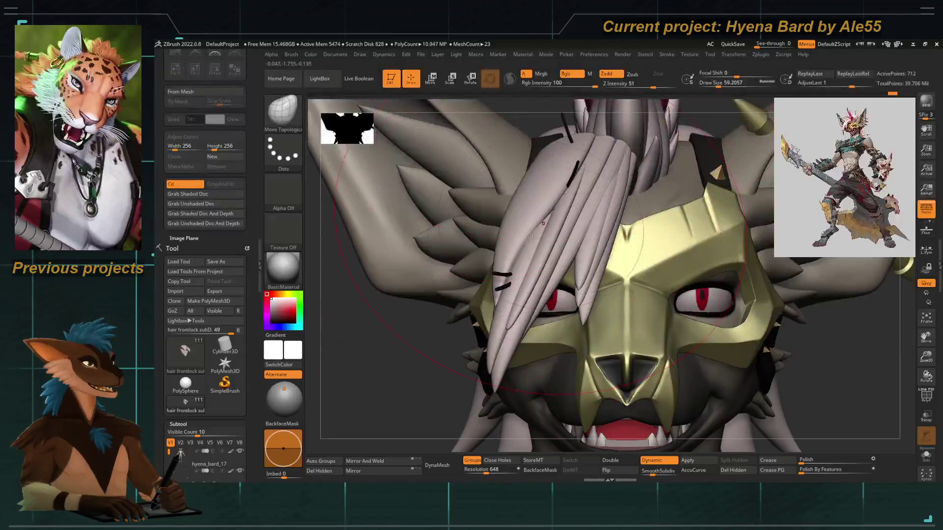
right_drag(425, 395, 505, 310)
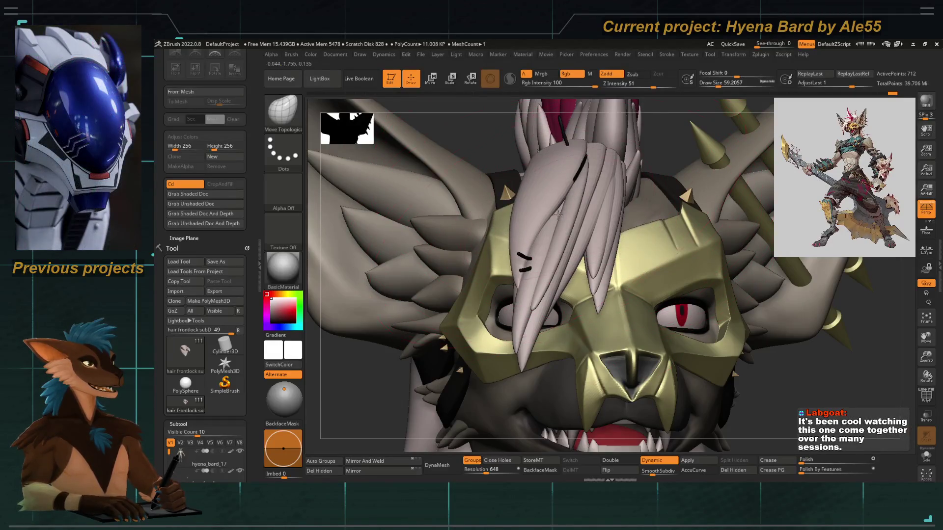
mouse_move(558, 213)
right_down()
mouse_move(387, 302)
mouse_move(412, 294)
right_up()
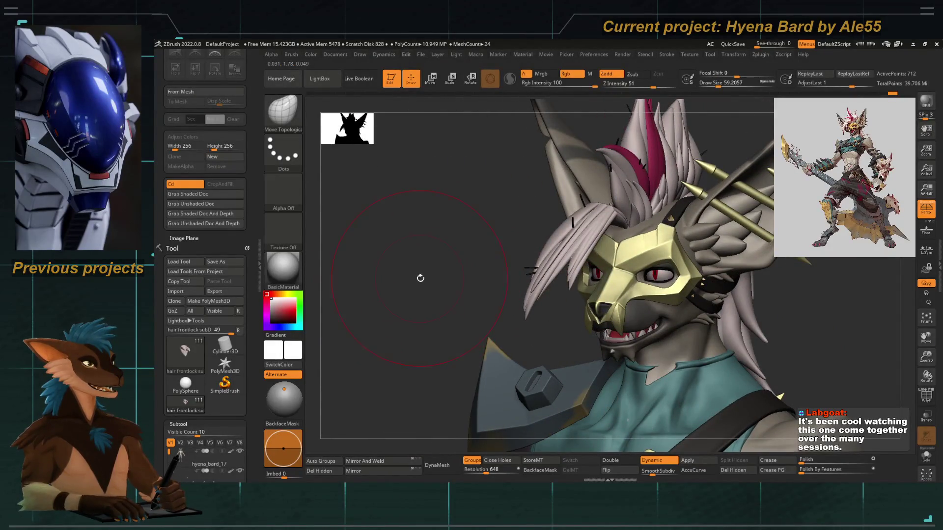
mouse_move(432, 282)
right_down()
mouse_move(406, 263)
mouse_move(421, 213)
mouse_move(562, 293)
mouse_move(485, 216)
mouse_move(543, 336)
mouse_move(510, 322)
right_up()
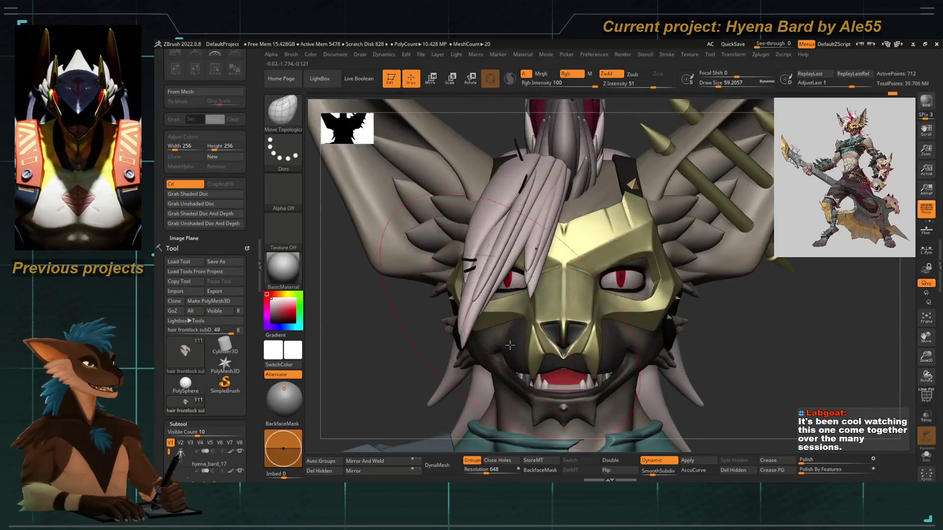
alt+click(530, 295)
mouse_move(535, 256)
ctrl+right_down()
mouse_move(520, 231)
mouse_move(396, 305)
mouse_move(411, 300)
mouse_move(394, 280)
mouse_move(455, 273)
mouse_move(520, 230)
ctrl+right_up()
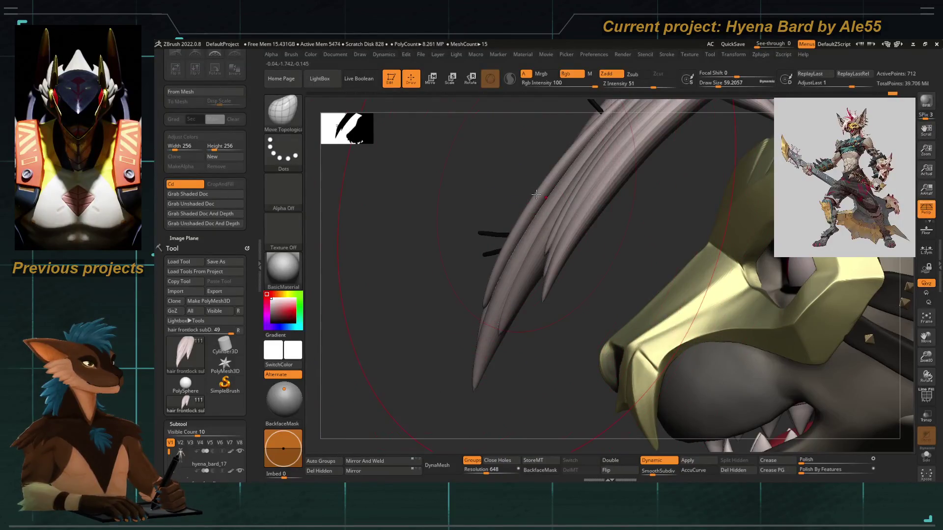
mouse_move(530, 187)
right_down()
mouse_move(452, 206)
mouse_move(476, 216)
mouse_move(435, 337)
mouse_move(577, 278)
right_up()
Isolate a single front hair strand and turn on its PolyF polygroup wireframe.
ctrl+shift+click(578, 278)
ctrl+shift+click(566, 265)
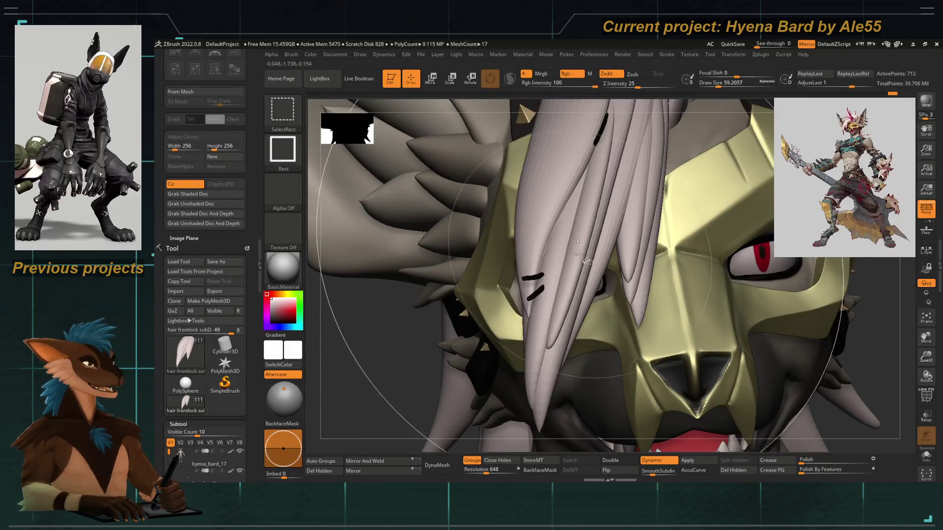
ctrl+shift+click(570, 272)
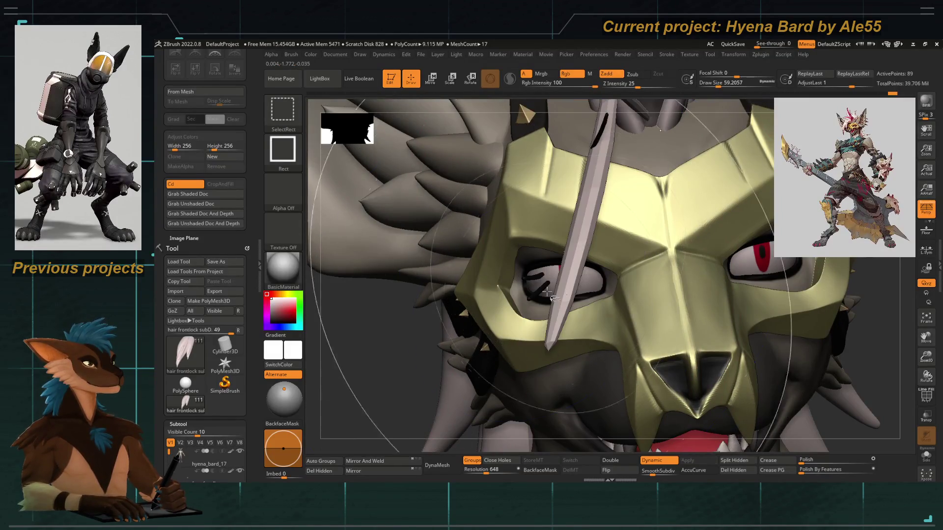
click(927, 397)
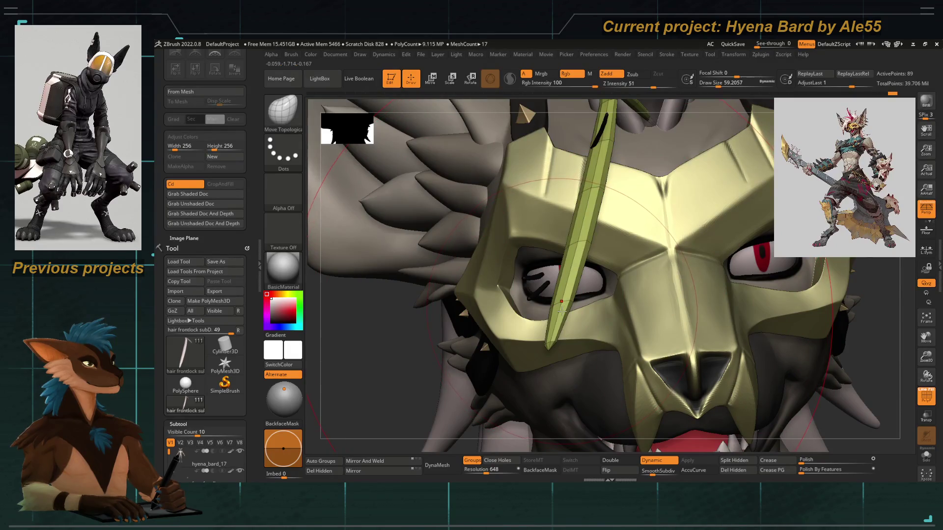
Enlarge the brush to about 25, check the strand from the side, and unhide all strands.
key(b)
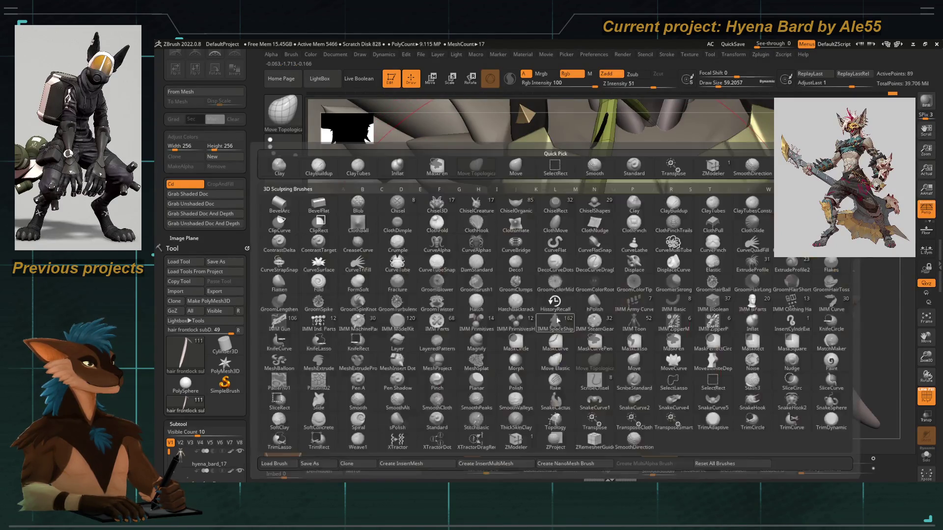
key(space)
right_drag(550, 265, 550, 279)
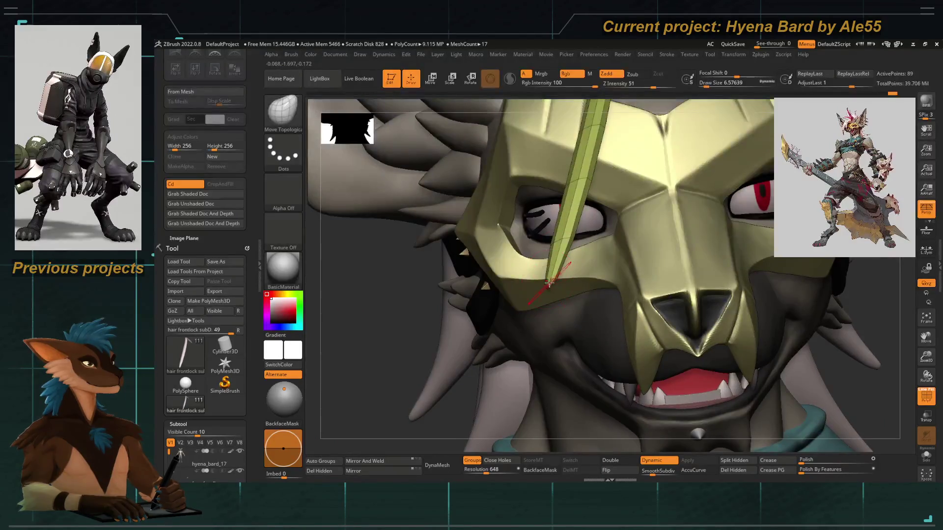
key(space)
key(space)
drag(548, 274, 551, 273)
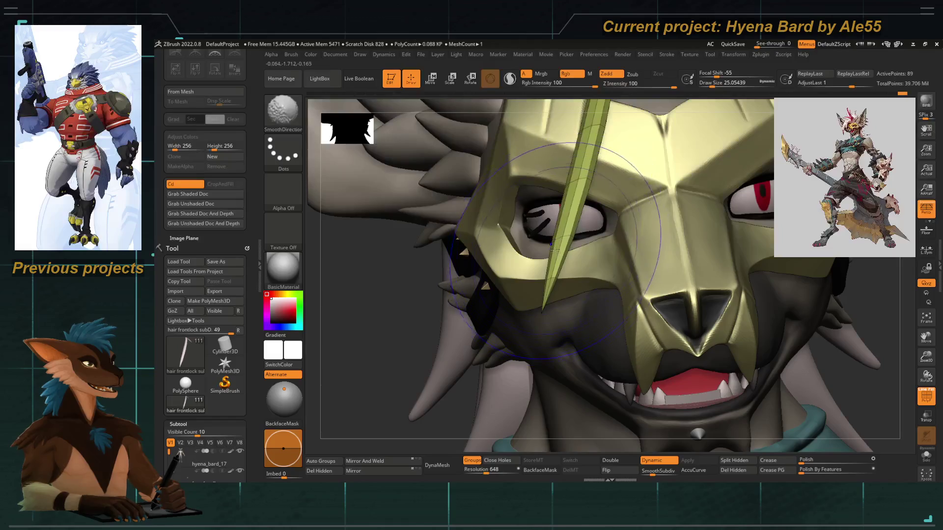
right_drag(570, 185, 585, 206)
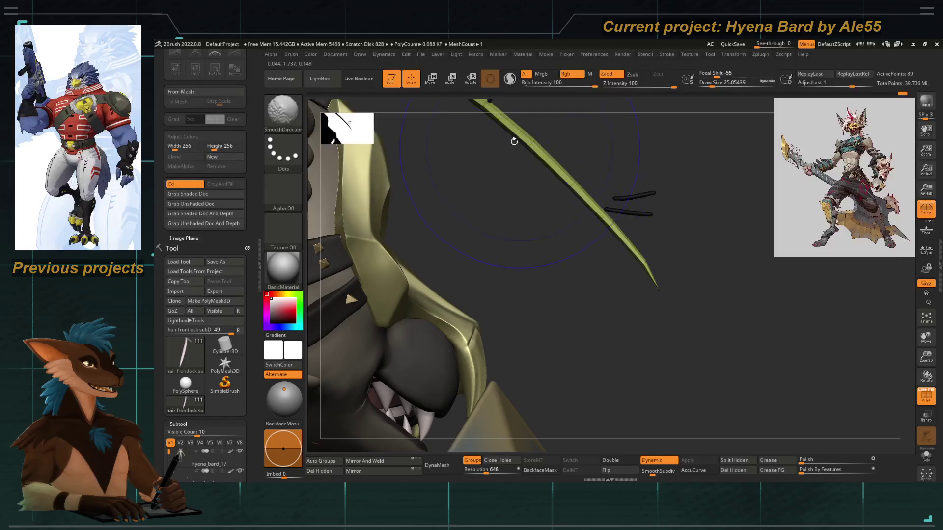
right_drag(636, 252, 471, 309)
key(shift+f)
mouse_move(487, 263)
right_down()
mouse_move(419, 272)
mouse_move(457, 257)
right_up()
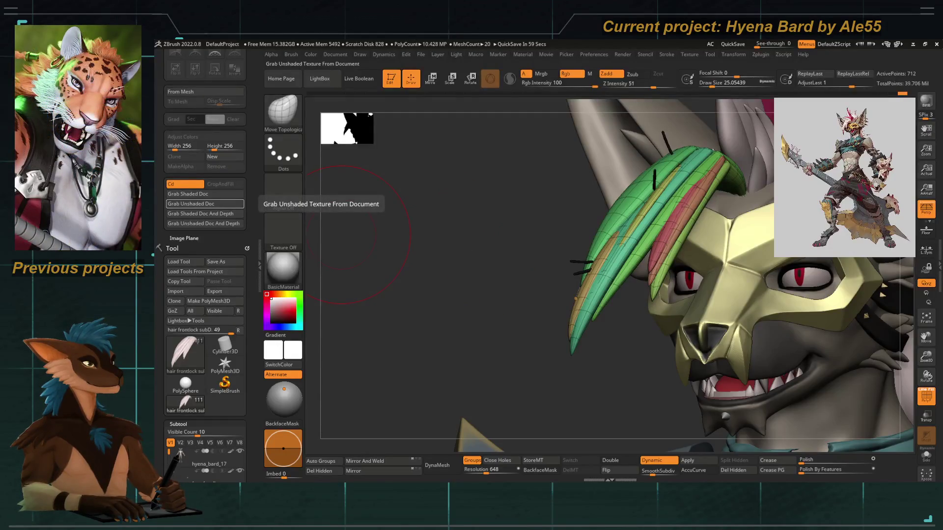
Turn off polygroup colours, enlarge the brush to about 49, and isolate a thin strand.
mouse_move(457, 295)
right_down()
mouse_move(476, 291)
mouse_move(508, 256)
mouse_move(493, 255)
right_up()
key(shift+f)
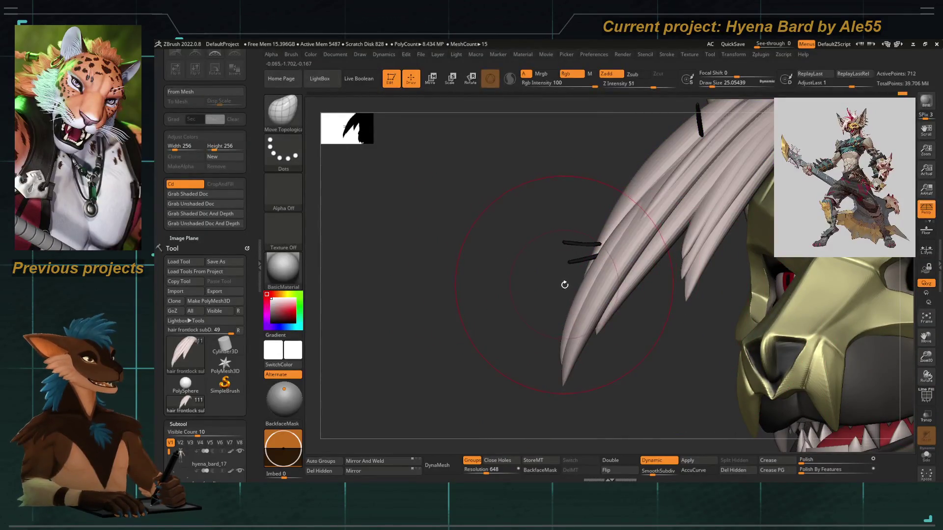
key(s)
mouse_move(565, 285)
mouse_down()
mouse_move(618, 261)
mouse_move(608, 271)
mouse_up()
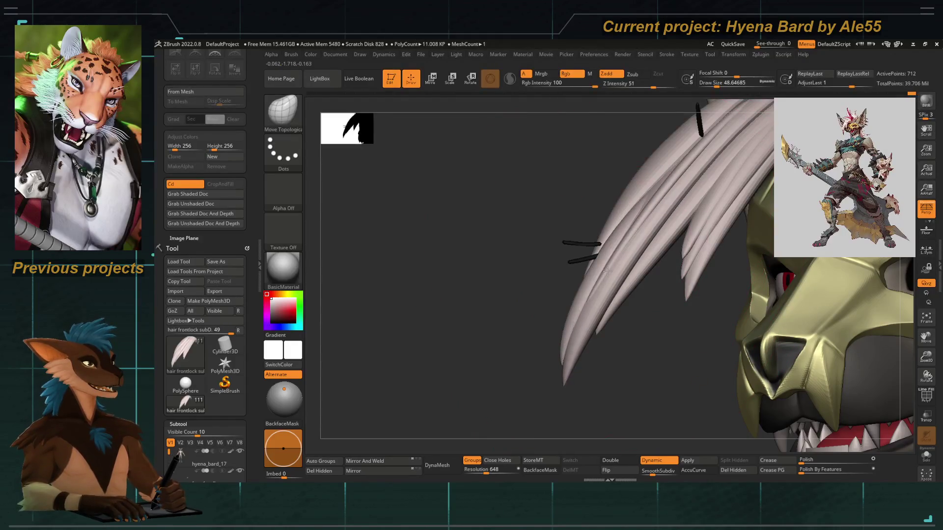
mouse_move(591, 279)
right_down()
mouse_move(532, 280)
mouse_move(598, 242)
right_up()
key(ctrl+z)
Thicken the long hair spike with the Inflat brush, then bring back all hidden strands.
key(b)
key(i)
key(n)
drag(543, 328, 620, 199)
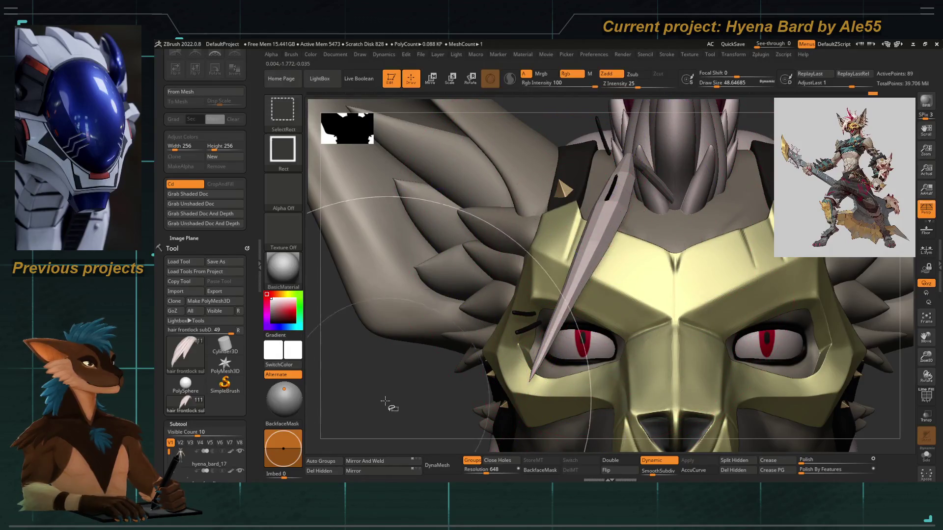
key(ctrl+z)
Return to the Move Topological brush and shrink it to about 46.
right_drag(533, 279, 525, 231)
key(b)
key(m)
key(t)
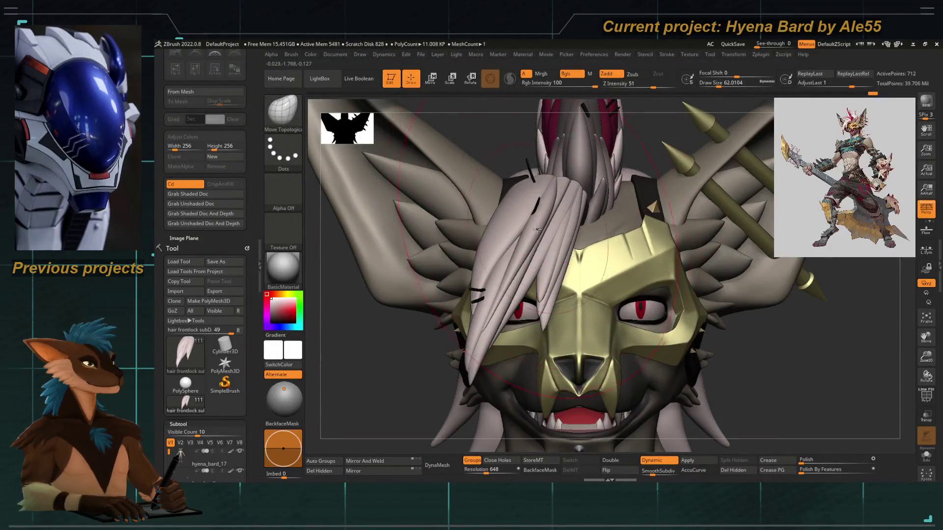
key(bracketleft)
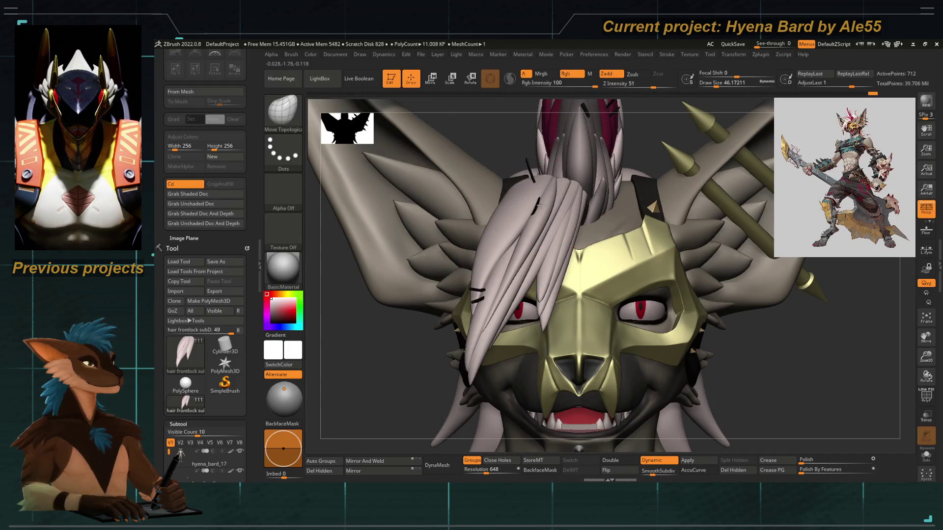
mouse_move(533, 224)
ctrl+right_down()
mouse_move(411, 289)
mouse_move(385, 185)
mouse_move(432, 314)
ctrl+right_up()
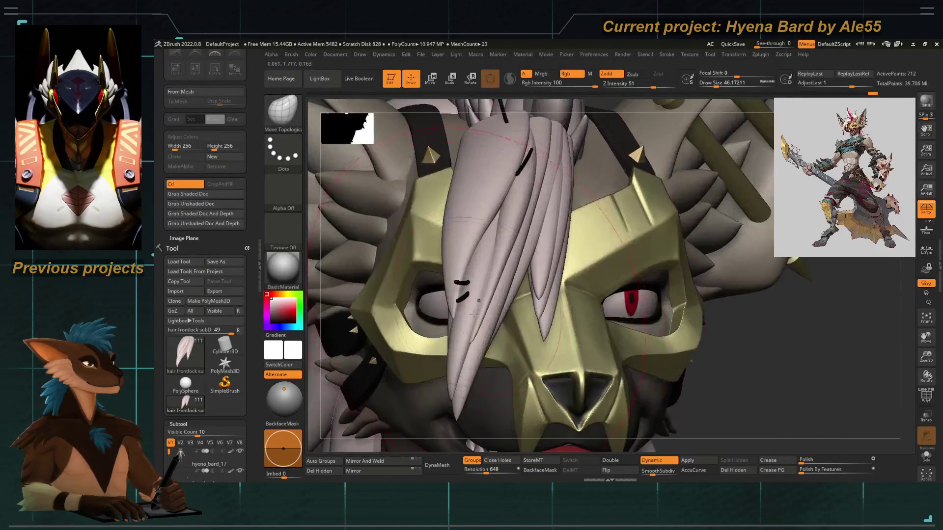
Bend an isolated strand across the mask, inflate and smooth it, then orbit to check it.
ctrl+shift+click(491, 221)
drag(520, 231, 477, 279)
key(space)
key(b)
key(n)
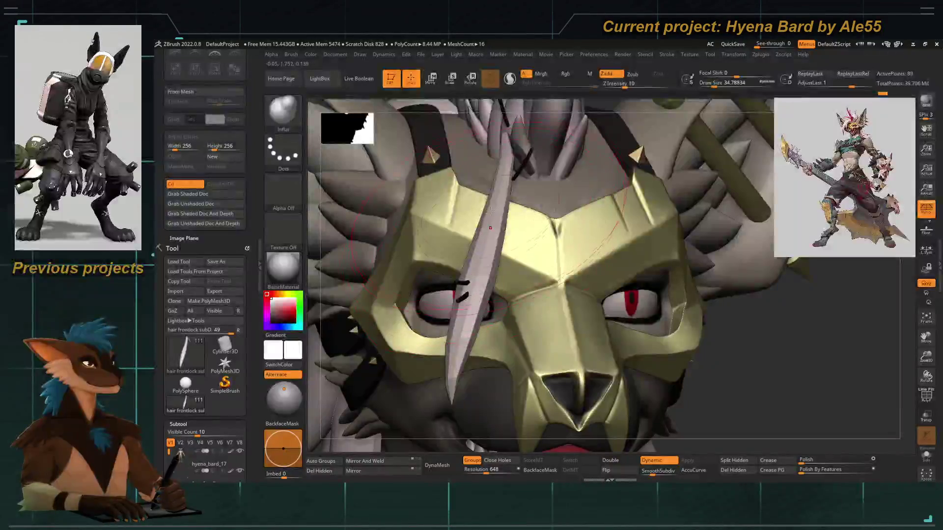
key(shift)
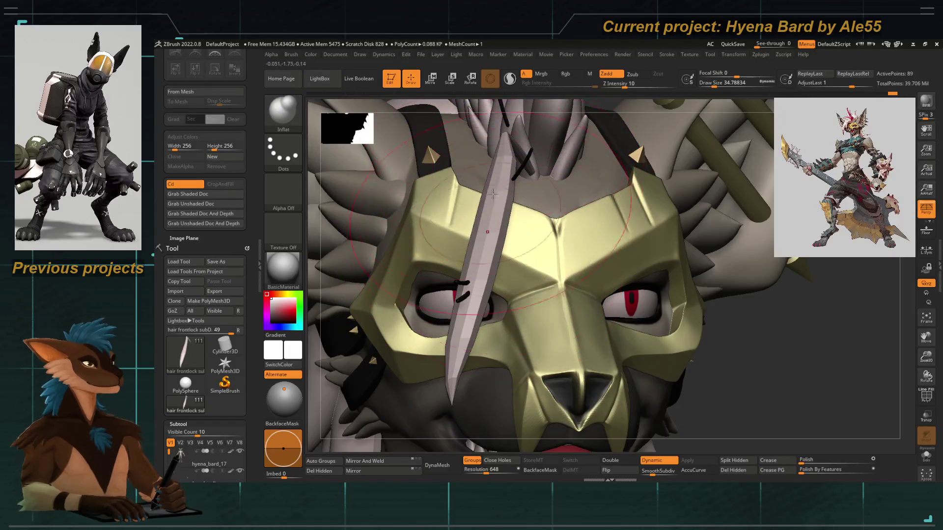
mouse_move(468, 308)
mouse_down()
mouse_move(420, 229)
mouse_move(453, 175)
mouse_up()
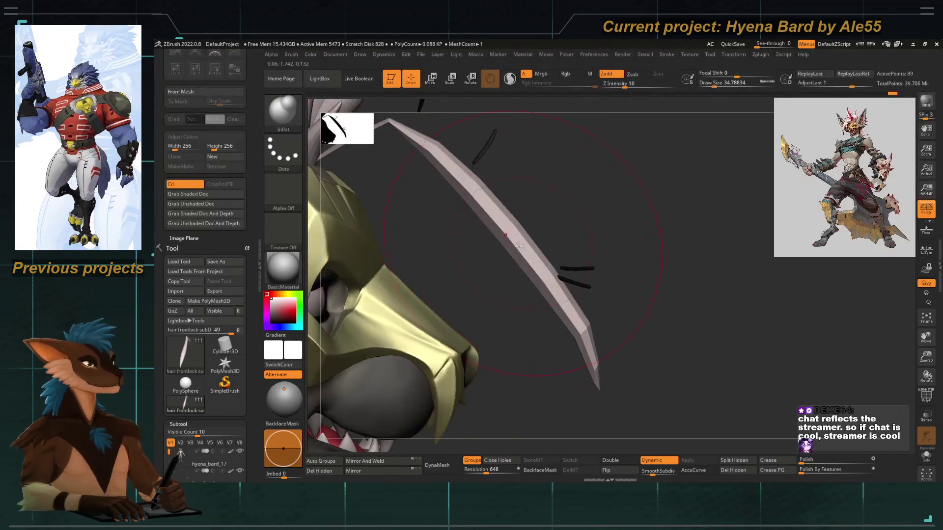
drag(607, 255, 561, 298)
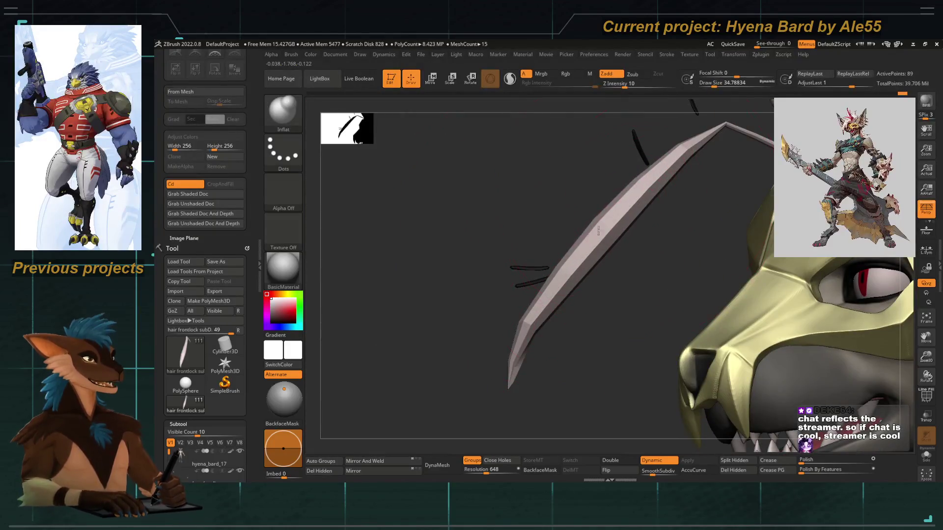
mouse_move(421, 242)
mouse_down()
mouse_move(406, 265)
mouse_move(423, 208)
mouse_move(421, 264)
mouse_move(437, 291)
mouse_up()
mouse_move(516, 284)
mouse_down()
mouse_move(671, 274)
mouse_move(597, 312)
mouse_move(580, 286)
mouse_move(540, 275)
mouse_up()
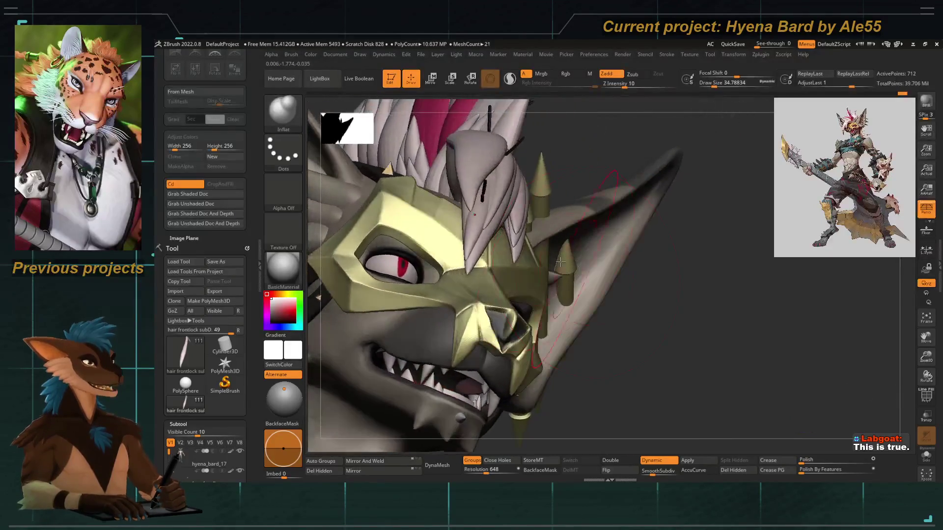
key(space)
Switch to the Move Topological brush and select the front hair lock SubTool.
key(b)
key(m)
key(t)
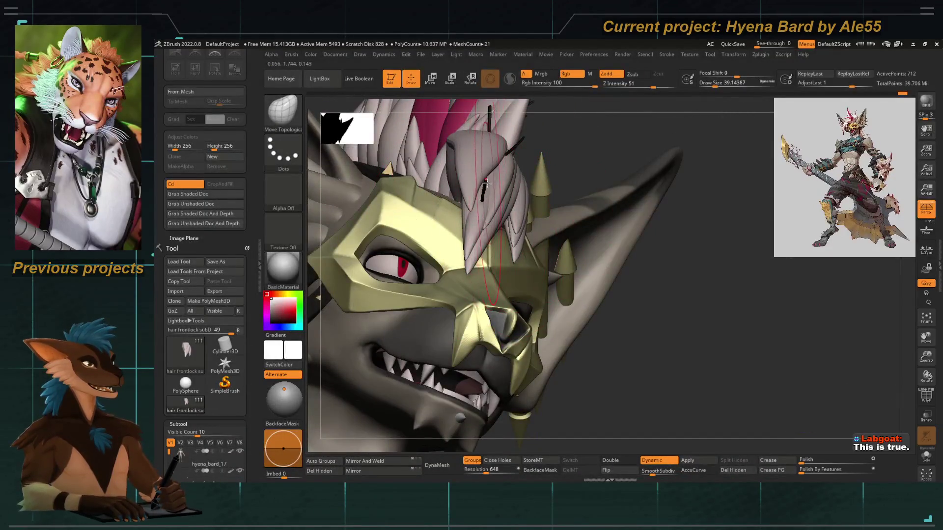
alt+click(581, 251)
Frame the masked face and isolate the front hair strand ending beside the cheek.
drag(581, 252, 501, 191)
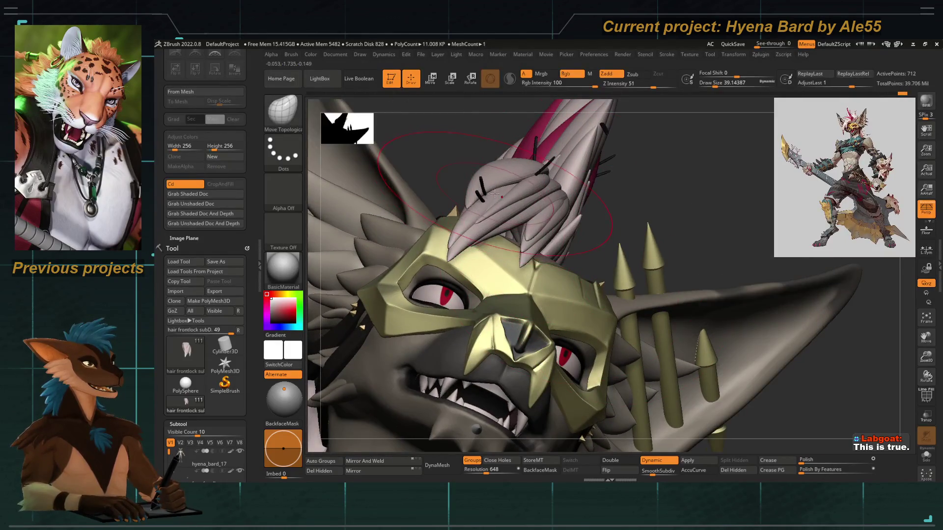
drag(435, 145, 486, 181)
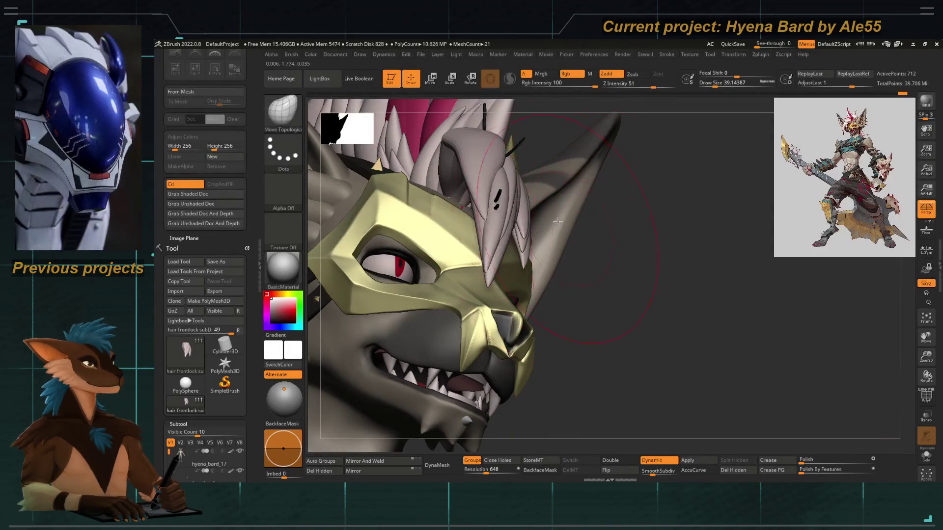
mouse_move(612, 281)
mouse_down()
mouse_move(456, 244)
mouse_move(465, 252)
mouse_move(414, 294)
mouse_move(474, 209)
mouse_up()
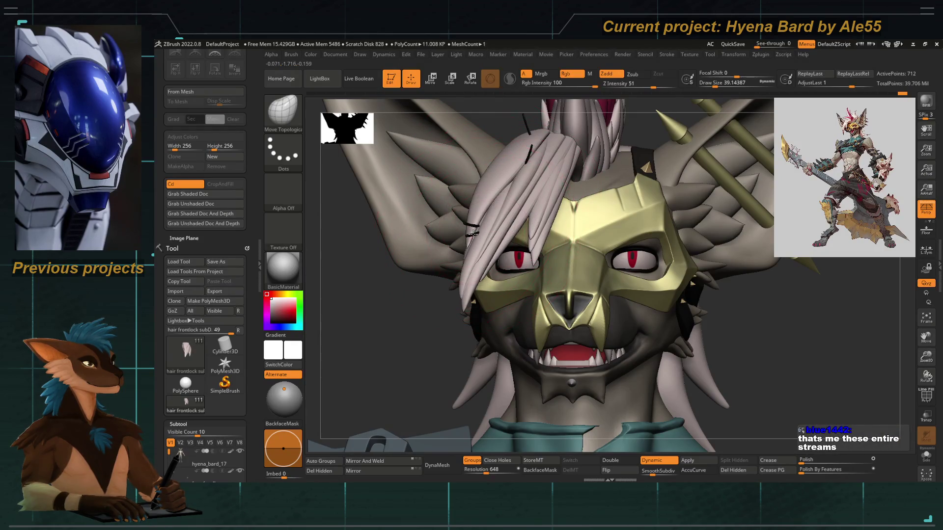
alt+drag(473, 229, 449, 213)
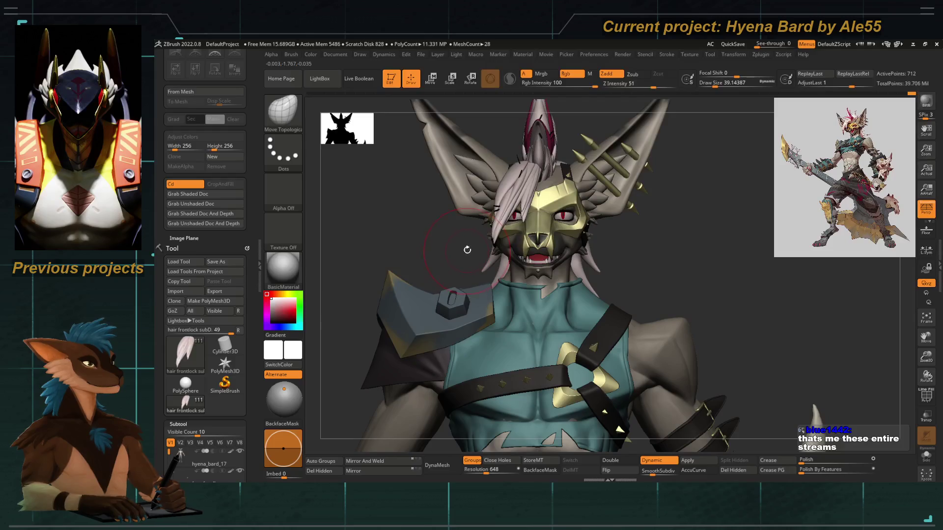
mouse_move(470, 250)
alt+mouse_down()
mouse_move(432, 251)
mouse_move(474, 278)
mouse_move(505, 245)
alt+mouse_up()
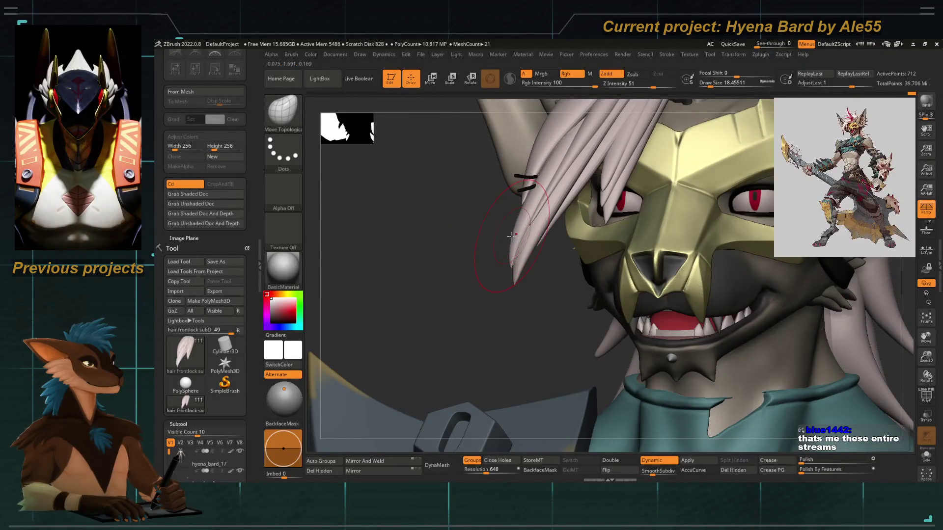
mouse_move(510, 237)
alt+mouse_down()
mouse_move(489, 232)
mouse_move(472, 262)
alt+mouse_up()
ctrl+shift+click(489, 240)
ctrl+shift+click(472, 262)
ctrl+shift+click(510, 229)
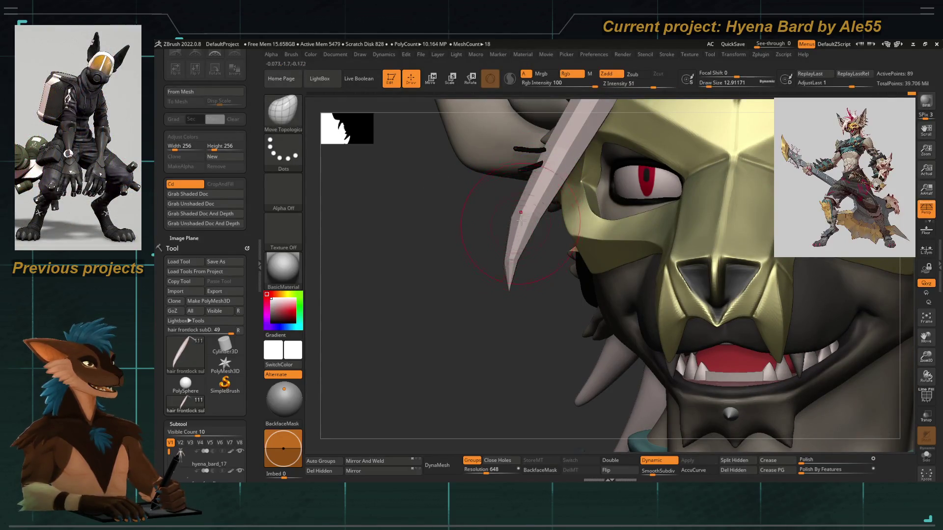
Undo the last change to the strand tip and enlarge the sculpting brush.
key(shift)
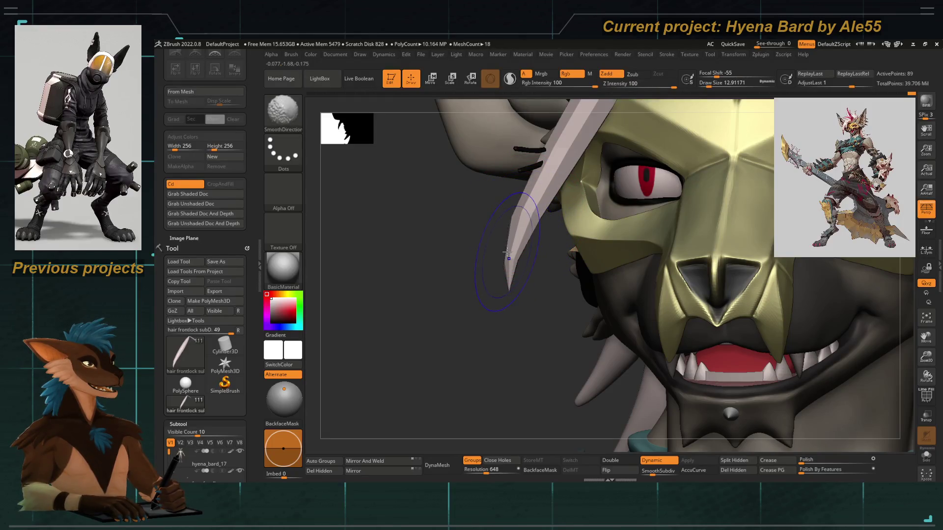
key(ctrl+z)
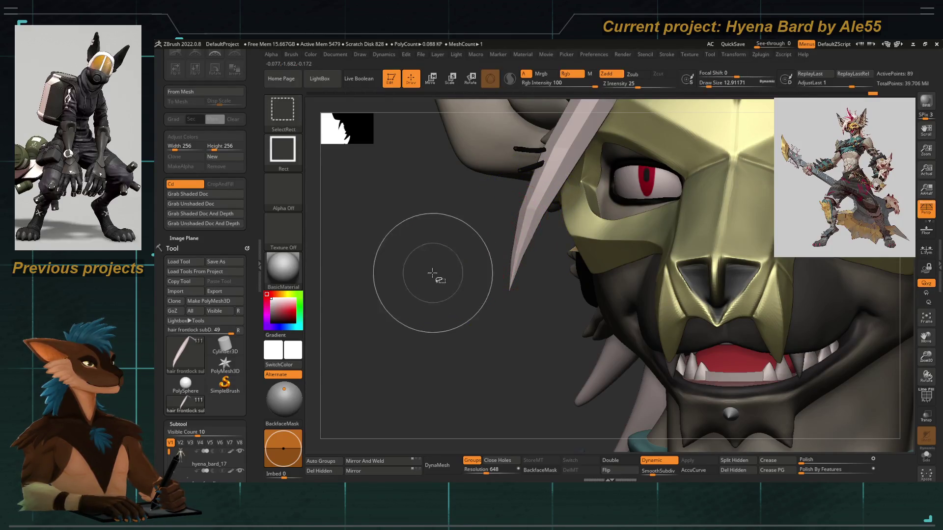
mouse_move(440, 280)
mouse_down()
mouse_move(454, 274)
mouse_move(435, 248)
mouse_move(488, 280)
mouse_move(555, 196)
mouse_up()
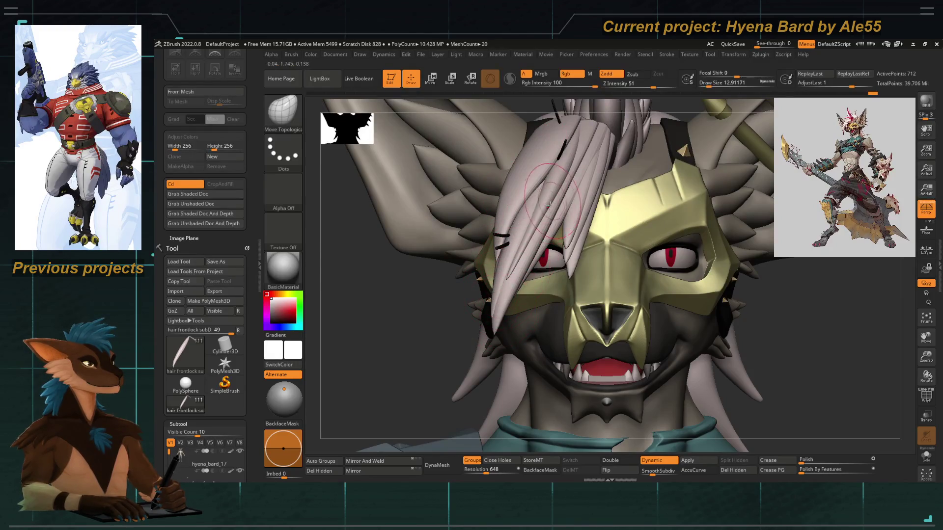
key(b)
key(Escape)
key(bracketright)
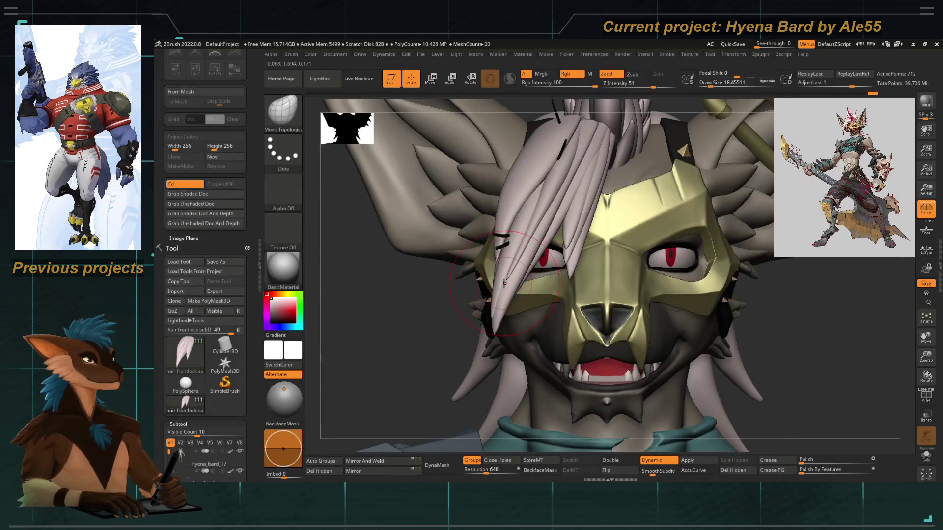
Isolate a single spike of the front hair lock and switch to SmoothDirectional.
mouse_move(501, 297)
right_down()
mouse_move(446, 316)
mouse_move(501, 279)
right_up()
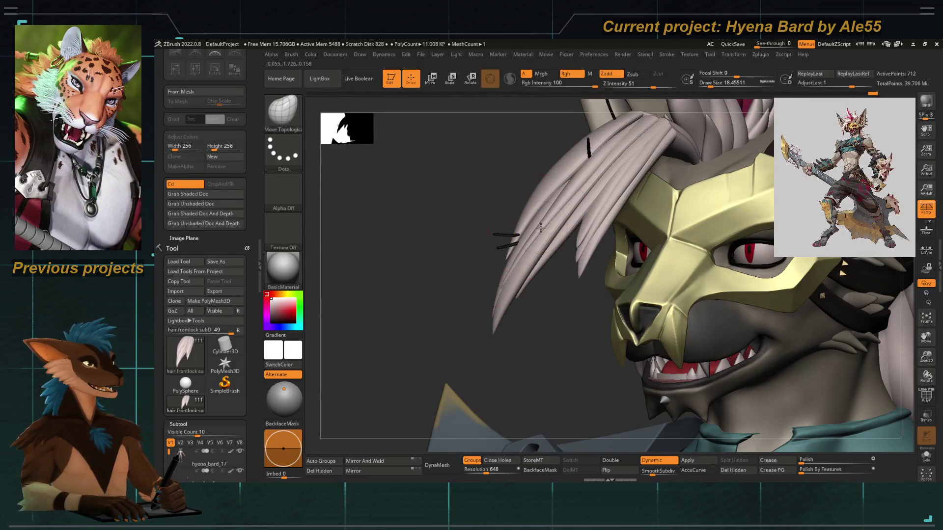
drag(428, 295, 434, 271)
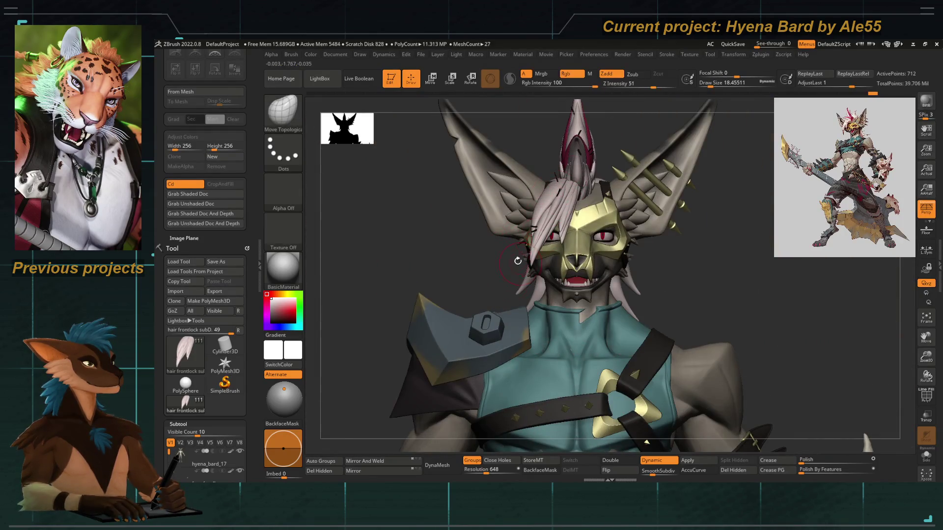
mouse_move(521, 237)
mouse_down()
mouse_move(547, 246)
mouse_move(447, 204)
mouse_move(509, 236)
mouse_move(528, 226)
mouse_up()
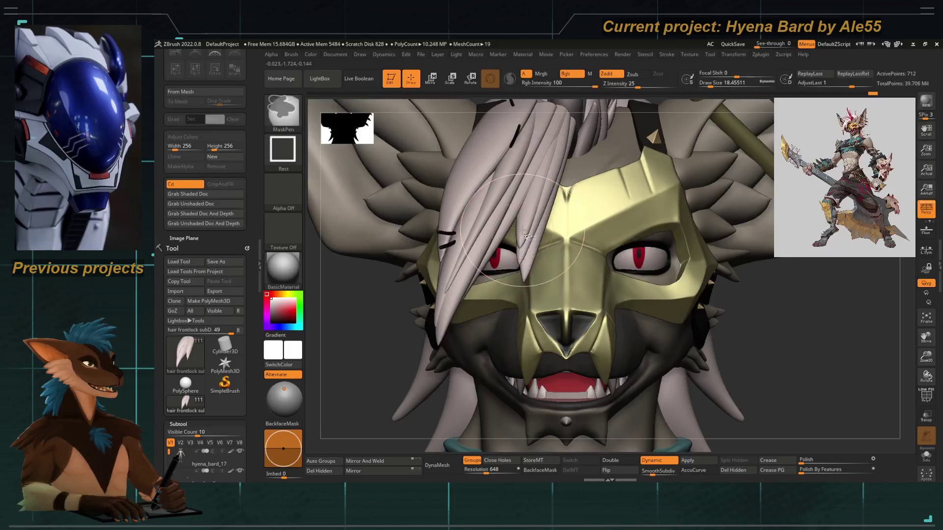
ctrl+shift+click(520, 236)
key(shift)
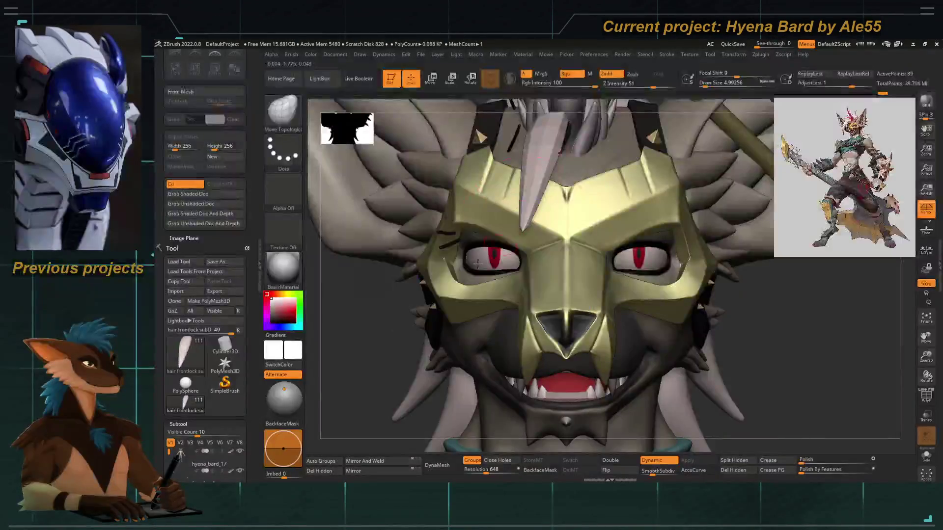
Pull the upper front hair strand's top edge upward and lift the front strands slightly.
drag(541, 145, 497, 238)
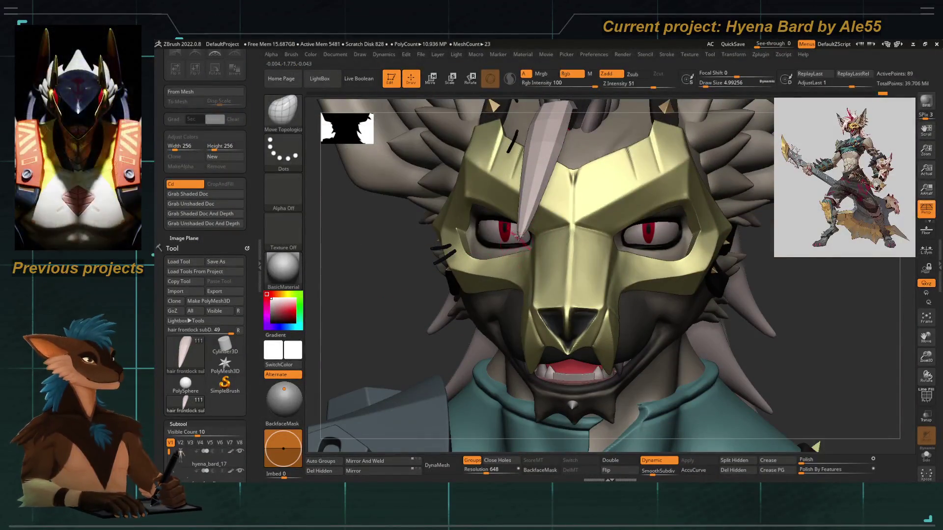
drag(374, 274, 485, 234)
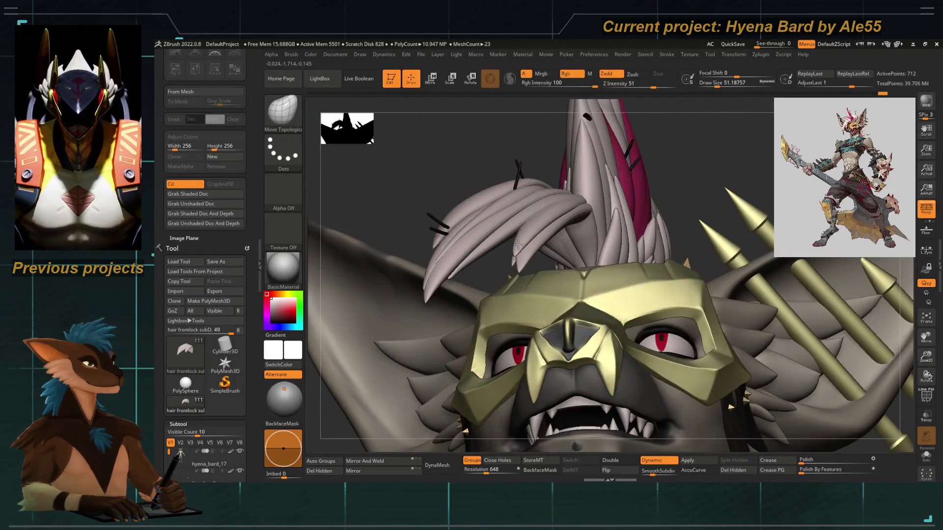
mouse_move(513, 253)
mouse_down()
mouse_move(497, 263)
mouse_move(490, 255)
mouse_move(501, 265)
mouse_up()
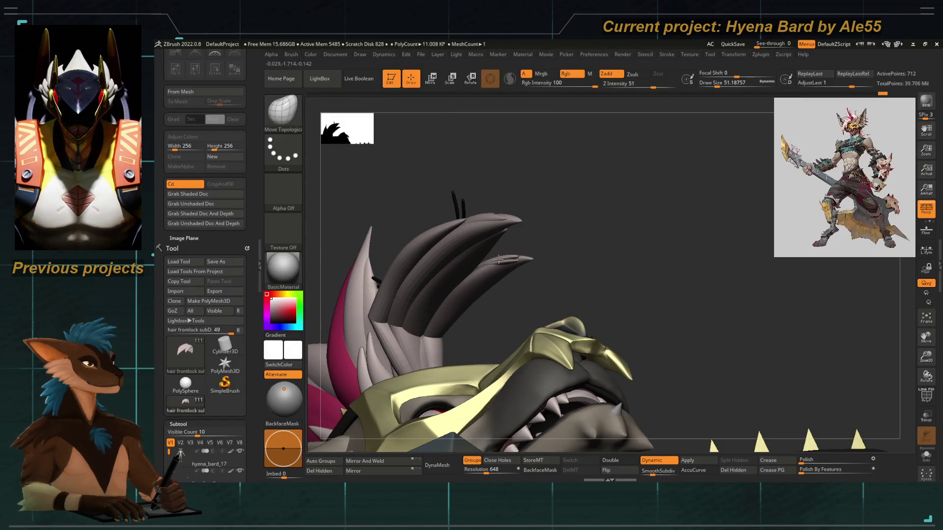
mouse_move(497, 260)
right_down()
mouse_move(562, 320)
mouse_move(553, 341)
mouse_move(546, 324)
right_up()
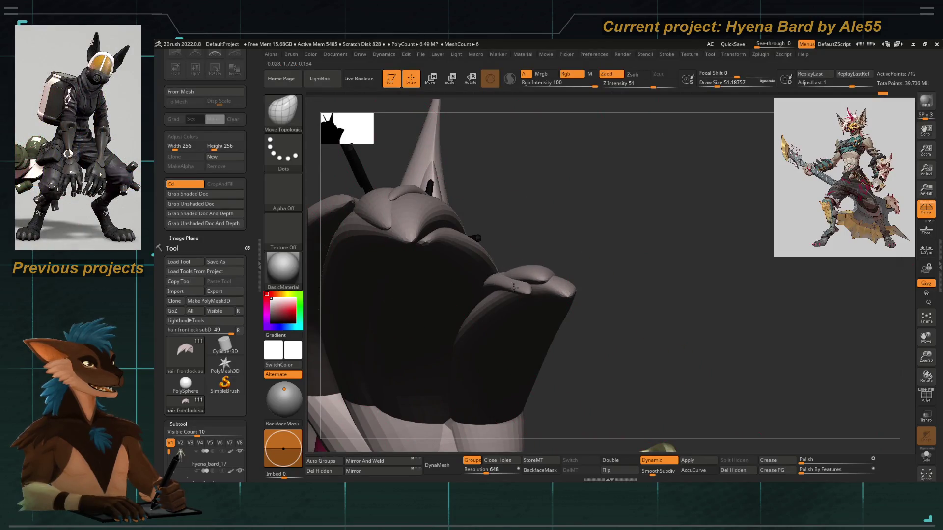
drag(529, 296, 524, 242)
mouse_move(524, 242)
right_down()
mouse_move(403, 263)
mouse_move(482, 261)
right_up()
drag(502, 239, 511, 214)
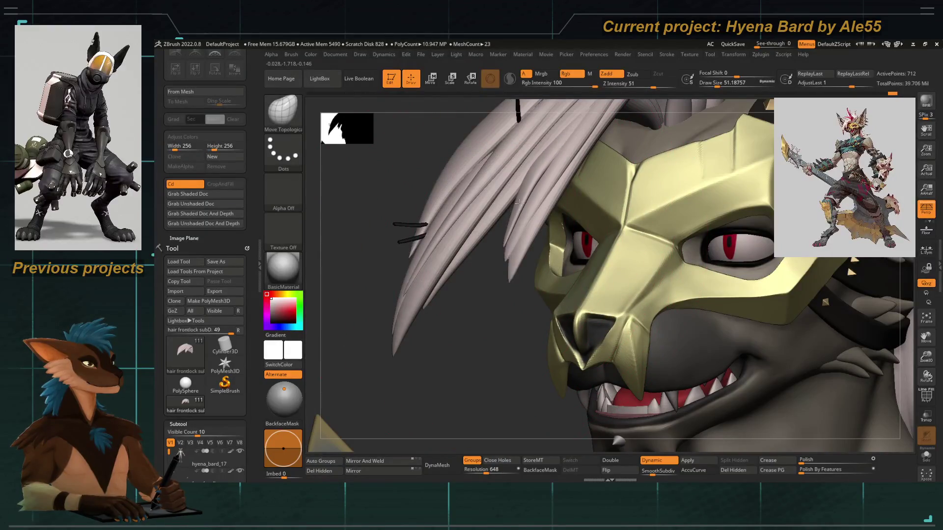
right_drag(516, 212, 528, 248)
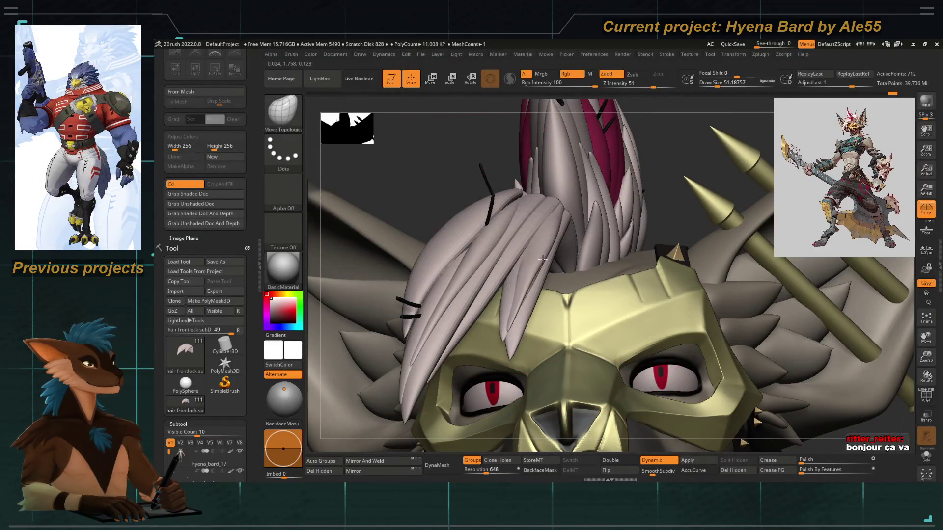
With a smaller brush, pull a strand down over the mask, then isolate one spike strand.
key(space)
drag(544, 262, 526, 255)
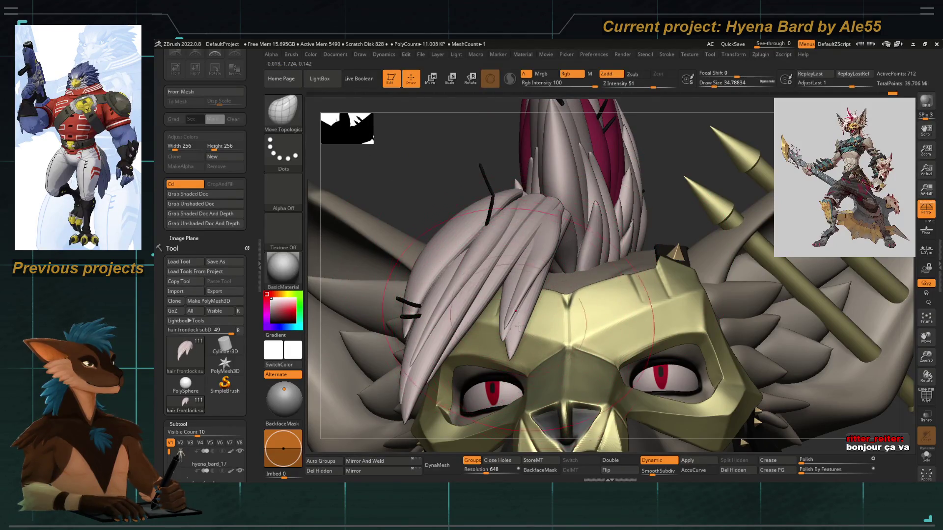
mouse_move(518, 321)
right_down()
mouse_move(511, 270)
mouse_move(538, 338)
mouse_move(560, 272)
right_up()
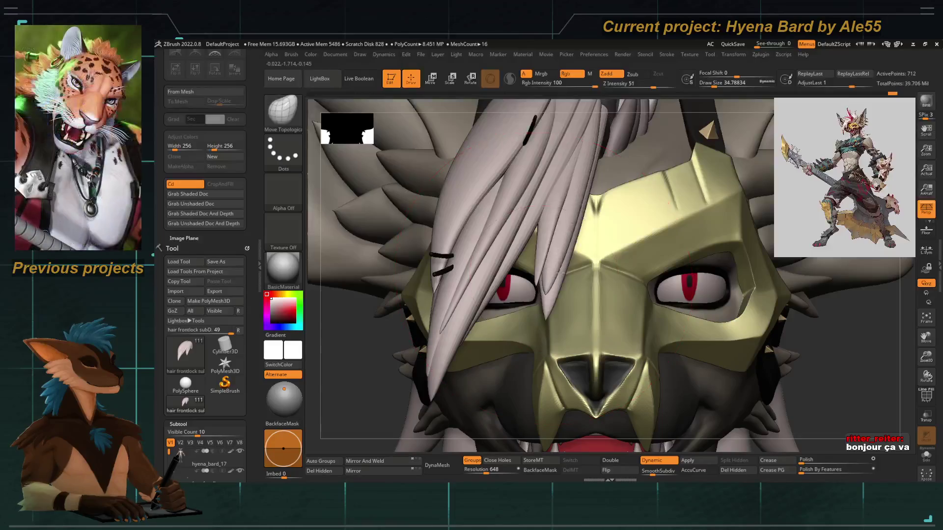
drag(569, 277, 568, 294)
right_drag(556, 240, 554, 261)
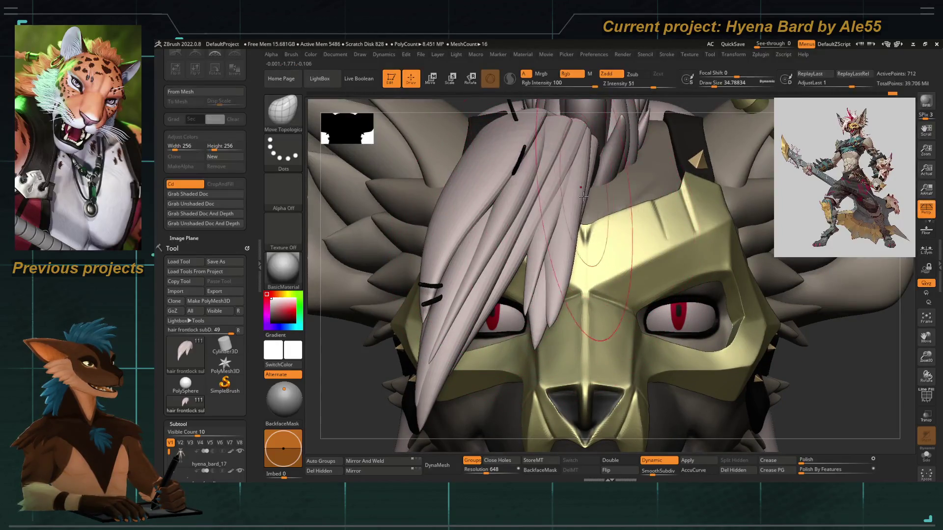
drag(582, 193, 575, 204)
mouse_move(588, 215)
right_down()
mouse_move(411, 311)
mouse_move(541, 299)
mouse_move(607, 189)
right_up()
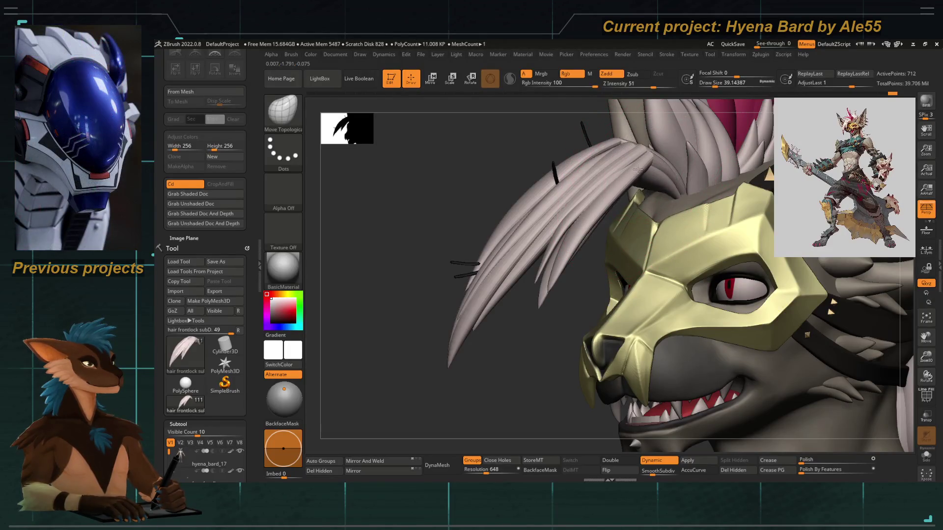
right_drag(612, 203, 584, 239)
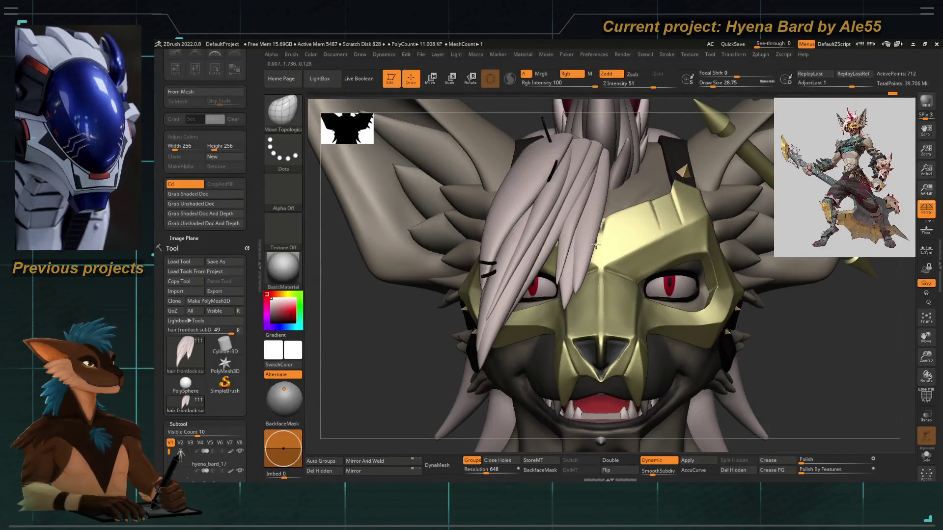
ctrl+shift+click(584, 242)
key(space)
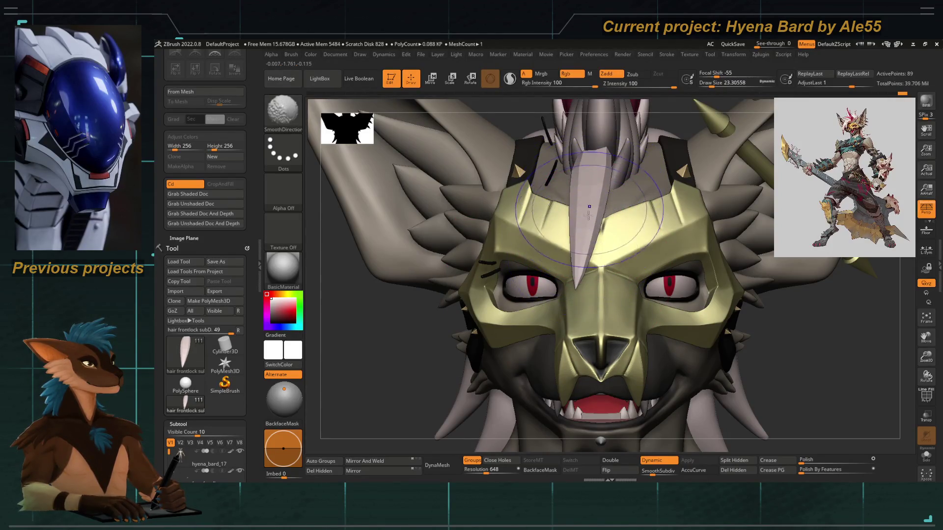
Crease the isolated spike strand's polygroup borders with Crease PG.
key(b)
key(m)
key(t)
ctrl+shift+click(810, 393)
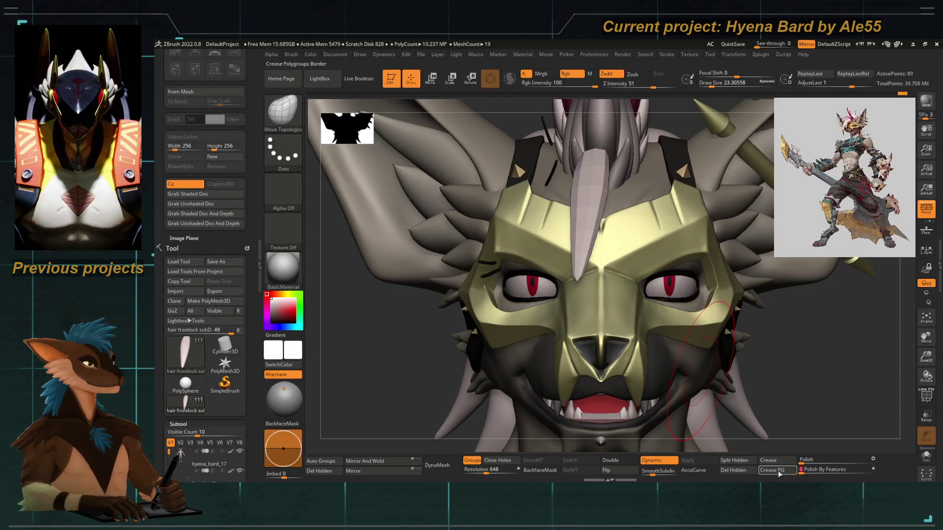
key(space)
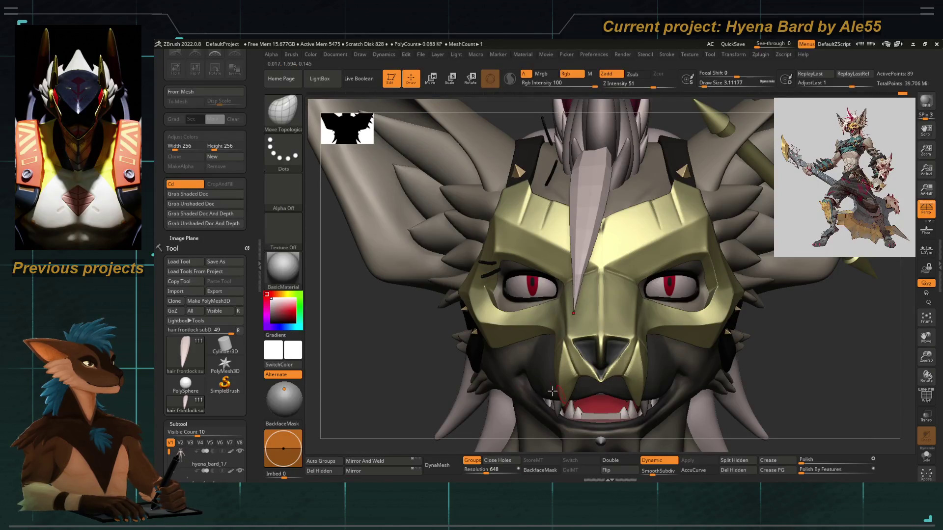
Unhide all front hair strands and nudge them into place over the mask with Move Topological.
ctrl+shift+click(400, 358)
drag(400, 358, 579, 301)
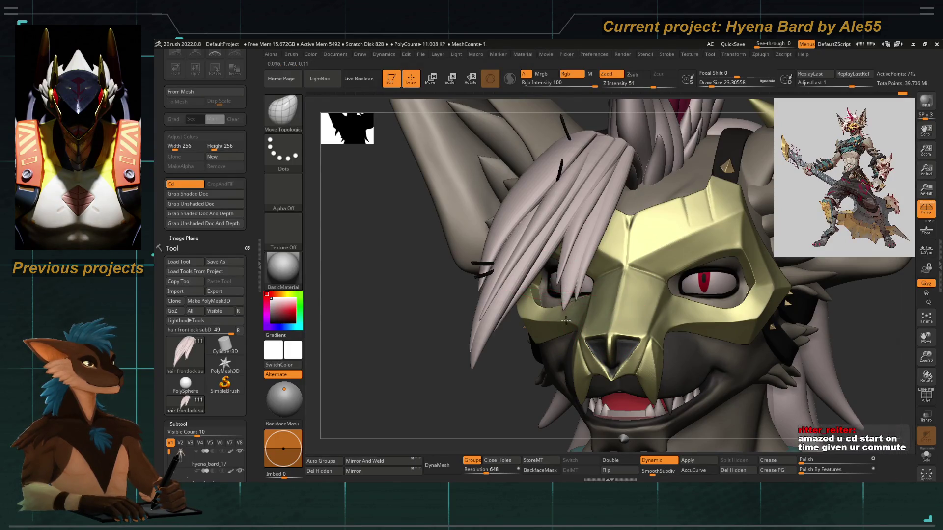
key(space)
drag(566, 320, 587, 239)
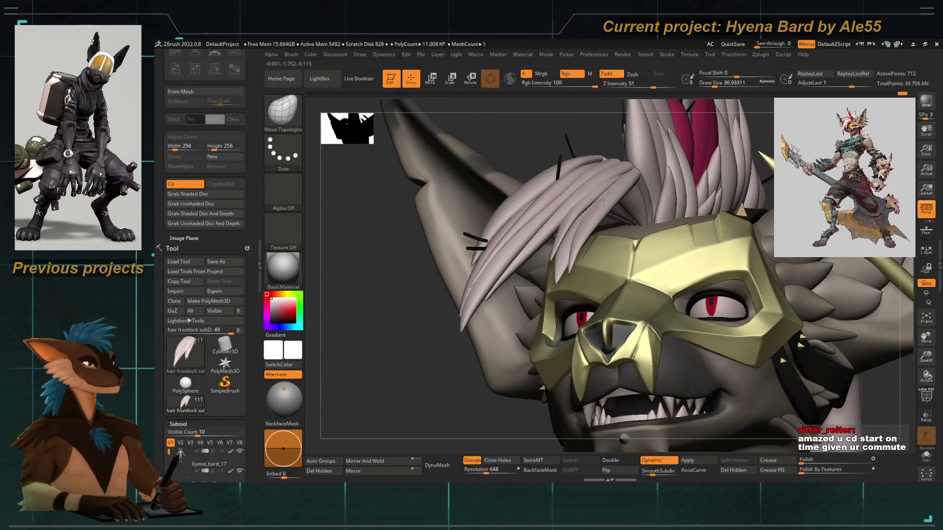
mouse_move(432, 383)
mouse_down()
mouse_move(427, 392)
mouse_move(392, 263)
mouse_move(485, 214)
mouse_move(463, 238)
mouse_move(515, 218)
mouse_move(462, 337)
mouse_up()
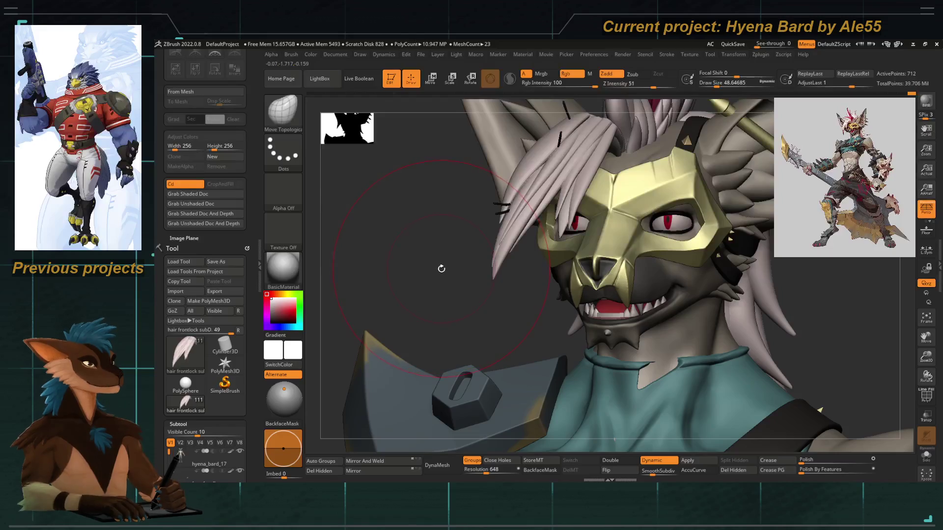
drag(370, 269, 378, 269)
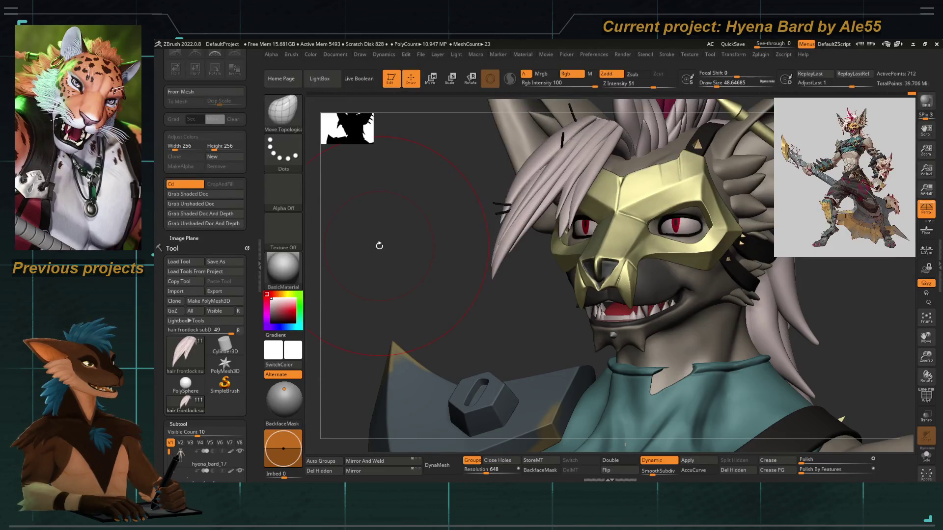
mouse_move(381, 270)
mouse_down()
mouse_move(434, 242)
mouse_move(429, 235)
mouse_up()
mouse_move(431, 267)
mouse_down()
mouse_move(413, 273)
mouse_move(407, 260)
mouse_move(431, 294)
mouse_move(408, 270)
mouse_move(420, 261)
mouse_move(414, 248)
mouse_move(459, 223)
mouse_move(412, 265)
mouse_move(429, 244)
mouse_move(457, 284)
mouse_move(524, 239)
mouse_move(506, 231)
mouse_up()
key(space)
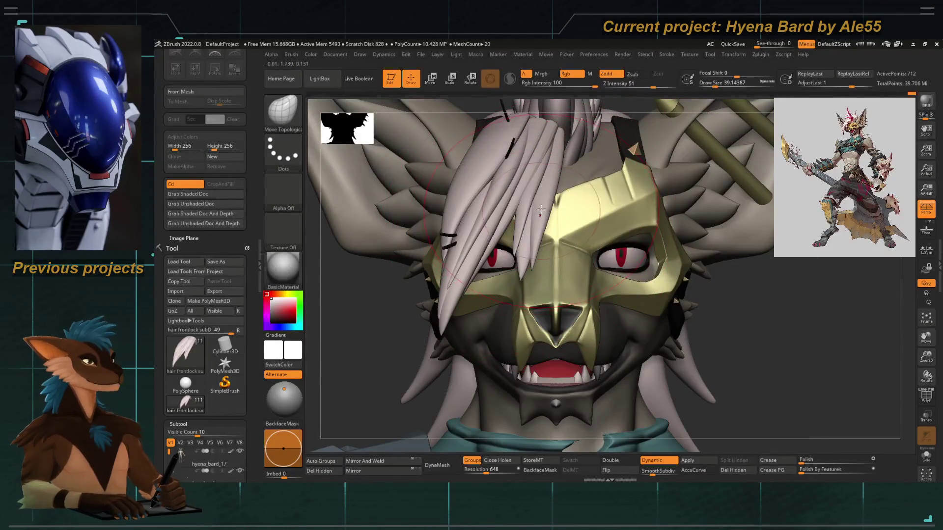
drag(544, 174, 546, 161)
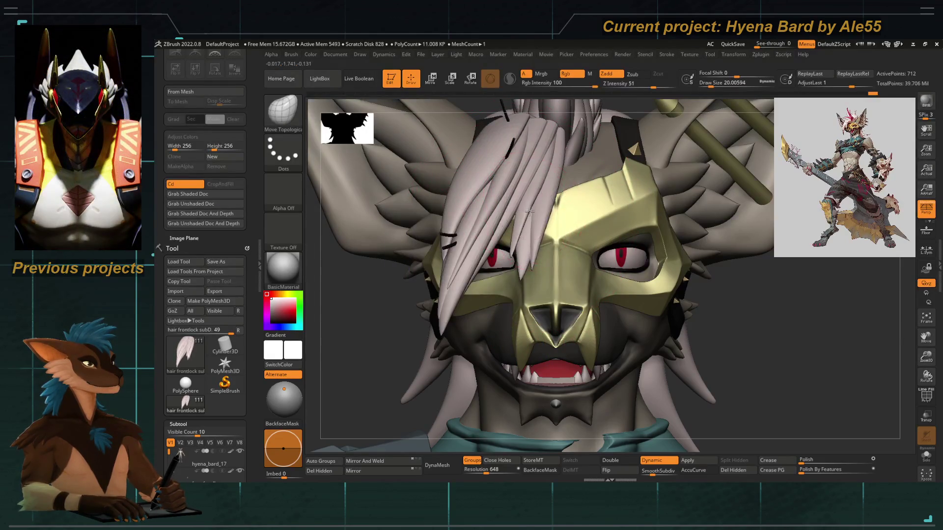
mouse_move(527, 213)
right_down()
mouse_move(520, 270)
mouse_move(480, 279)
right_up()
Isolate the red spike hair piece with the polygroup wireframe shown and zoom in on it.
alt+right_drag(506, 233, 513, 255)
alt+click(515, 263)
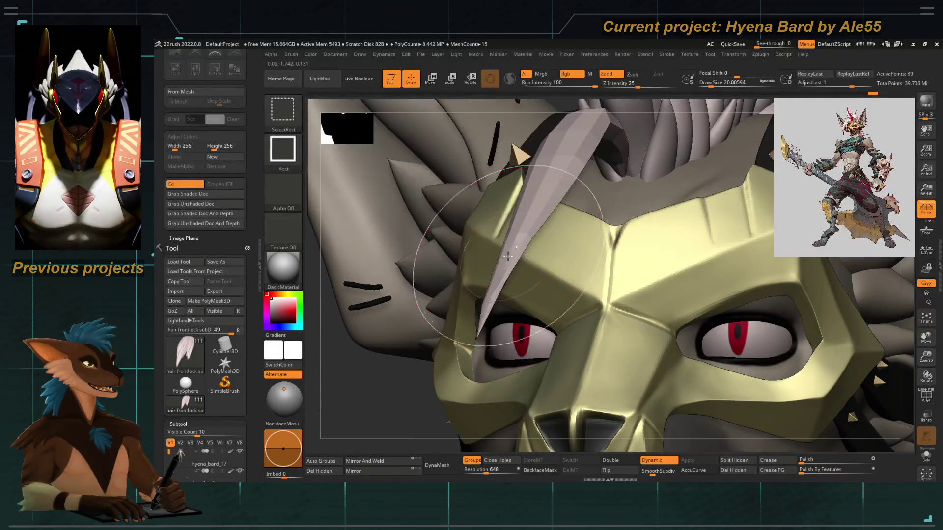
key(shift+f)
mouse_move(489, 268)
right_down()
mouse_move(393, 391)
mouse_move(522, 249)
mouse_move(532, 290)
right_up()
key(space)
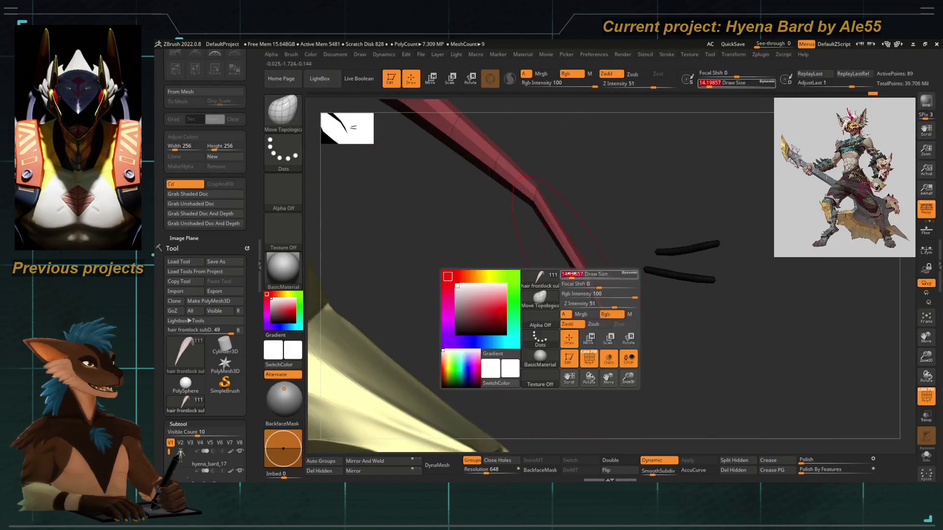
click(568, 297)
key([)
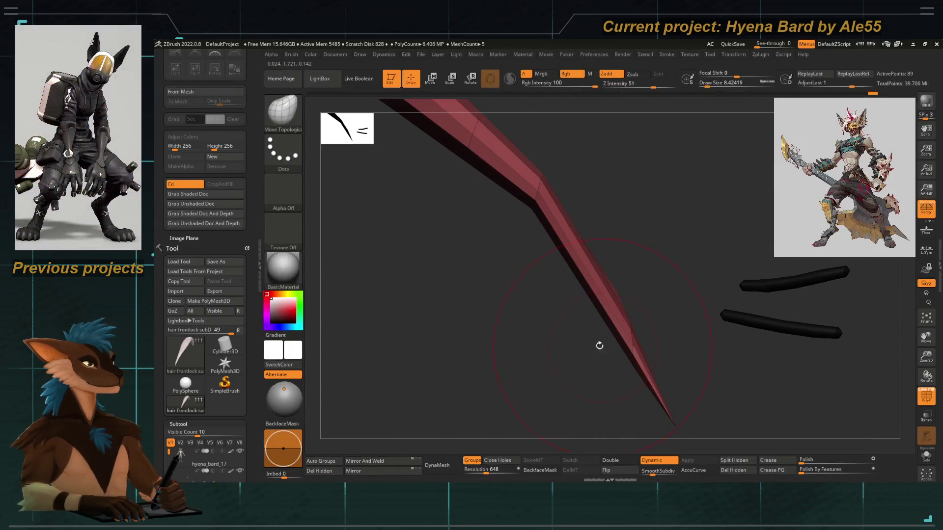
right_drag(604, 347, 572, 295)
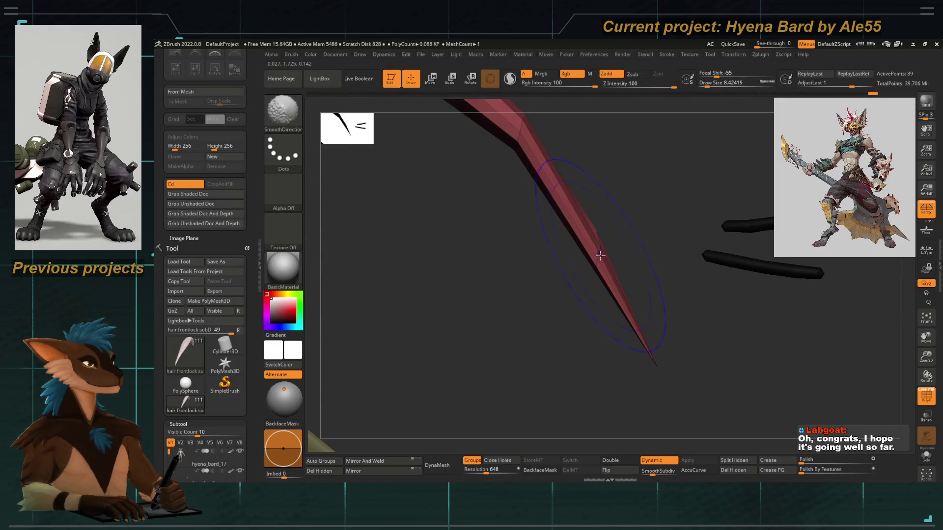
Turn the red strand to point down-left, smooth it directionally, and turn PolyF off.
key(shift)
mouse_move(626, 223)
mouse_down()
mouse_move(560, 238)
mouse_move(612, 237)
mouse_move(593, 251)
mouse_up()
mouse_move(605, 210)
mouse_down()
mouse_move(560, 267)
mouse_move(544, 271)
mouse_move(559, 223)
mouse_up()
drag(702, 168, 509, 187)
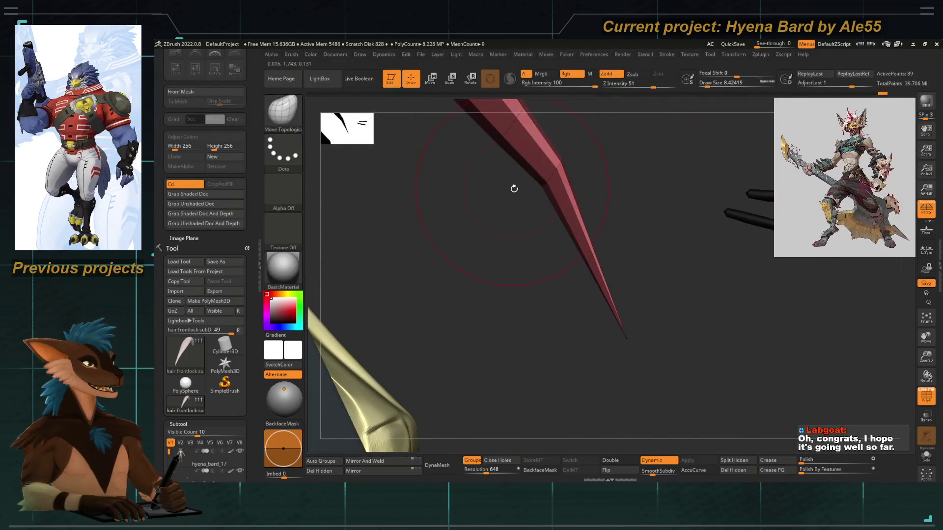
mouse_move(577, 158)
mouse_down()
mouse_move(585, 171)
mouse_move(402, 201)
mouse_move(457, 177)
mouse_move(553, 174)
mouse_move(540, 210)
mouse_up()
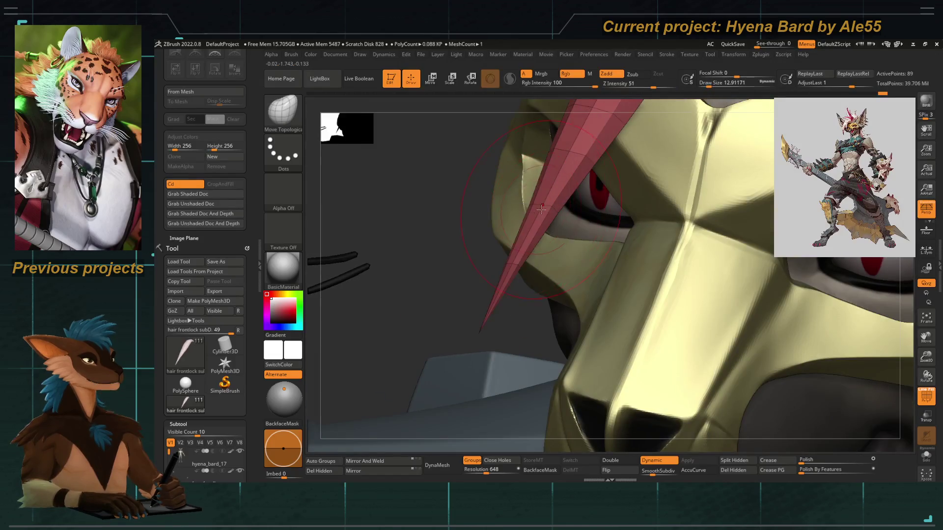
key(shift)
mouse_move(461, 233)
mouse_down()
mouse_move(559, 222)
mouse_move(581, 255)
mouse_move(467, 181)
mouse_move(438, 205)
mouse_move(868, 418)
mouse_up()
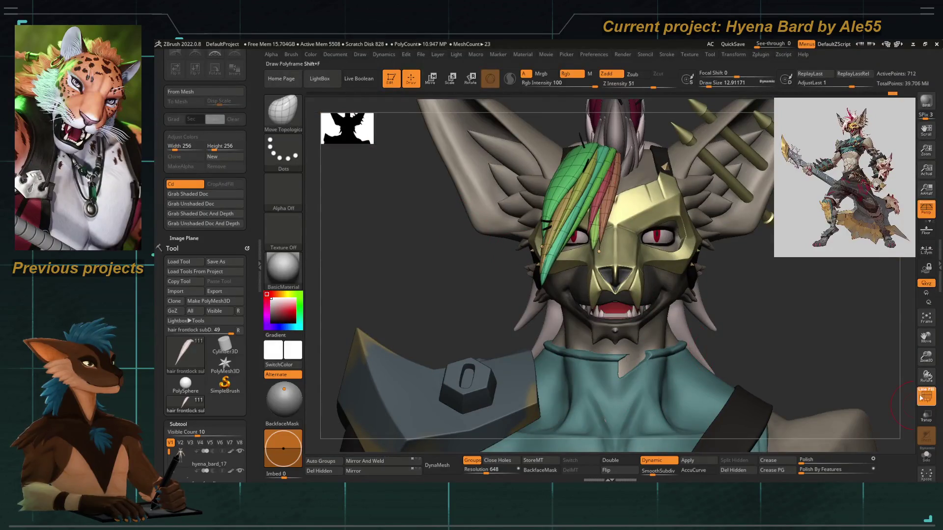
click(923, 397)
mouse_move(461, 229)
mouse_down()
mouse_move(390, 208)
mouse_move(402, 267)
mouse_move(326, 272)
mouse_up()
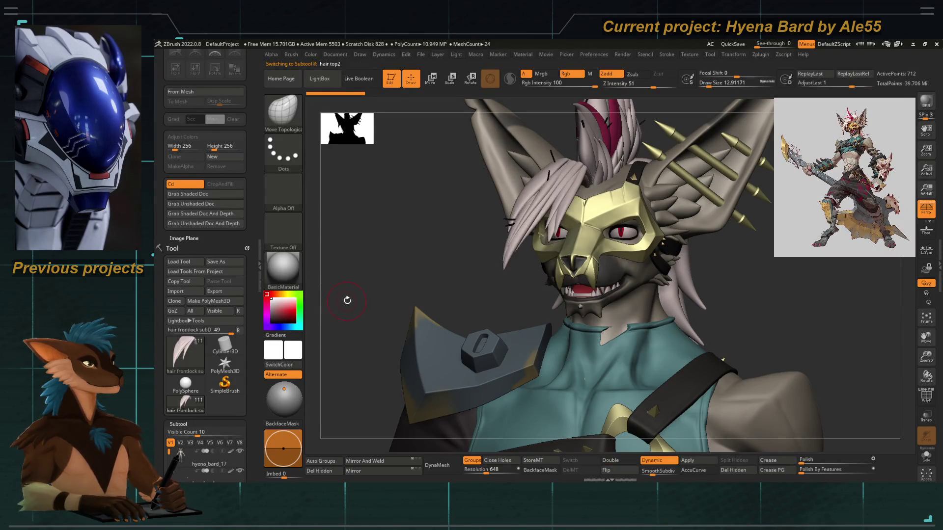
Toggle between hair top2 and hair frontlock subD, ending on frontlock with the Move brush.
alt+click(536, 225)
alt+click(554, 222)
scroll(251, 353, down, 5)
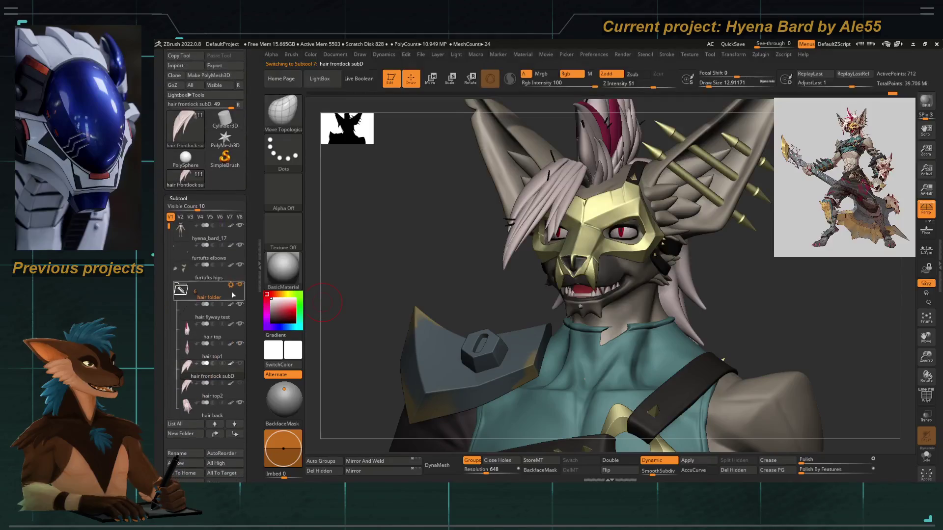
click(207, 389)
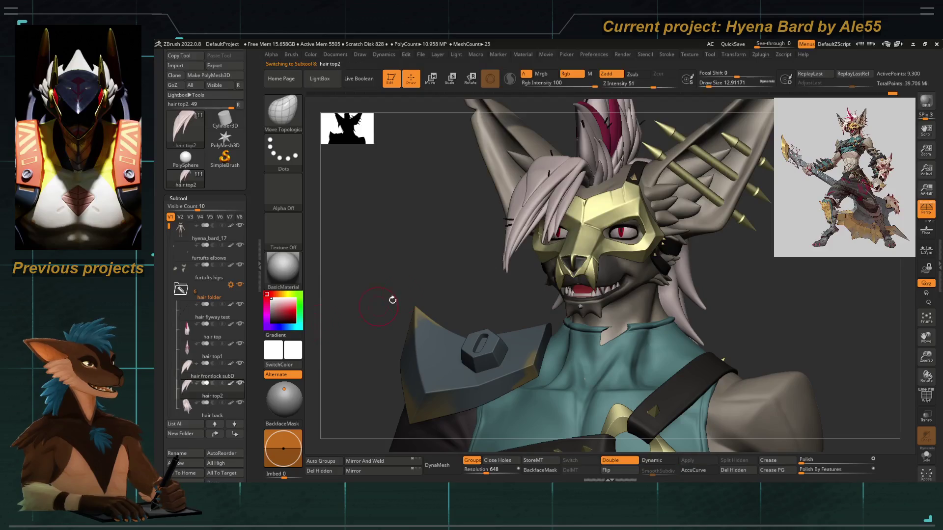
click(189, 376)
key(b)
key(m)
key(v)
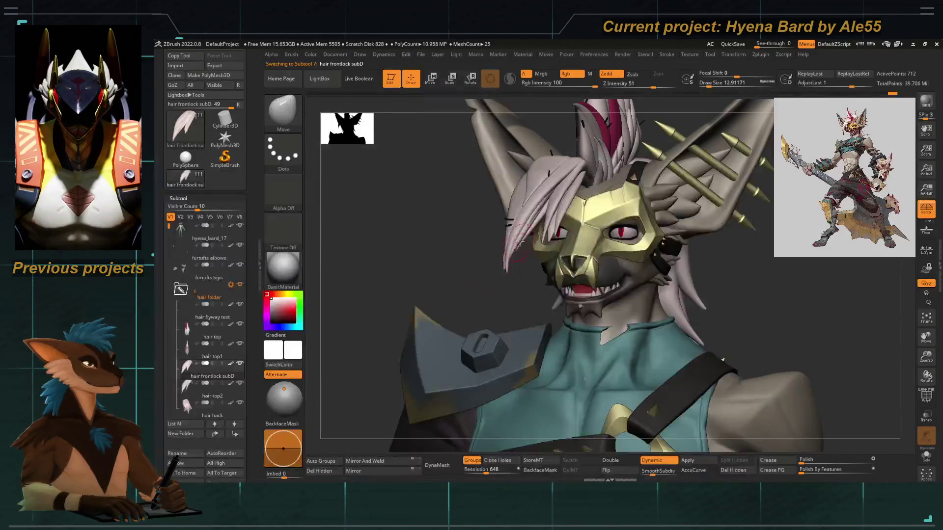
drag(506, 201, 568, 218)
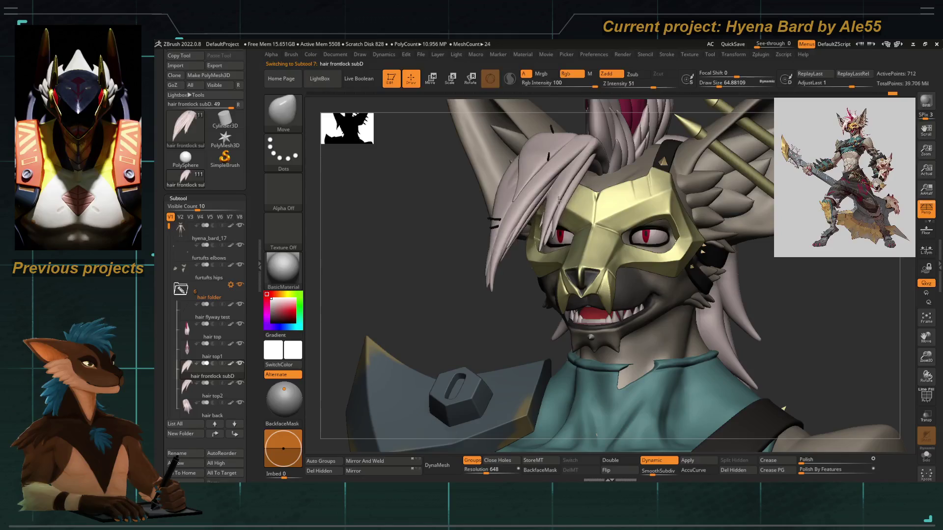
mouse_move(504, 248)
mouse_down()
mouse_move(476, 250)
mouse_move(567, 237)
mouse_move(565, 228)
mouse_up()
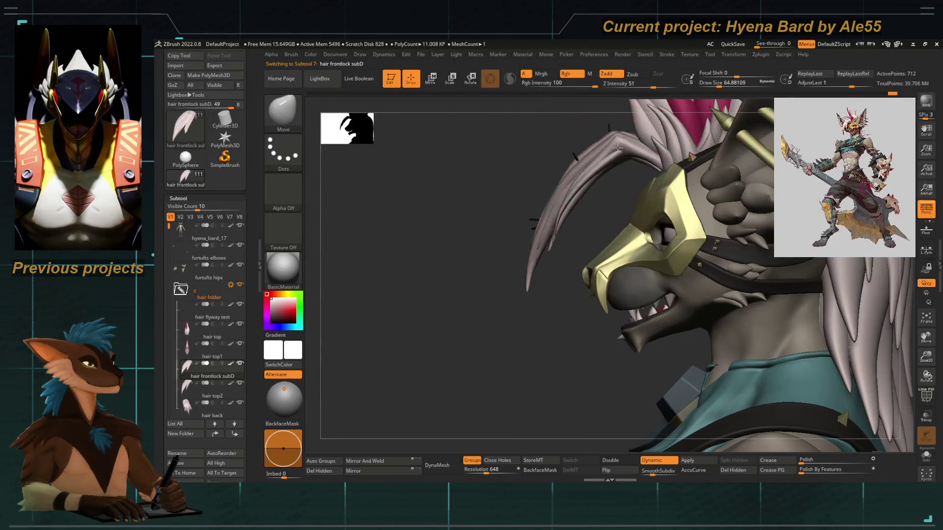
key(space)
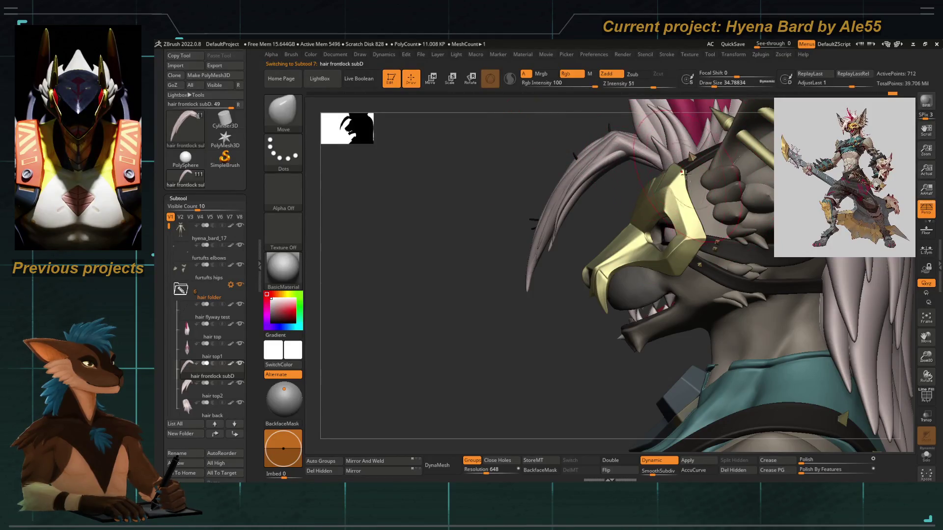
key(space)
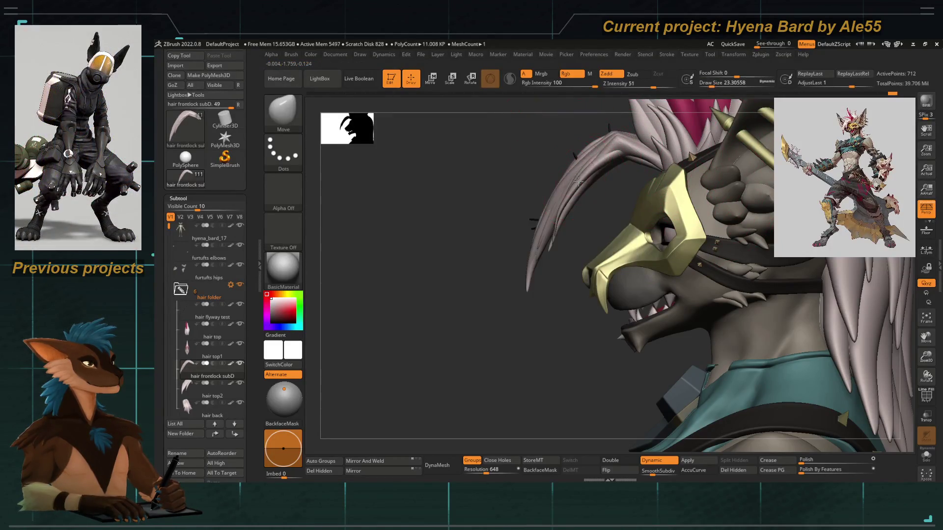
key(space)
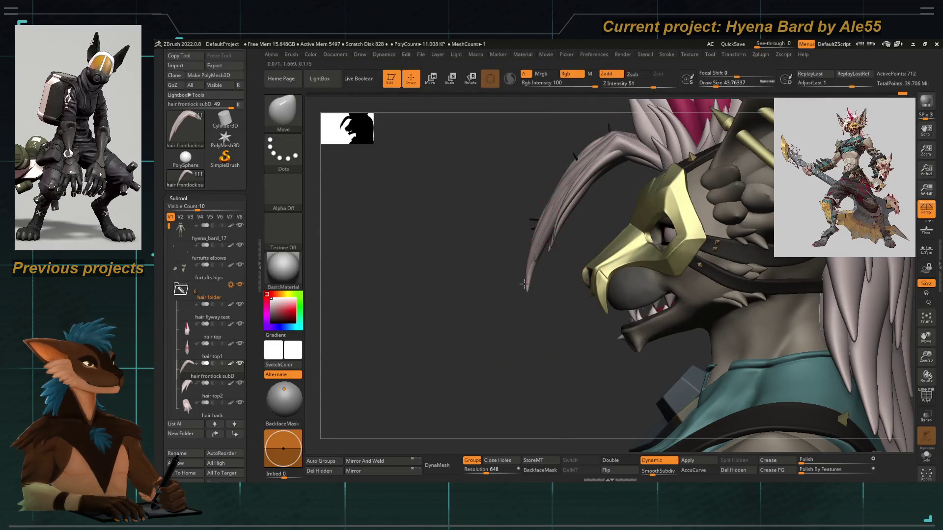
mouse_move(470, 276)
mouse_down()
mouse_move(533, 250)
mouse_move(512, 212)
mouse_up()
mouse_move(607, 224)
shift+mouse_down()
mouse_move(393, 197)
mouse_move(263, 324)
shift+mouse_up()
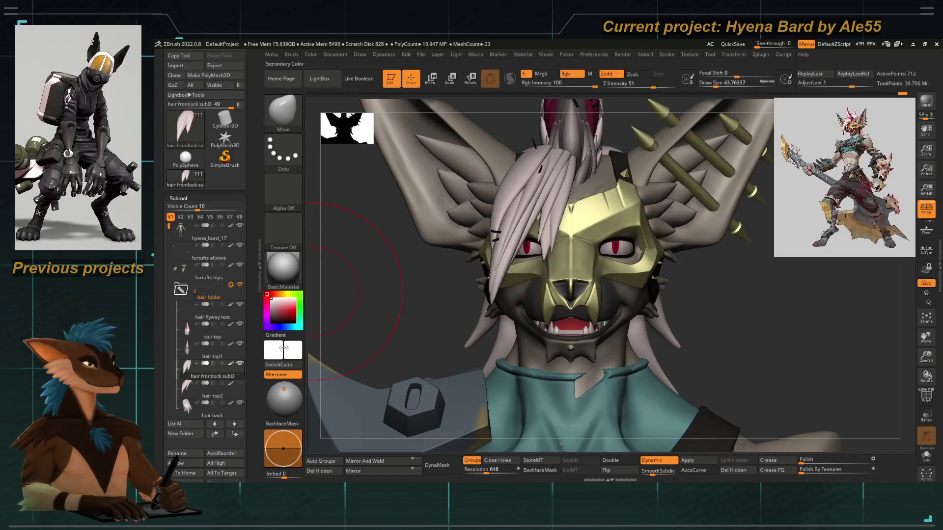
alt+drag(502, 182, 412, 285)
drag(421, 241, 396, 226)
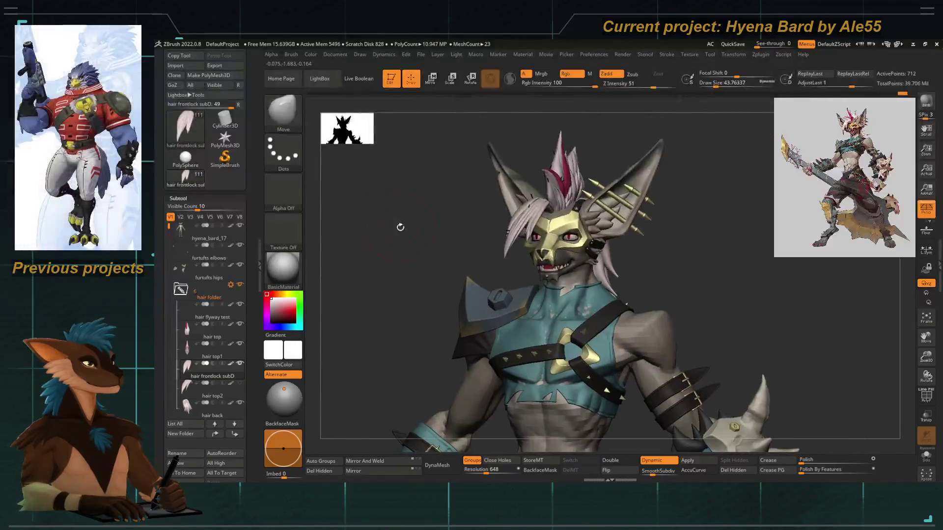
alt+click(404, 324)
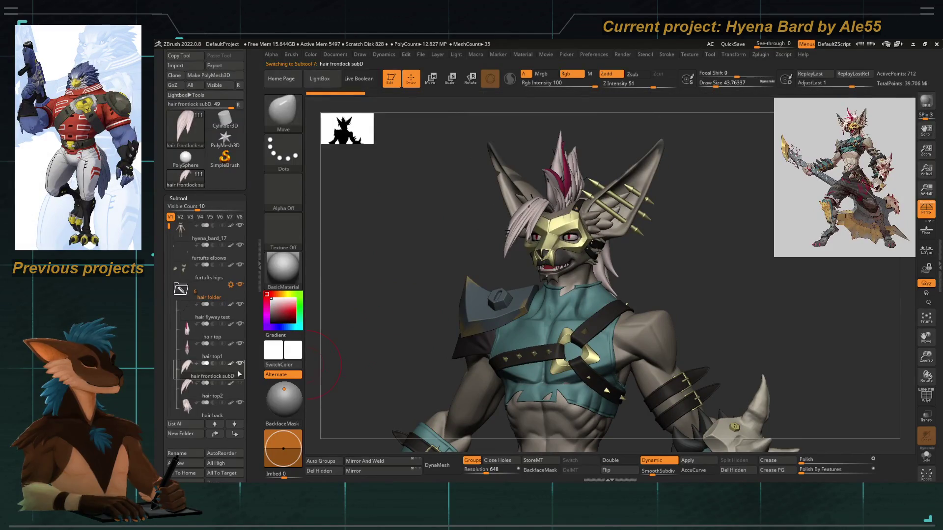
key(Down)
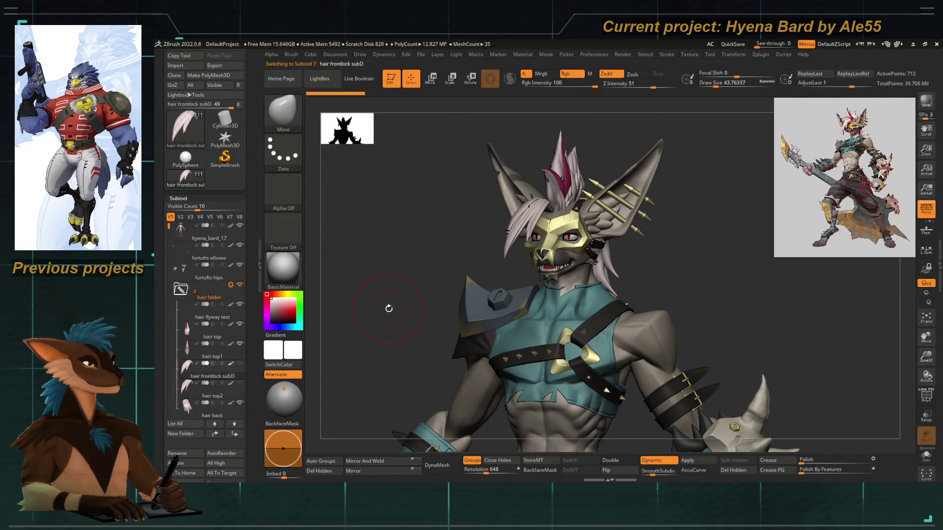
key(Up)
key(Down)
key(Down)
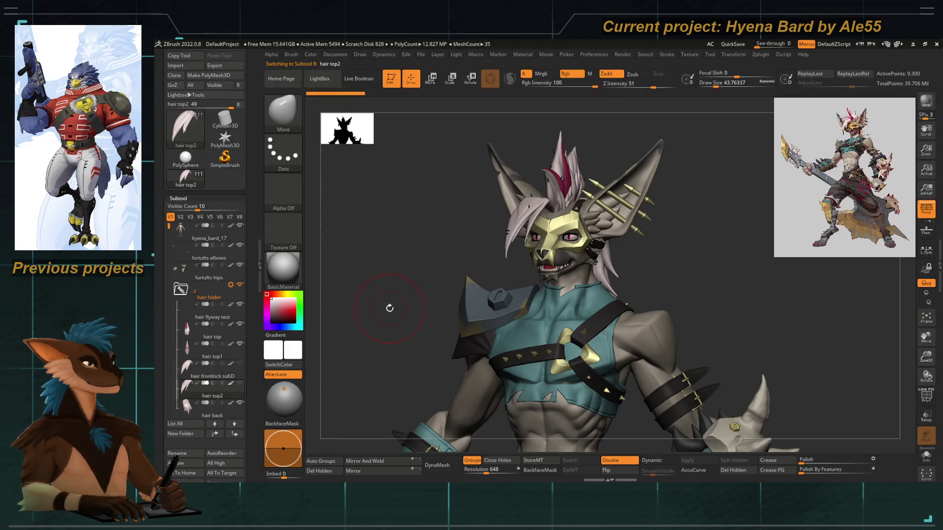
key(Up)
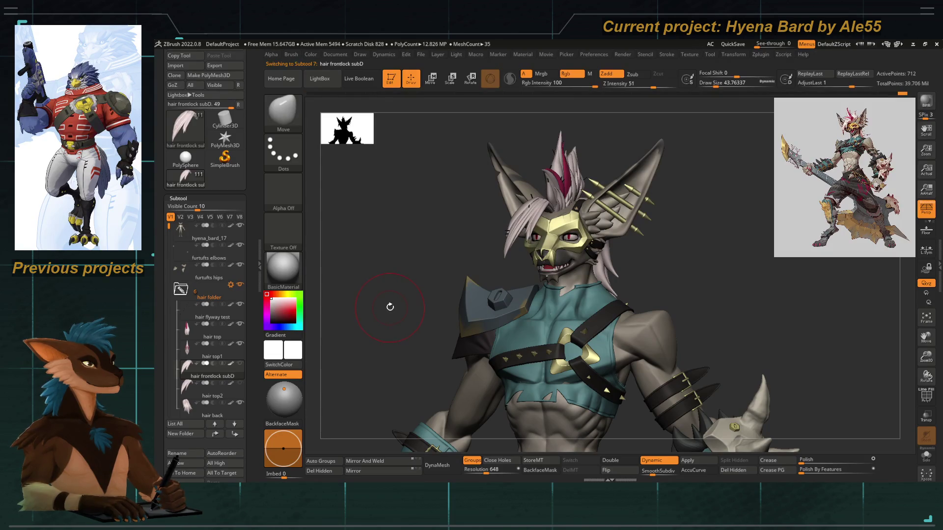
scroll(519, 232, up, 3)
scroll(368, 297, up, 2)
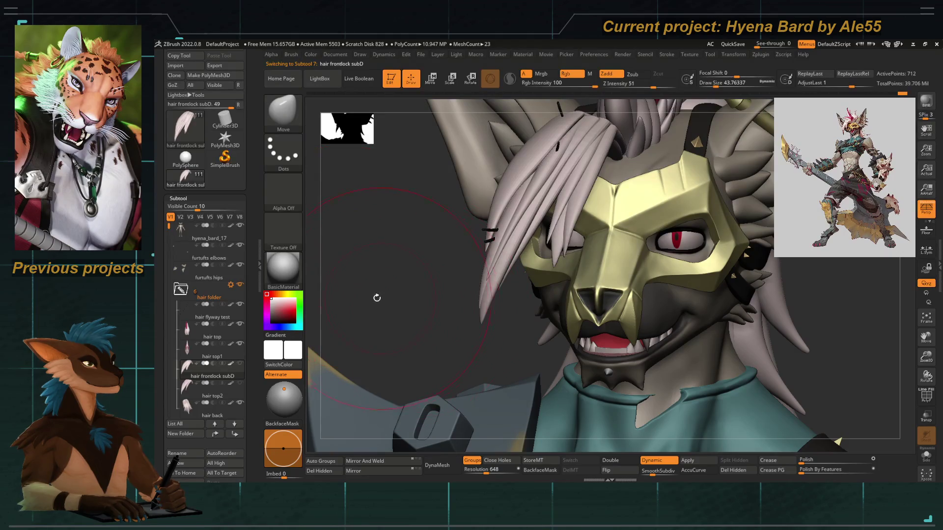
Smooth one front-lock strand where it crosses the mask, then show all pieces again.
drag(379, 298, 536, 272)
ctrl+shift+click(555, 253)
key(space)
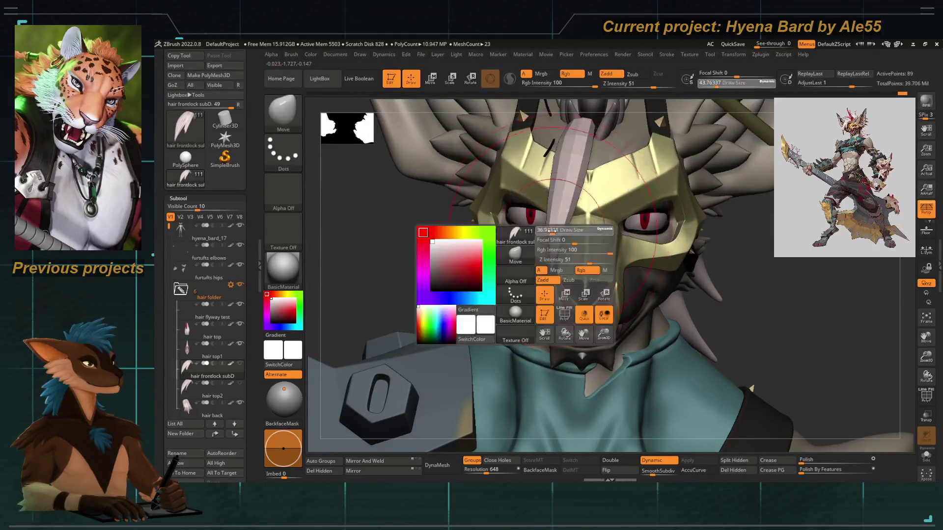
drag(556, 226, 565, 182)
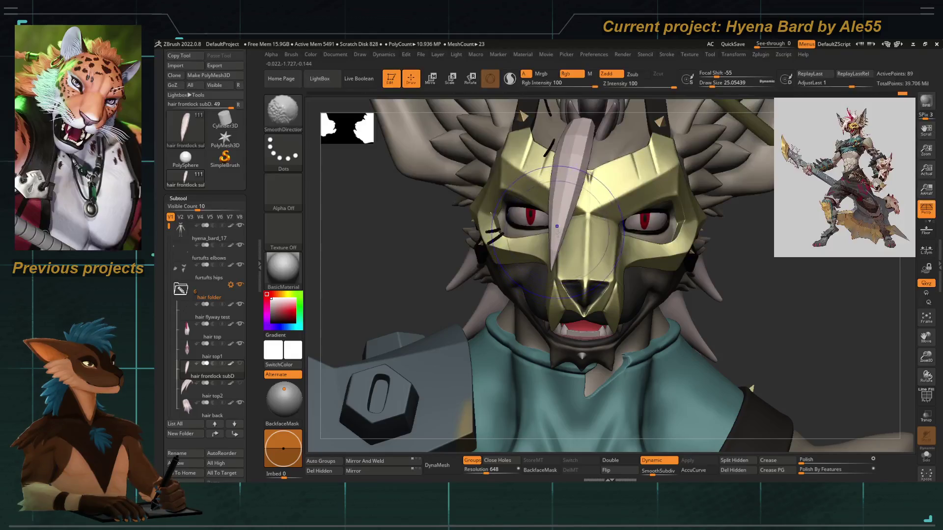
mouse_move(478, 252)
mouse_down()
mouse_move(550, 241)
mouse_move(621, 248)
mouse_up()
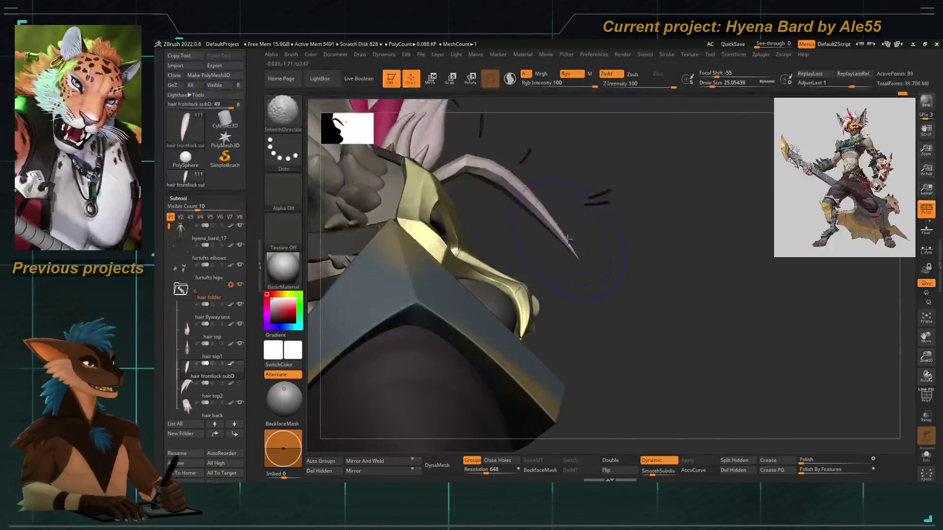
ctrl+shift+click(663, 226)
mouse_move(663, 225)
mouse_down()
mouse_move(437, 250)
mouse_move(514, 276)
mouse_move(491, 295)
mouse_move(521, 280)
mouse_move(528, 241)
mouse_up()
Turn off Dynamic subdivision, refine the strand tips with small Move Topological strokes, then exit Solo.
key(b)
key(m)
key(t)
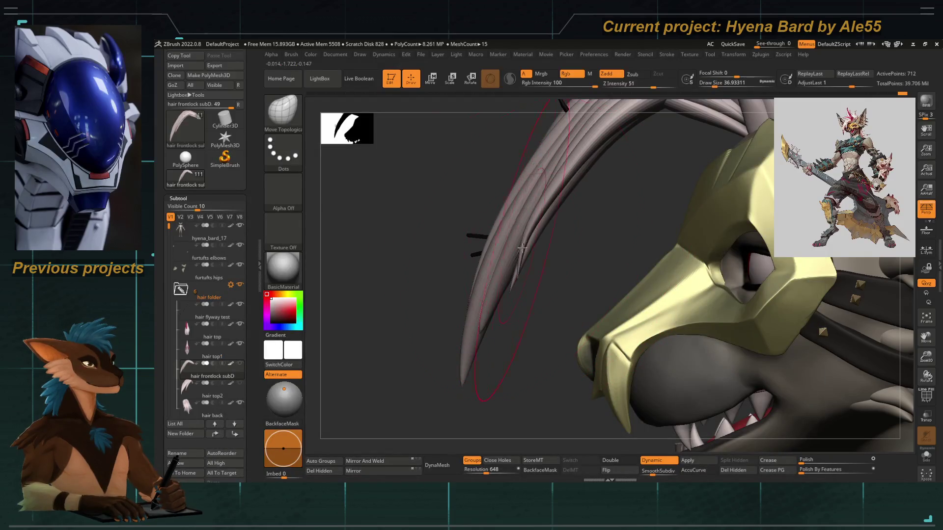
mouse_move(521, 244)
mouse_down()
mouse_move(526, 301)
mouse_move(521, 236)
mouse_up()
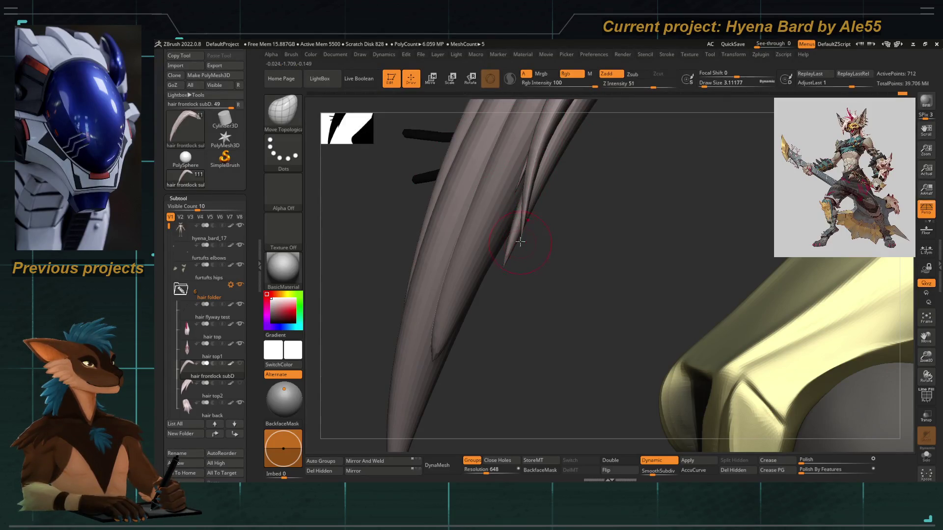
mouse_move(519, 239)
mouse_down()
mouse_move(532, 284)
mouse_move(528, 236)
mouse_up()
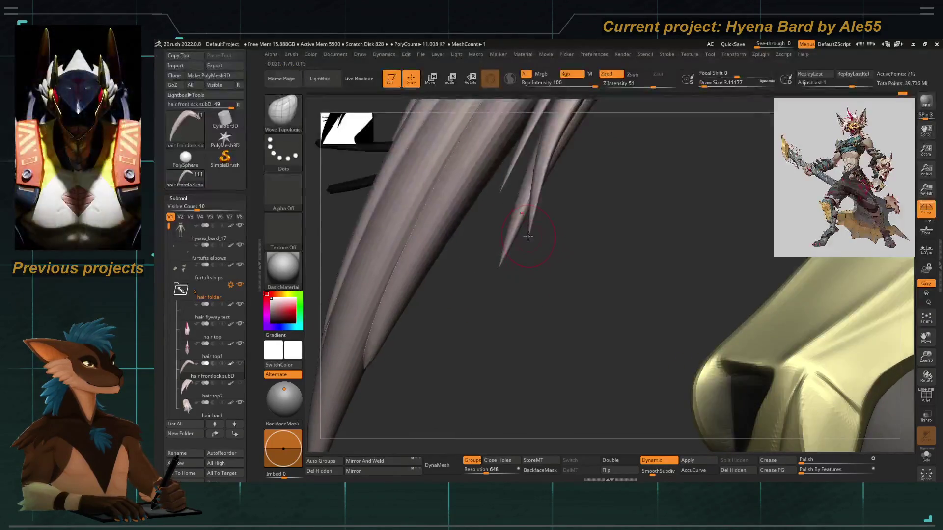
key(shift+d)
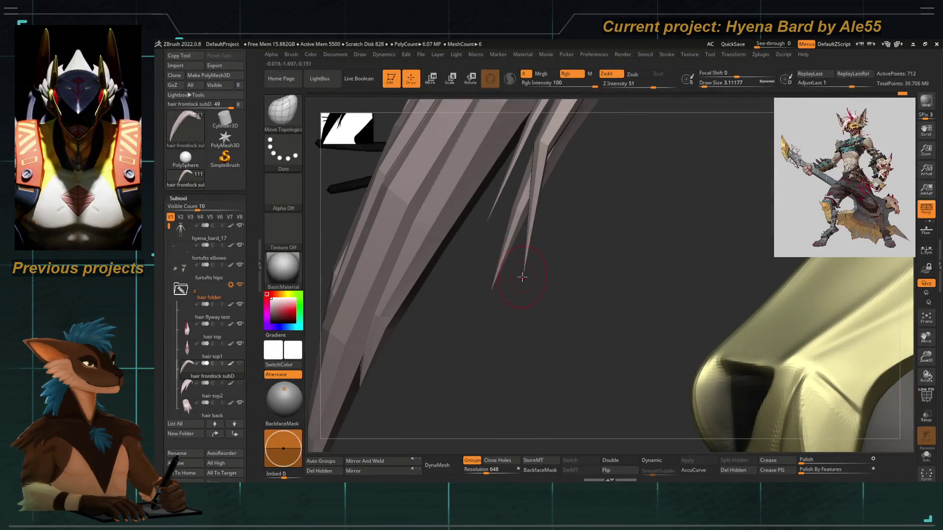
drag(340, 197, 442, 236)
shift+drag(503, 226, 494, 254)
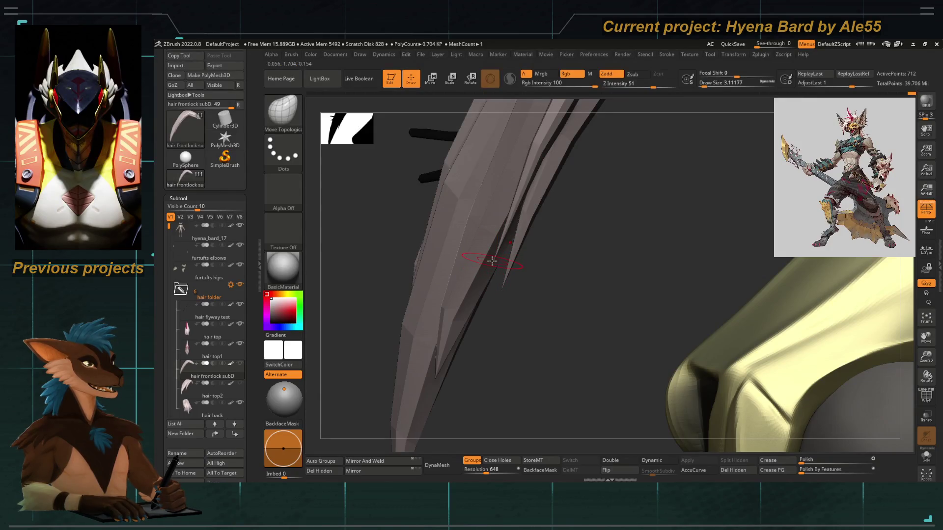
drag(499, 319, 531, 263)
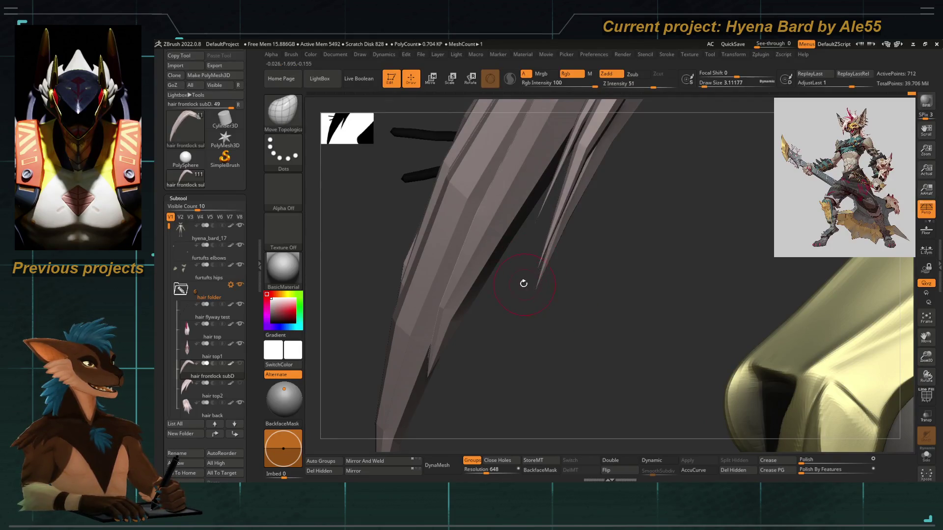
key(alt+s)
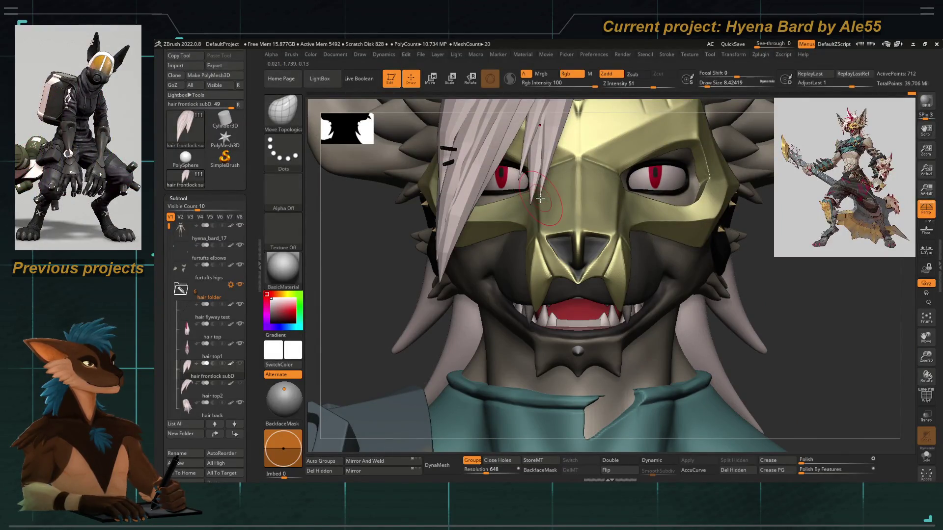
Try a curve stroke across the face, then undo back to the earlier multi-strand front lock.
mouse_move(358, 268)
mouse_down()
mouse_move(371, 294)
mouse_move(371, 272)
mouse_move(552, 181)
mouse_move(540, 235)
mouse_move(467, 230)
mouse_move(385, 246)
mouse_move(529, 244)
mouse_move(476, 252)
mouse_move(484, 260)
mouse_up()
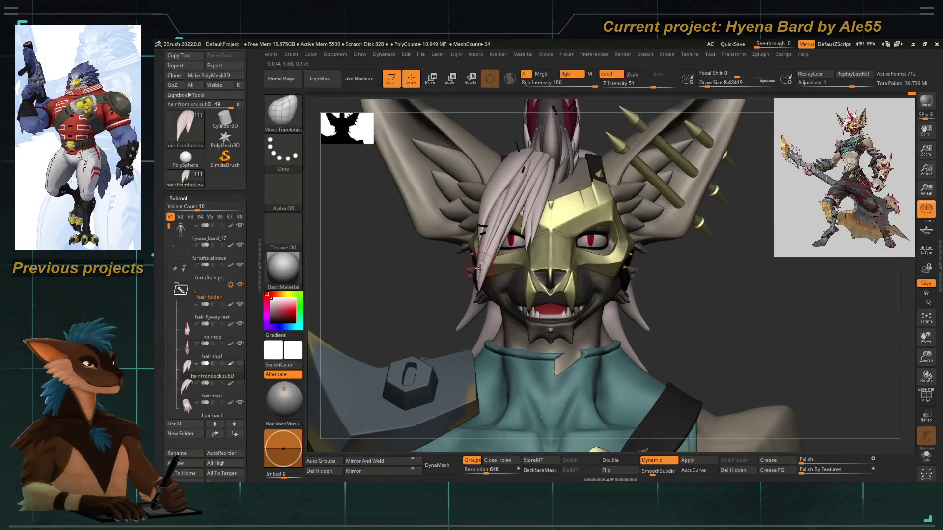
drag(513, 224, 470, 305)
mouse_move(492, 258)
mouse_down()
mouse_move(508, 245)
mouse_move(498, 257)
mouse_up()
key(ctrl+z)
mouse_move(442, 300)
mouse_down()
mouse_move(388, 305)
mouse_move(408, 294)
mouse_up()
right_drag(489, 282, 490, 281)
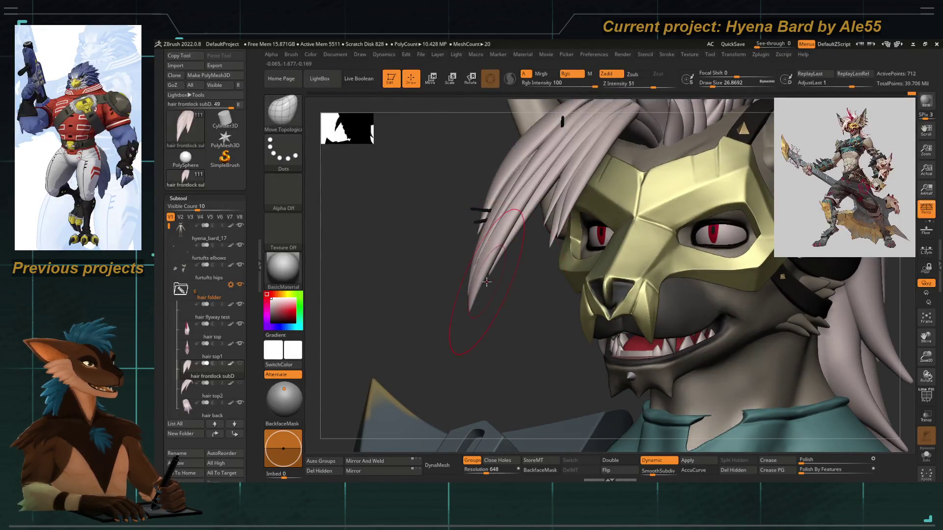
drag(507, 298, 495, 264)
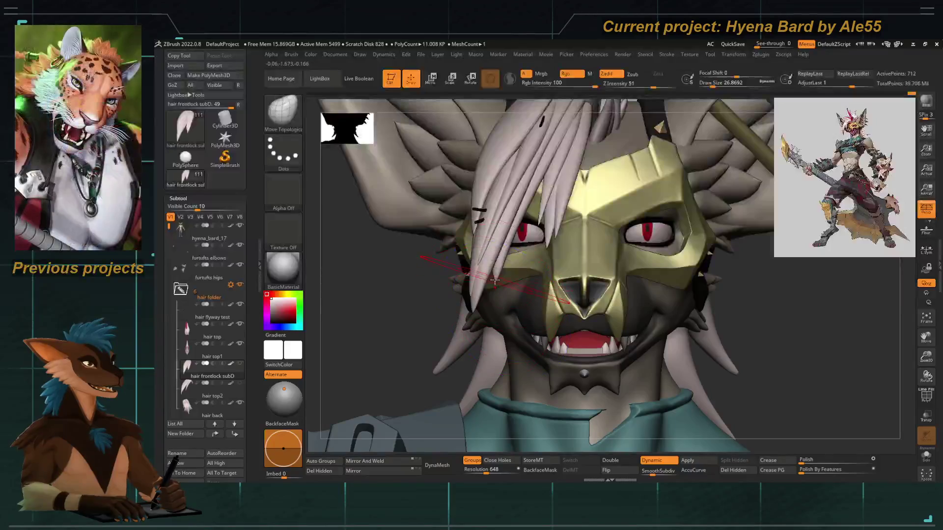
Solo the front hair lock and pull the spike's tip down with a smaller Move Topological brush.
key(ctrl+shift+z)
key(bracketleft)
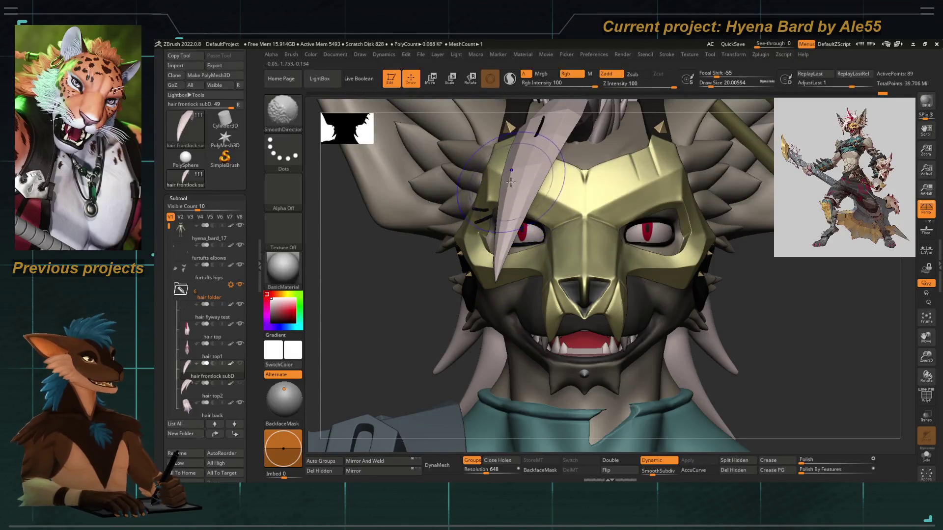
key(b)
key(m)
key(t)
mouse_move(501, 217)
mouse_down()
mouse_move(454, 248)
mouse_move(499, 260)
mouse_move(453, 222)
mouse_up()
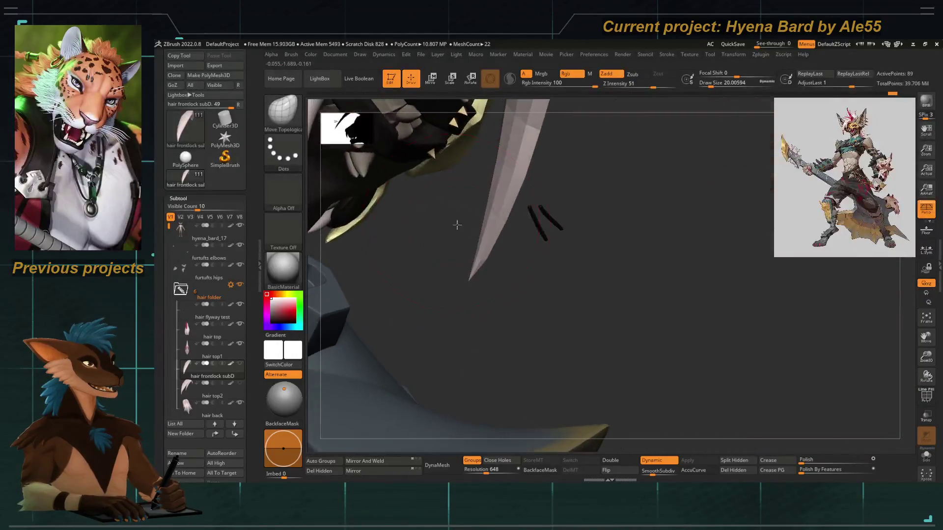
mouse_move(484, 252)
shift+mouse_down()
mouse_move(466, 281)
mouse_move(461, 313)
mouse_move(578, 326)
mouse_move(394, 250)
mouse_move(432, 232)
mouse_move(387, 192)
mouse_move(431, 261)
mouse_move(478, 285)
shift+mouse_up()
mouse_move(474, 275)
alt+mouse_down()
mouse_move(474, 291)
mouse_move(476, 275)
mouse_move(480, 284)
mouse_move(442, 276)
mouse_move(465, 282)
alt+mouse_up()
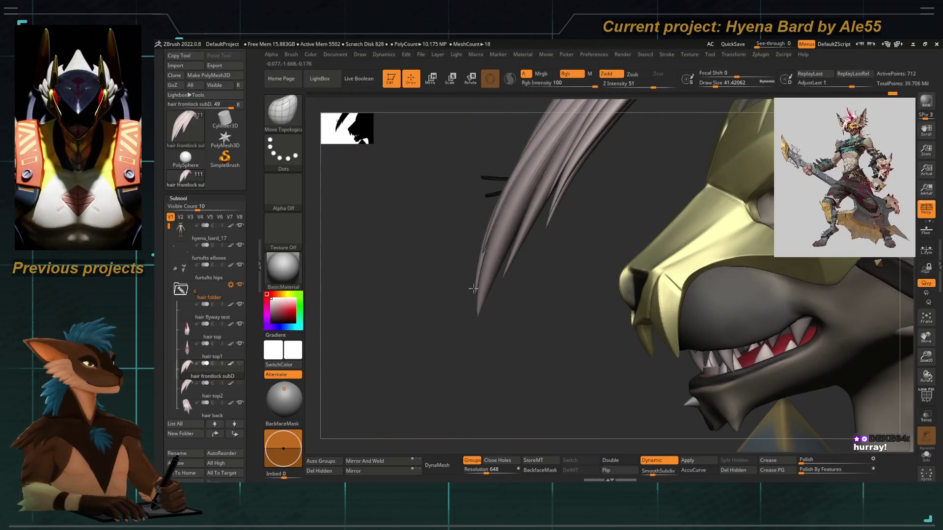
mouse_move(452, 280)
mouse_down()
mouse_move(421, 236)
mouse_move(390, 312)
mouse_move(488, 268)
mouse_move(472, 273)
mouse_up()
key(f)
key(space)
Bend a hair strand down across the face, then turn on PolyF and isolate one strand.
drag(562, 123, 471, 269)
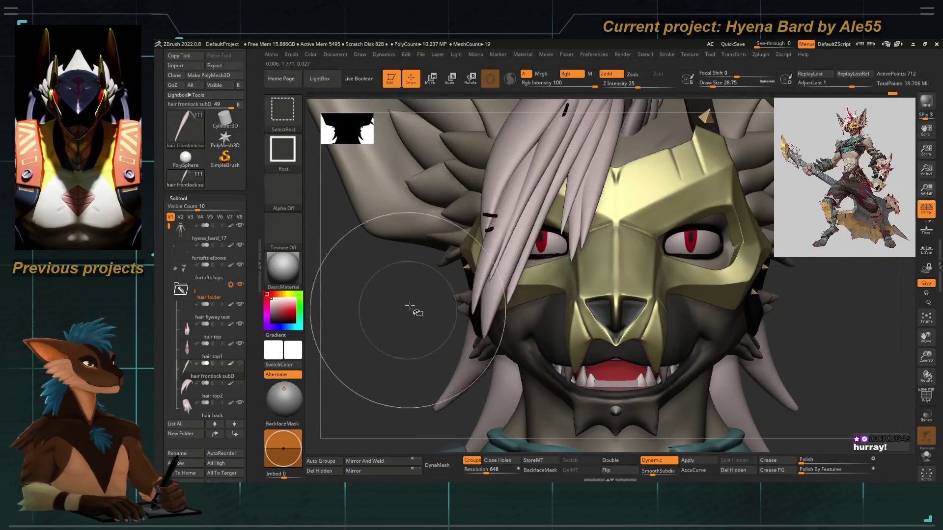
click(926, 396)
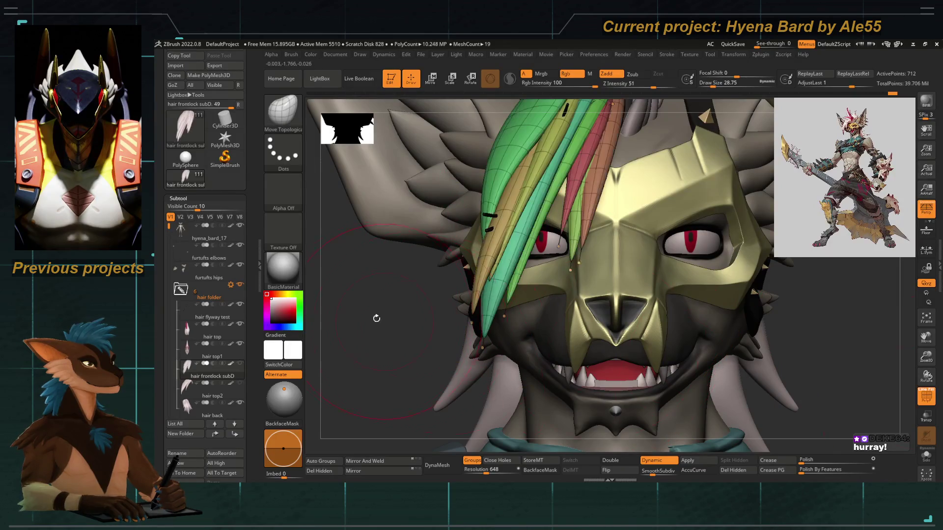
drag(381, 320, 407, 319)
ctrl+shift+click(482, 267)
key(bracketleft)
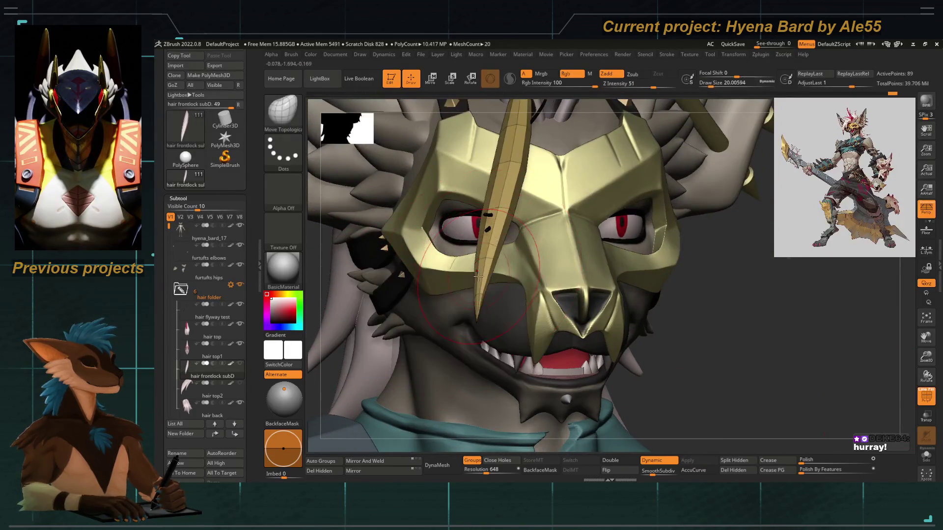
key(b)
key(m)
key(t)
mouse_move(354, 376)
mouse_down()
mouse_move(461, 289)
mouse_move(500, 330)
mouse_move(484, 275)
mouse_up()
Smooth the isolated strand into a tapered spike, then unhide all strands and turn PolyF off.
key(space)
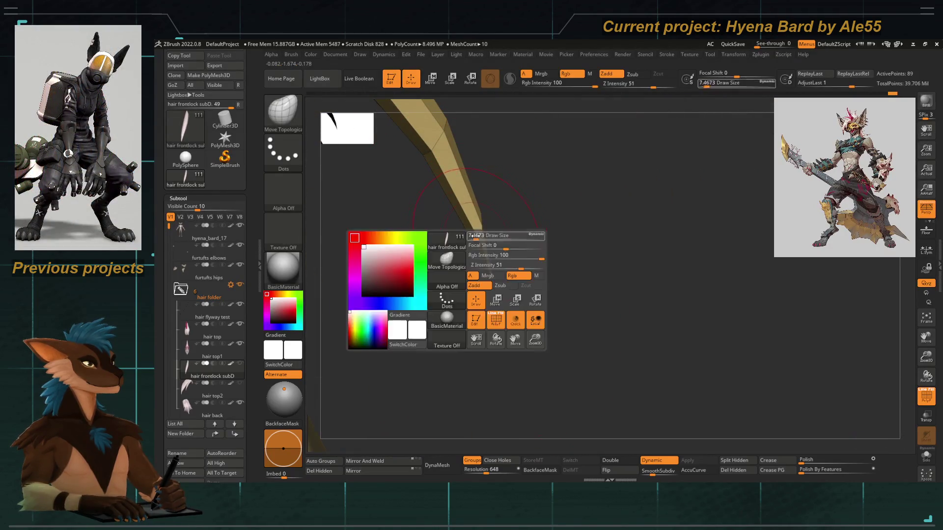
key(shift)
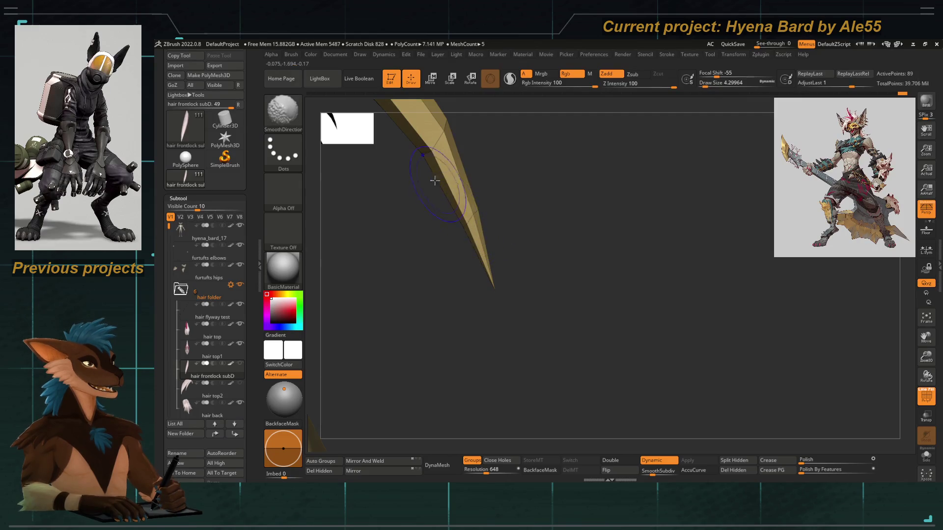
mouse_move(432, 197)
mouse_down()
mouse_move(444, 236)
mouse_move(439, 178)
mouse_move(383, 230)
mouse_move(343, 220)
mouse_up()
key(shift)
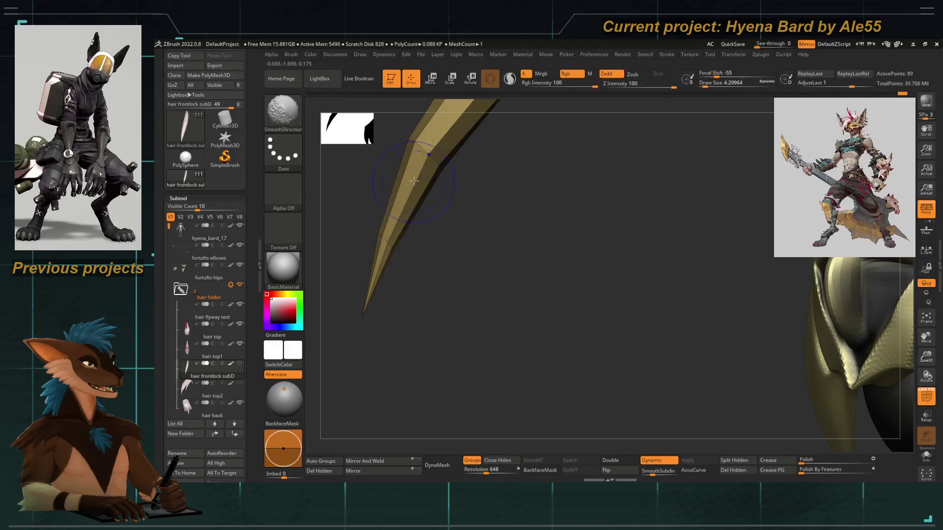
drag(422, 202, 473, 257)
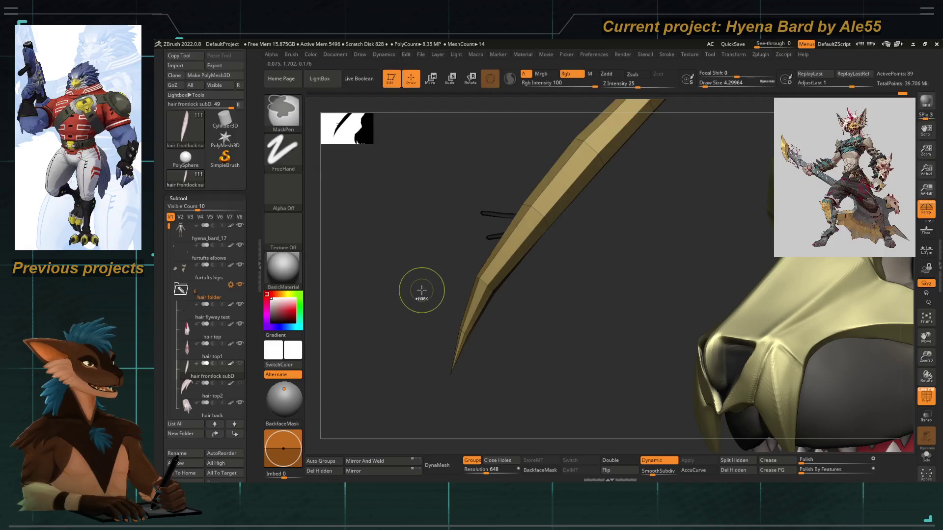
ctrl+shift+click(420, 271)
mouse_move(421, 269)
mouse_down()
mouse_move(391, 271)
mouse_move(777, 383)
mouse_up()
click(927, 400)
mouse_move(417, 231)
mouse_down()
mouse_move(431, 244)
mouse_move(400, 238)
mouse_move(492, 240)
mouse_move(485, 221)
mouse_move(415, 244)
mouse_move(415, 228)
mouse_move(513, 232)
mouse_up()
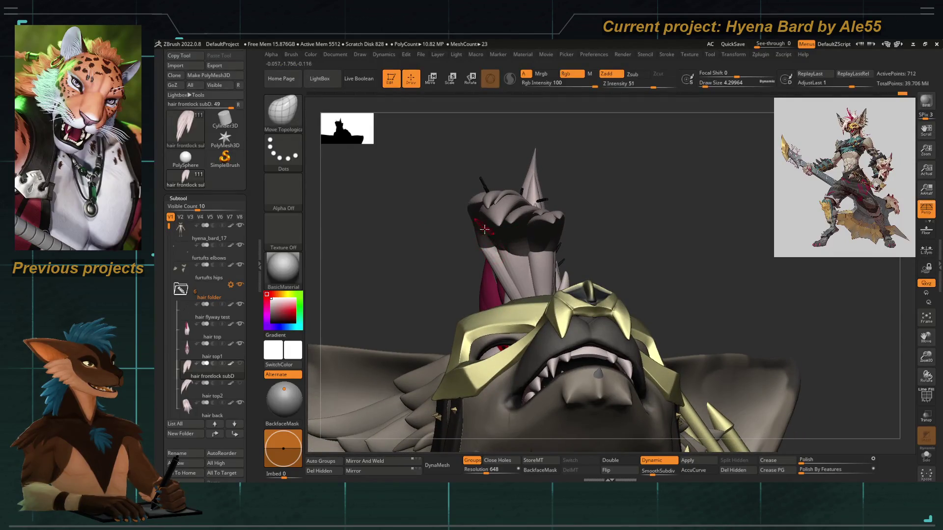
Enlarge the brush and undo the overstretched hair strand.
key(b)
key(space)
mouse_move(479, 242)
mouse_down()
mouse_move(507, 198)
mouse_move(497, 215)
mouse_move(505, 249)
mouse_move(516, 228)
mouse_up()
key(ctrl+z)
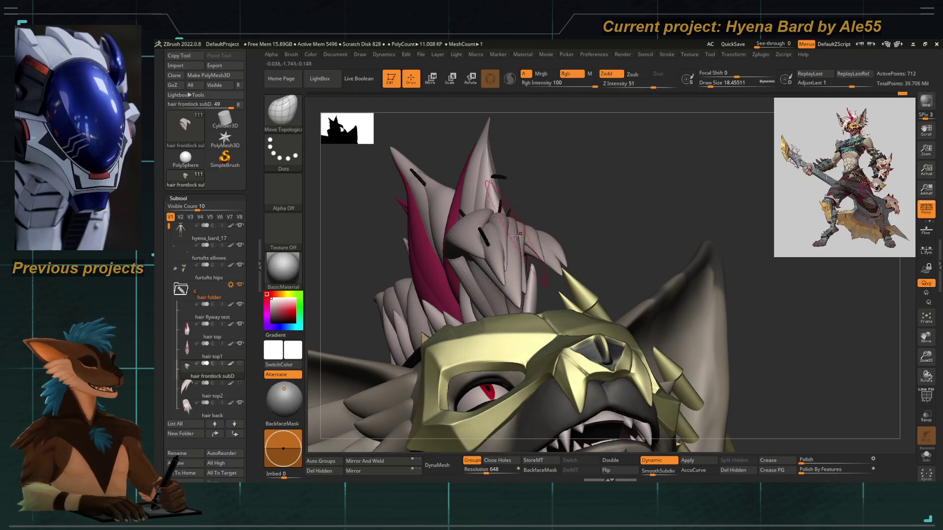
Reshape the front hair locks with Move Topological while viewing the head and mask side.
mouse_move(522, 233)
mouse_down()
mouse_move(492, 228)
mouse_move(498, 242)
mouse_up()
ctrl+shift+click(500, 226)
key(space)
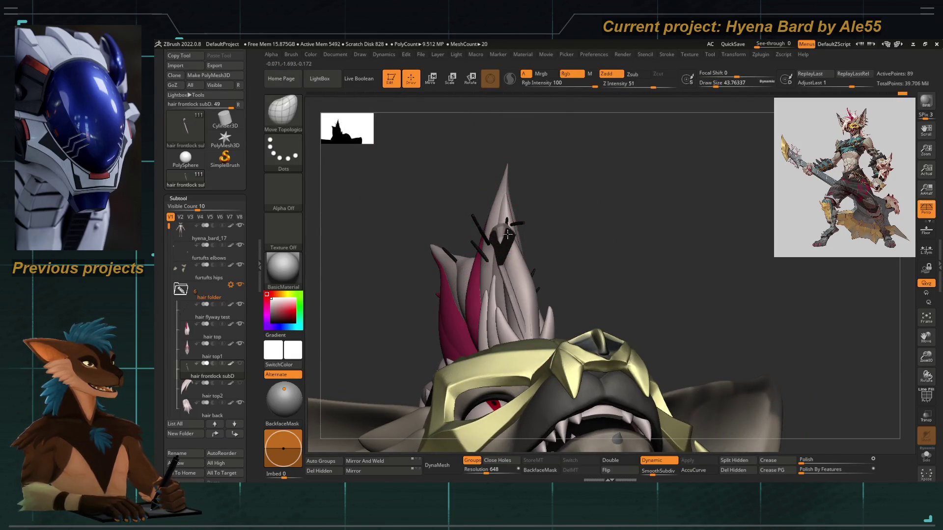
mouse_move(569, 172)
alt+mouse_down()
mouse_move(398, 239)
mouse_move(375, 226)
mouse_move(417, 238)
mouse_move(396, 246)
mouse_move(438, 246)
mouse_move(488, 206)
mouse_move(516, 239)
alt+mouse_up()
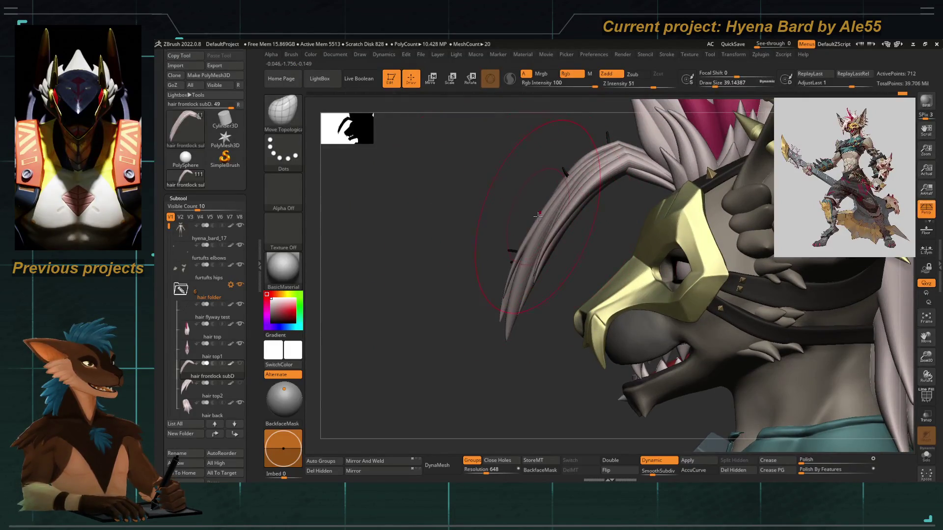
mouse_move(524, 215)
mouse_down()
mouse_move(508, 231)
mouse_move(488, 210)
mouse_move(471, 213)
mouse_move(537, 243)
mouse_up()
key(ctrl)
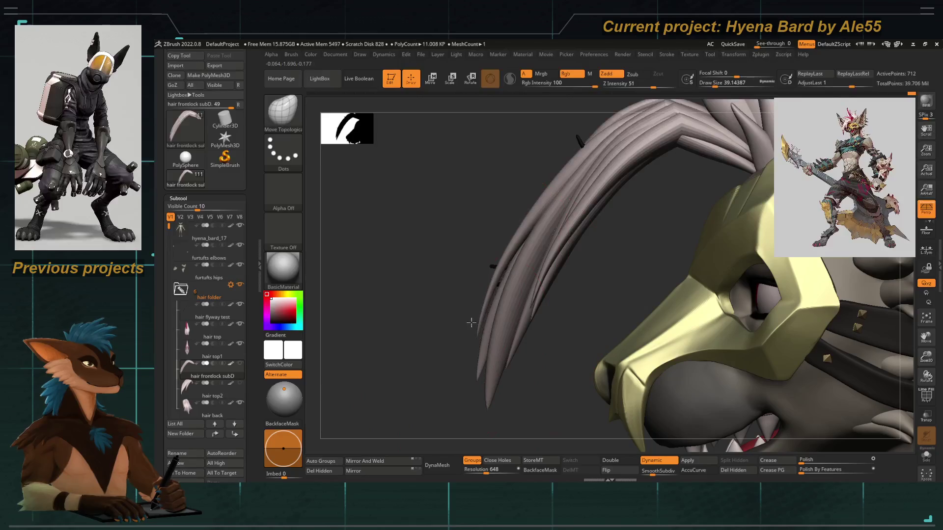
mouse_move(492, 311)
mouse_down()
mouse_move(499, 237)
mouse_move(520, 221)
mouse_up()
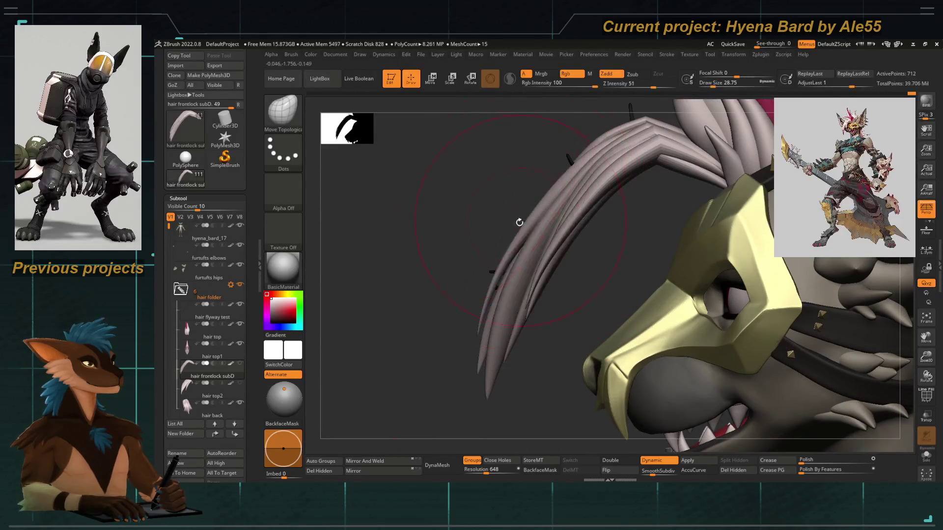
Preview the hair silhouette in Flat Color material, then restore BasicMaterial.
click(283, 268)
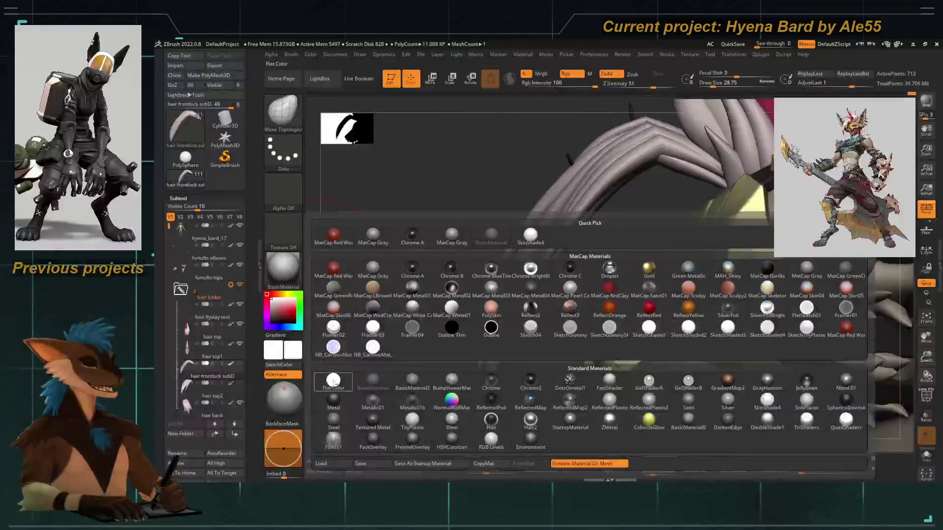
click(340, 324)
drag(505, 238, 522, 211)
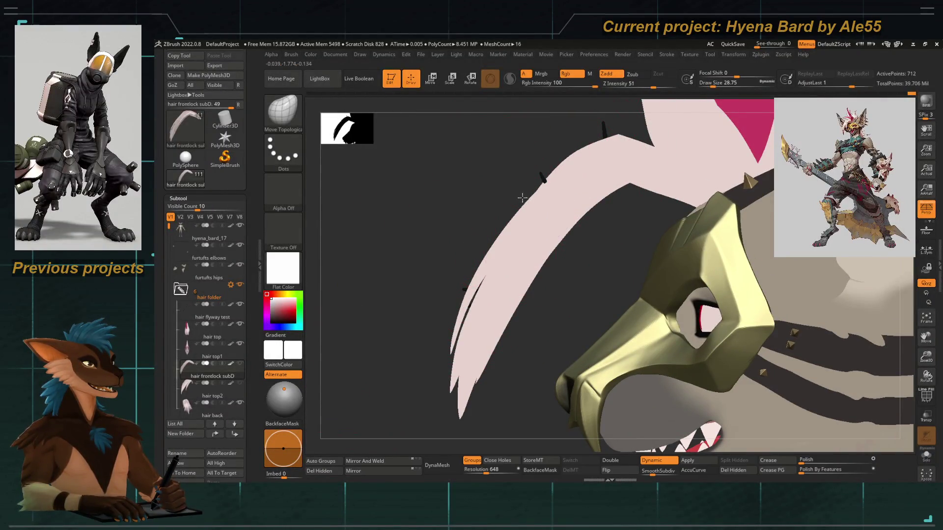
click(285, 278)
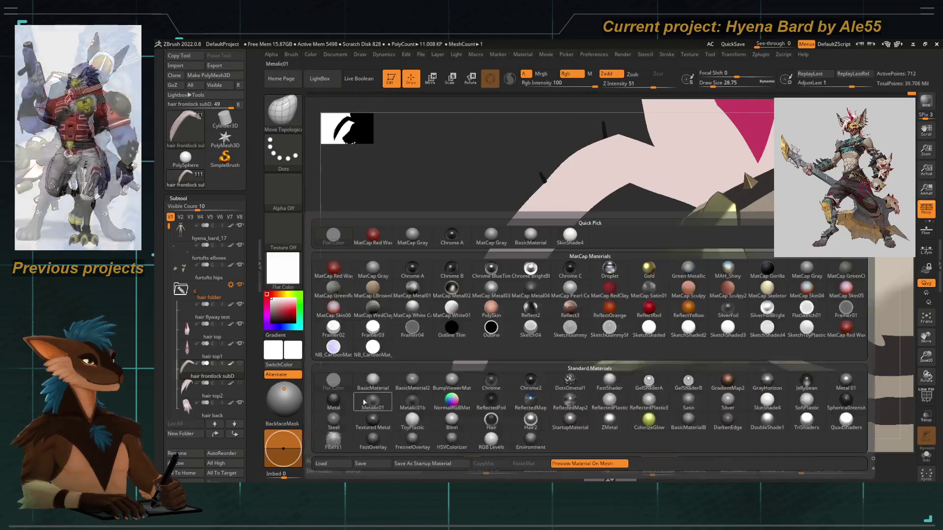
click(459, 274)
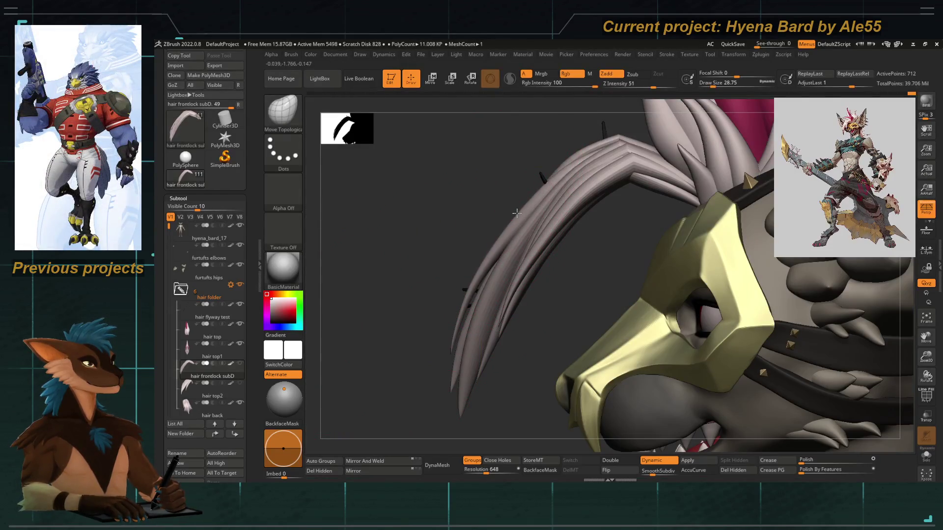
mouse_move(480, 231)
mouse_down()
mouse_move(491, 226)
mouse_move(515, 242)
mouse_up()
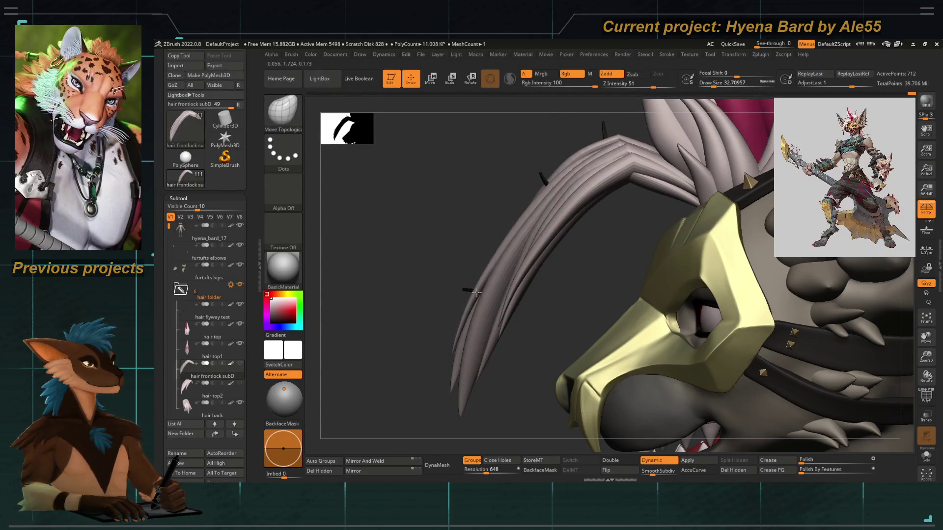
Lower the draw size and turn the head to a straight front view.
key(bracketleft)
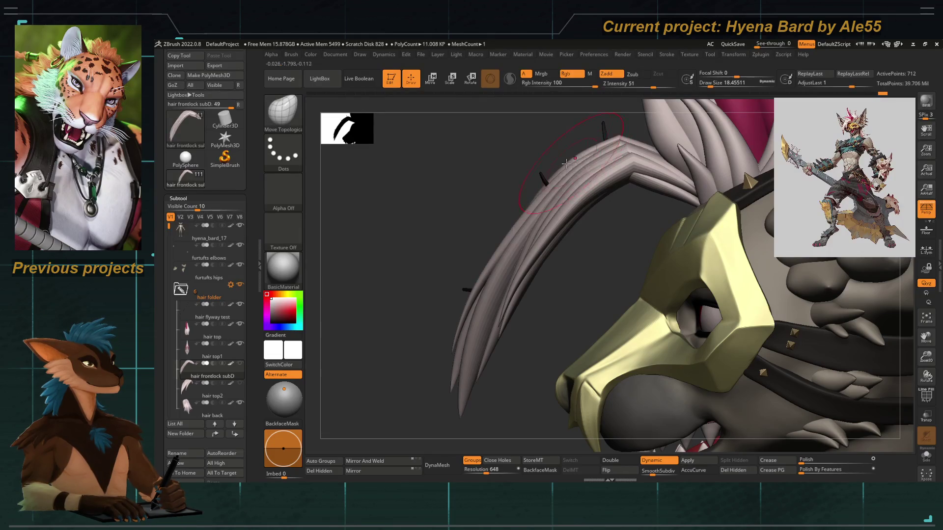
mouse_move(547, 172)
mouse_down()
mouse_move(423, 202)
mouse_move(496, 228)
mouse_up()
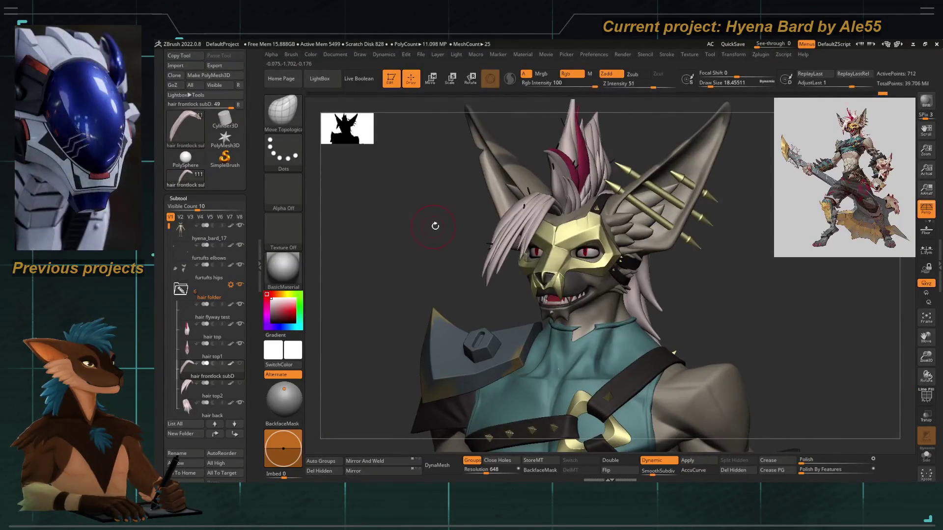
mouse_move(438, 233)
mouse_down()
mouse_move(523, 219)
mouse_move(535, 115)
mouse_up()
Switch to the Inflat brush and Shift-smooth the front strands where they drape over the mask.
key(b)
key(i)
key(n)
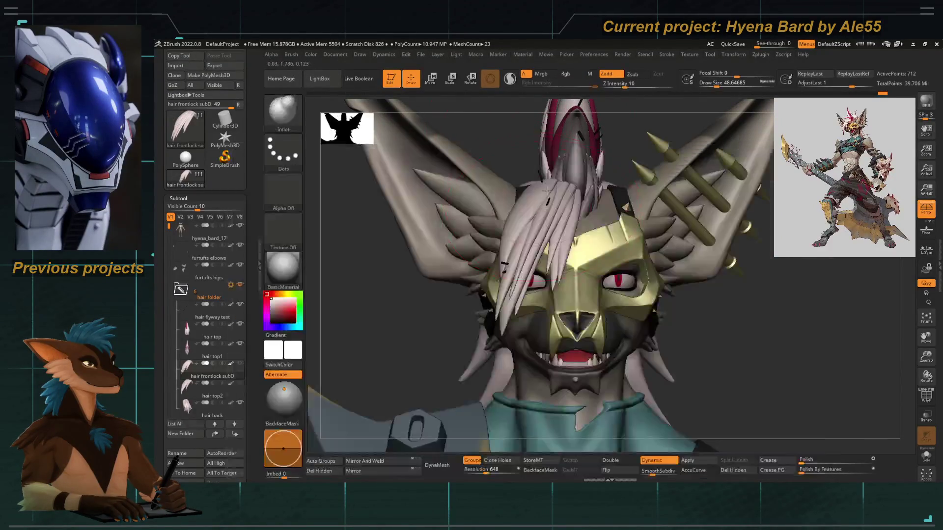
drag(440, 323, 548, 197)
key(shift)
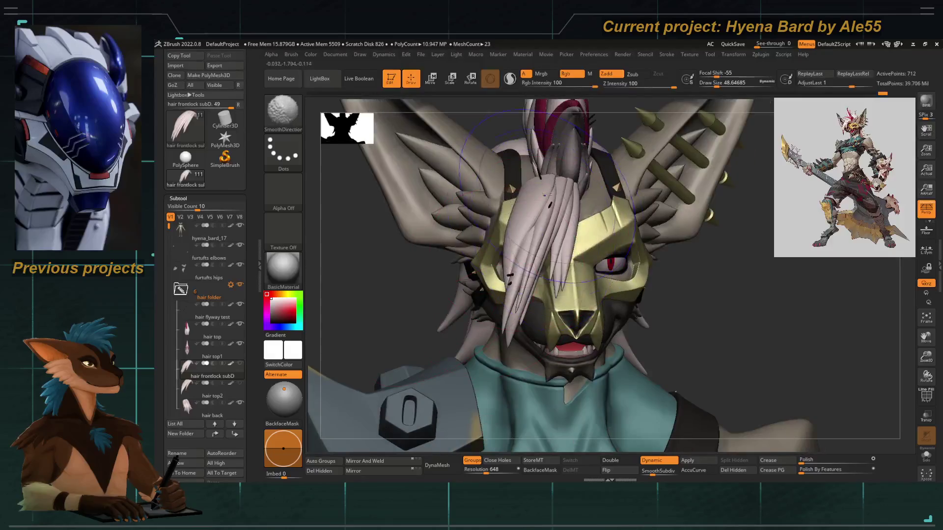
shift+drag(540, 245, 544, 220)
key(space)
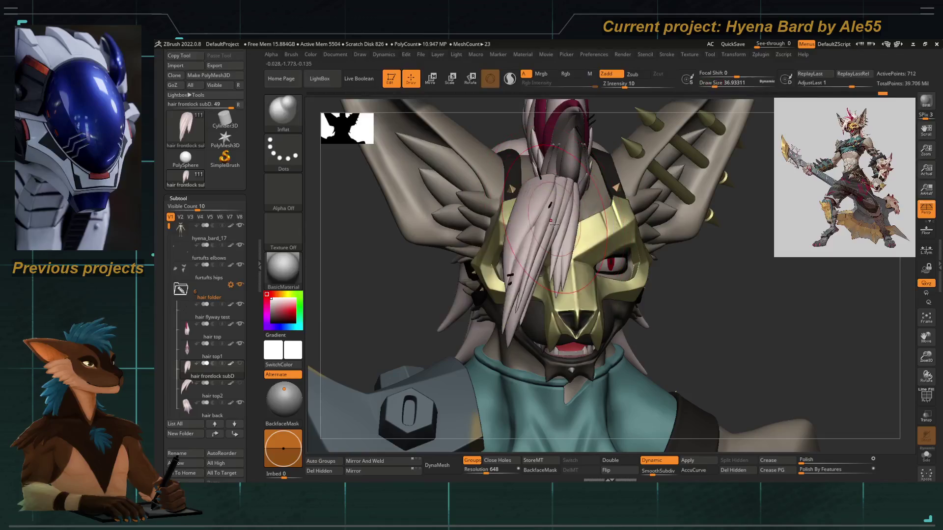
drag(388, 265, 364, 257)
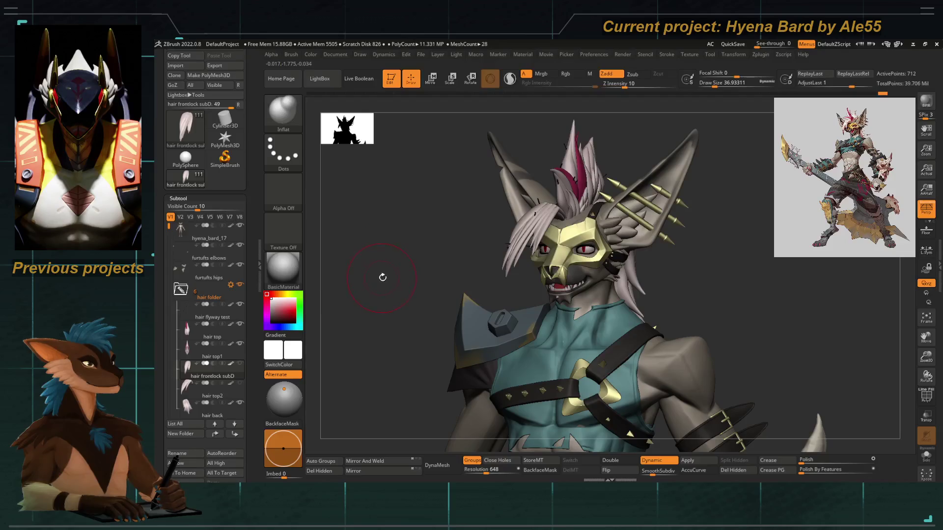
key(Down)
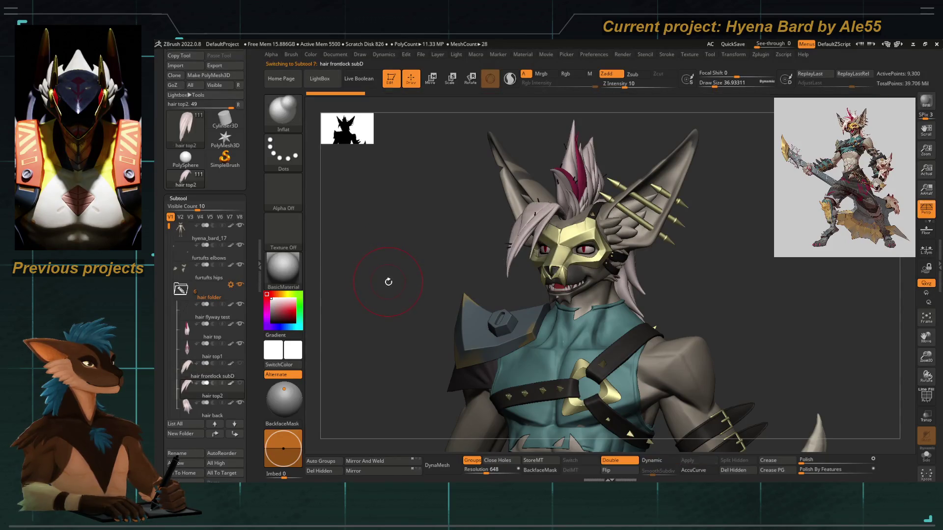
Select the hair frontlock subtool and use Move Topological at a smaller draw size.
key(Up)
mouse_move(462, 265)
mouse_down()
mouse_move(444, 216)
mouse_move(405, 192)
mouse_move(454, 216)
mouse_up()
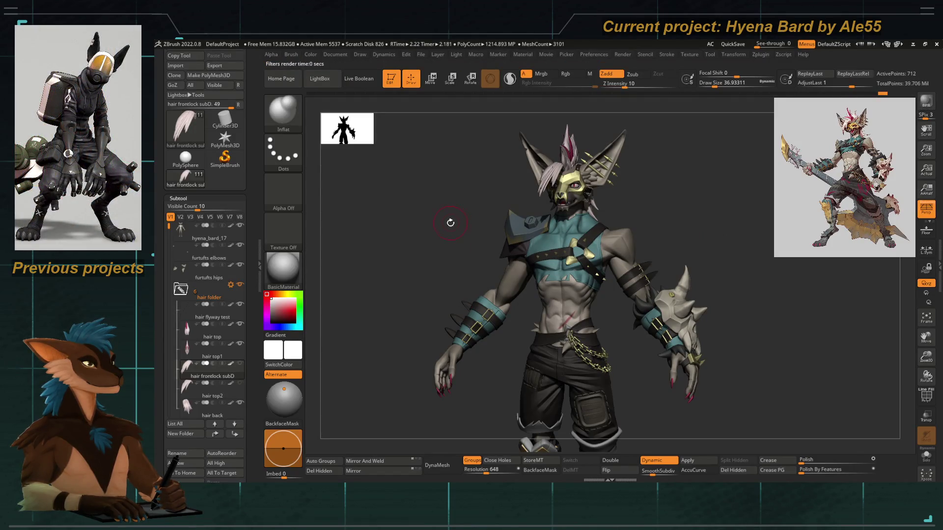
mouse_move(467, 185)
mouse_down()
mouse_move(446, 334)
mouse_move(512, 245)
mouse_up()
drag(513, 203, 504, 254)
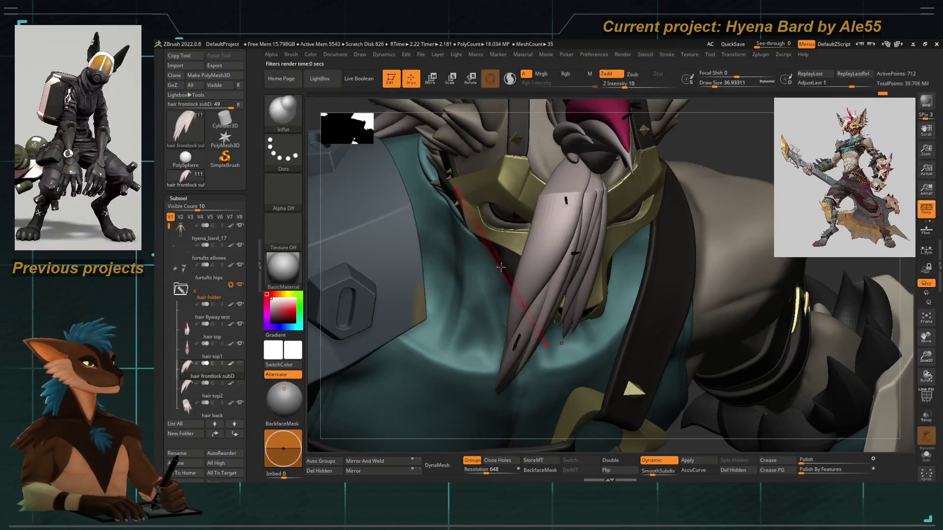
key(b)
key(m)
key(t)
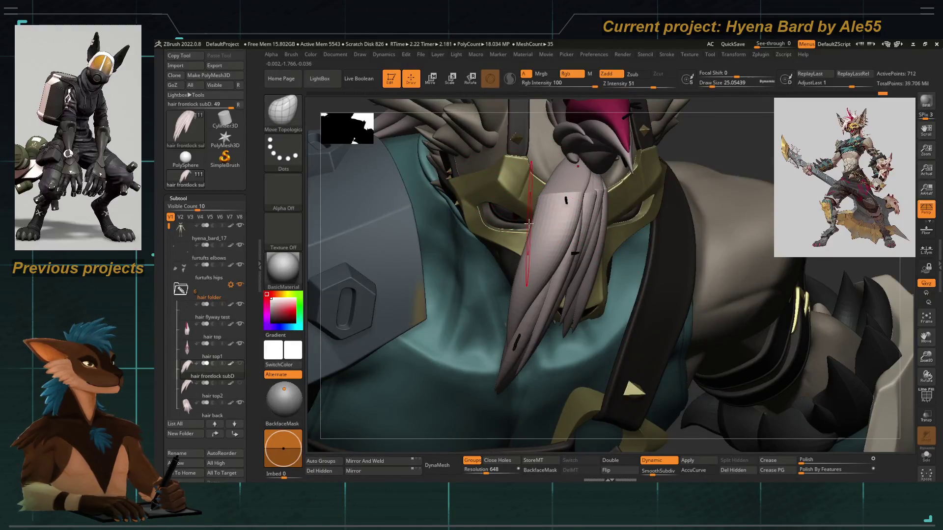
key(space)
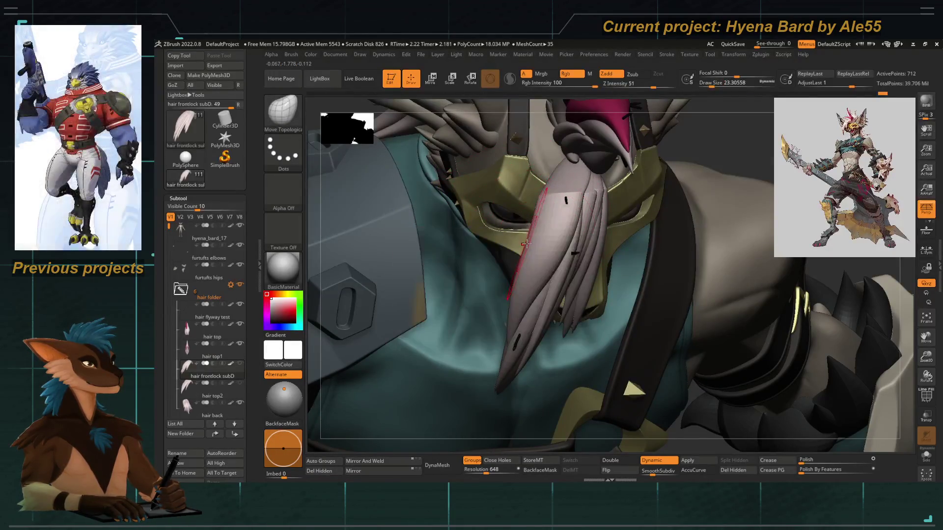
key(space)
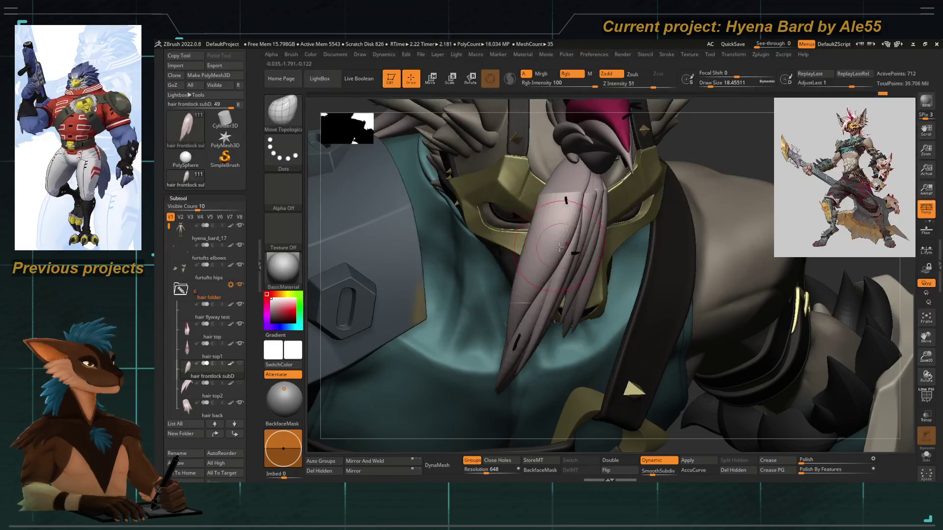
key(space)
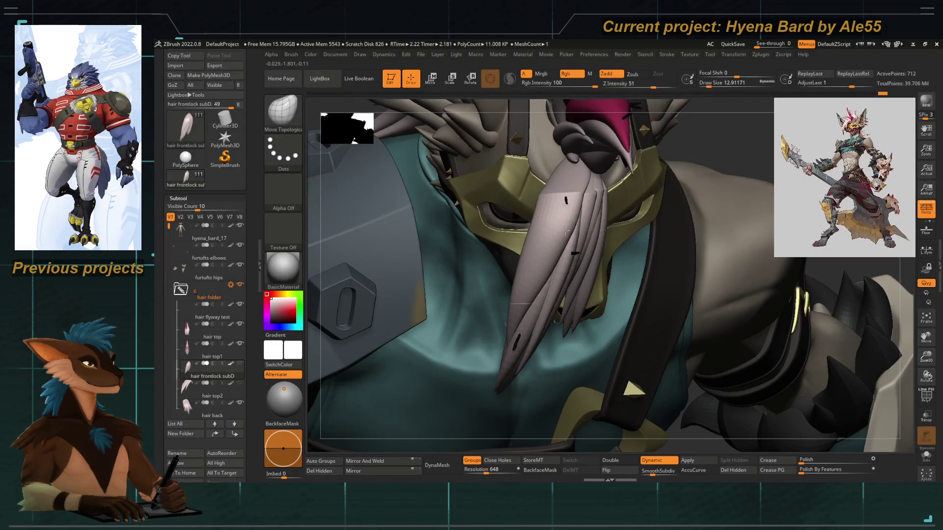
Toggle Dynamic Subdiv off and on to check the lock, reverting an earlier stroke.
key(bracketleft)
key(shift+d)
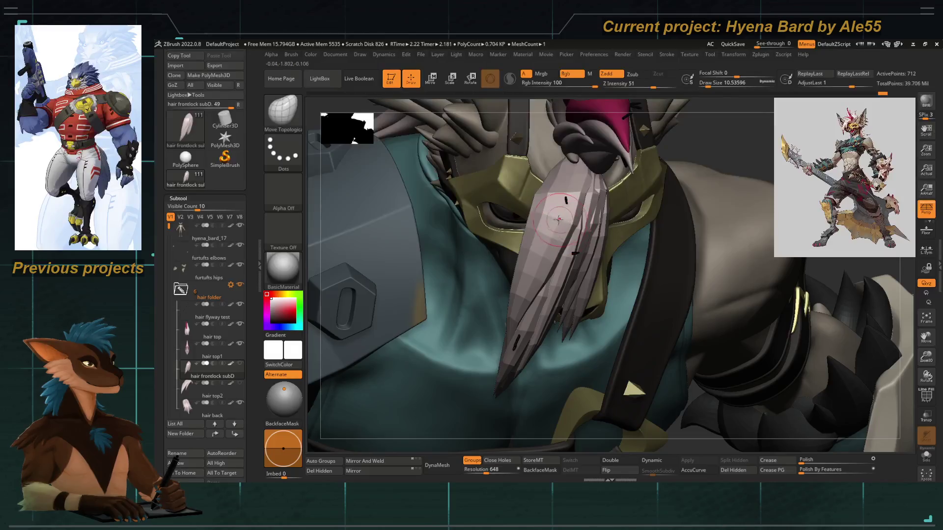
mouse_move(547, 239)
right_down()
mouse_move(432, 219)
mouse_move(427, 237)
mouse_move(458, 248)
mouse_move(411, 192)
mouse_move(396, 204)
mouse_move(466, 223)
mouse_move(447, 217)
right_up()
key(shift+d)
key(ctrl+z)
key(space)
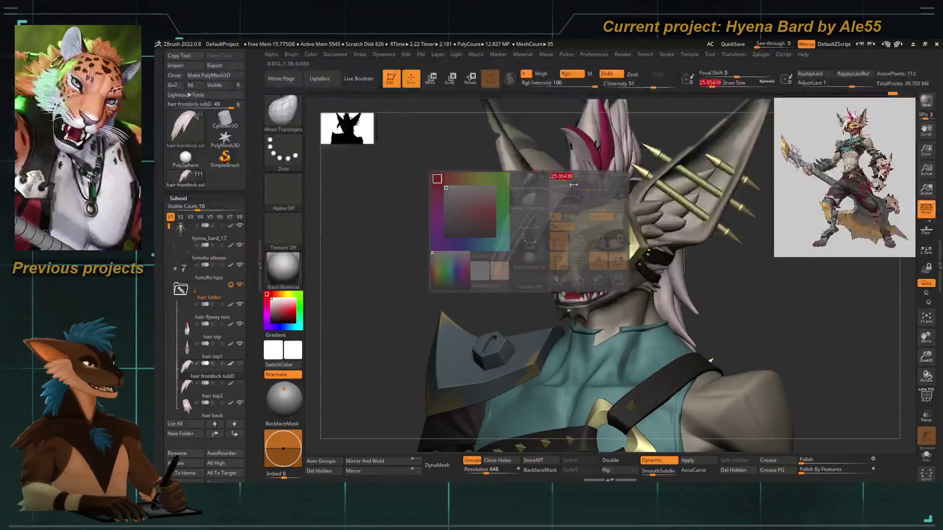
Sculpt the frontlock across the mask with the standard Move brush, smoothed preview on.
key(b)
key(m)
key(v)
key(ctrl+z)
key(shift+d)
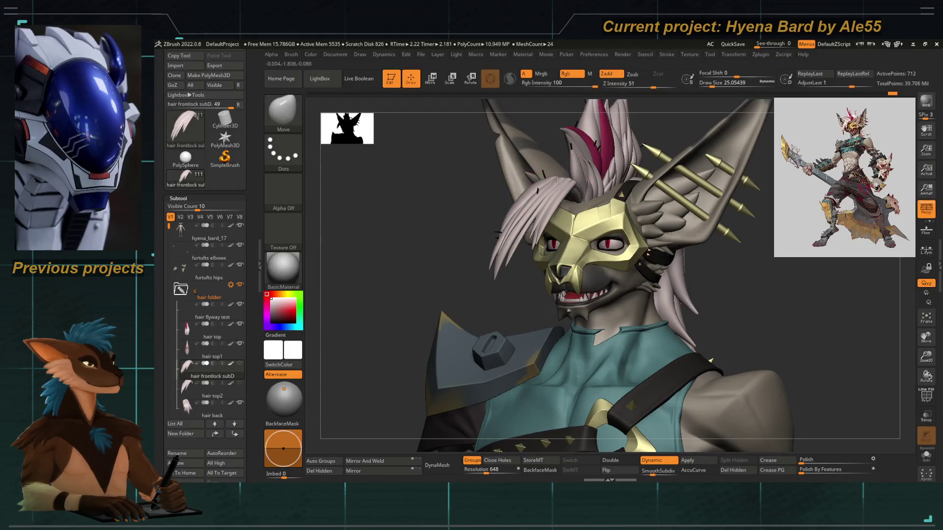
drag(464, 202, 541, 183)
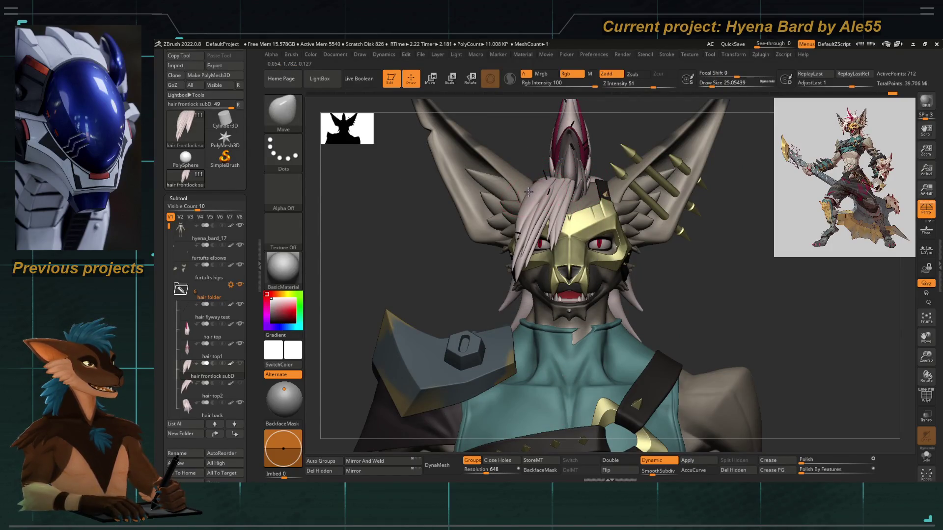
drag(444, 255, 484, 225)
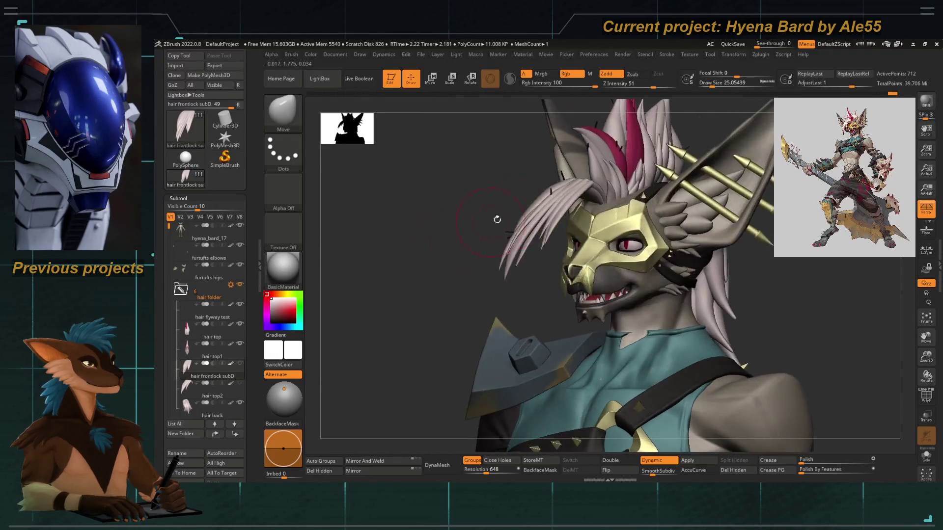
alt+drag(590, 196, 504, 225)
Raise SmoothSubdiv from 2 to 3 and return to Move Topological.
click(656, 471)
key(b)
key(m)
key(t)
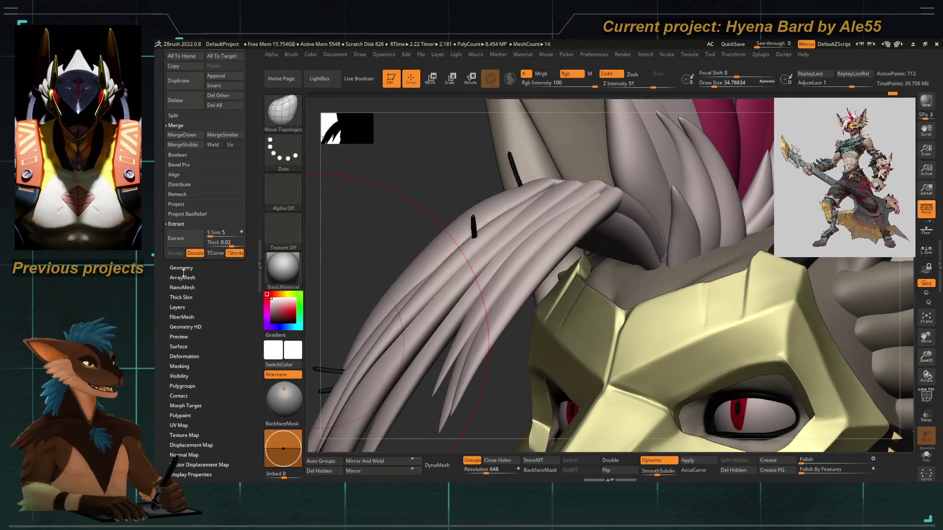
Set SmoothSubdiv to 4 and CreaseLvl to 4 in Tool > Geometry.
click(181, 268)
drag(223, 180, 233, 183)
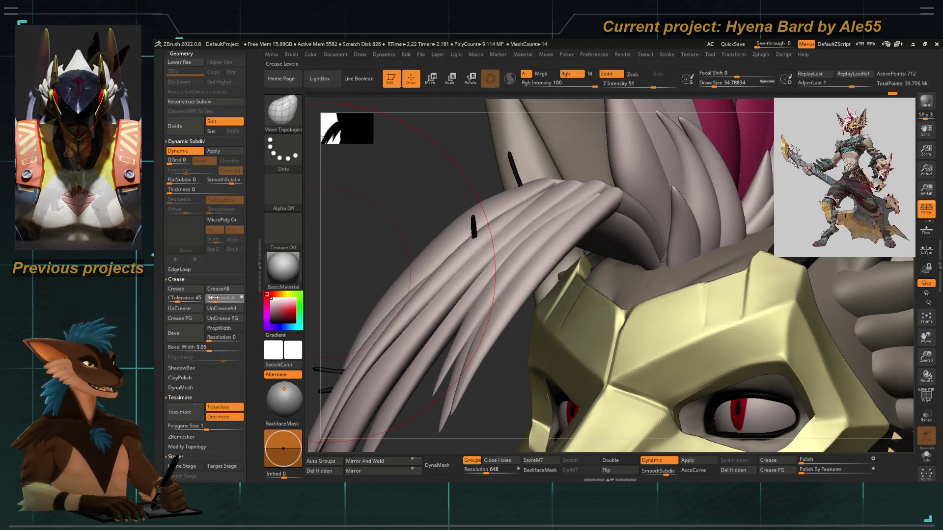
drag(506, 200, 481, 216)
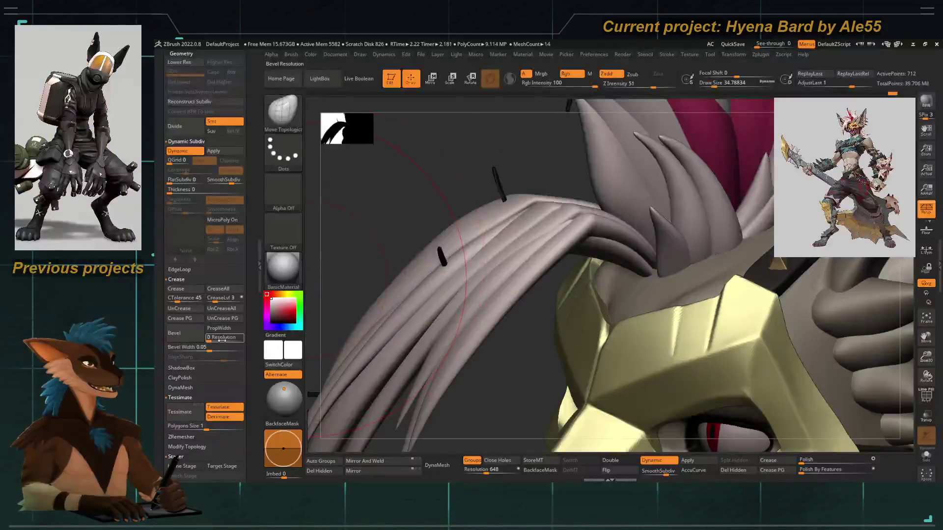
drag(216, 301, 218, 301)
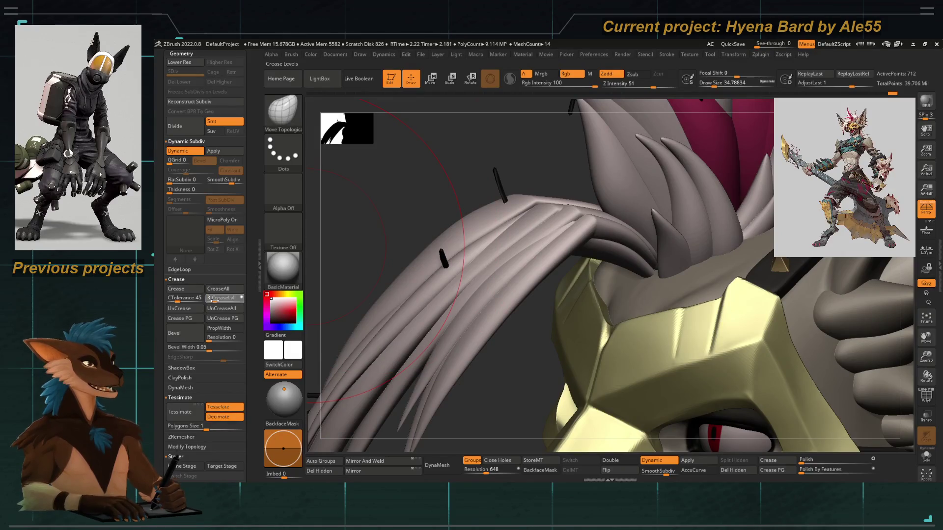
mouse_move(467, 172)
mouse_down()
mouse_move(442, 179)
mouse_move(560, 226)
mouse_up()
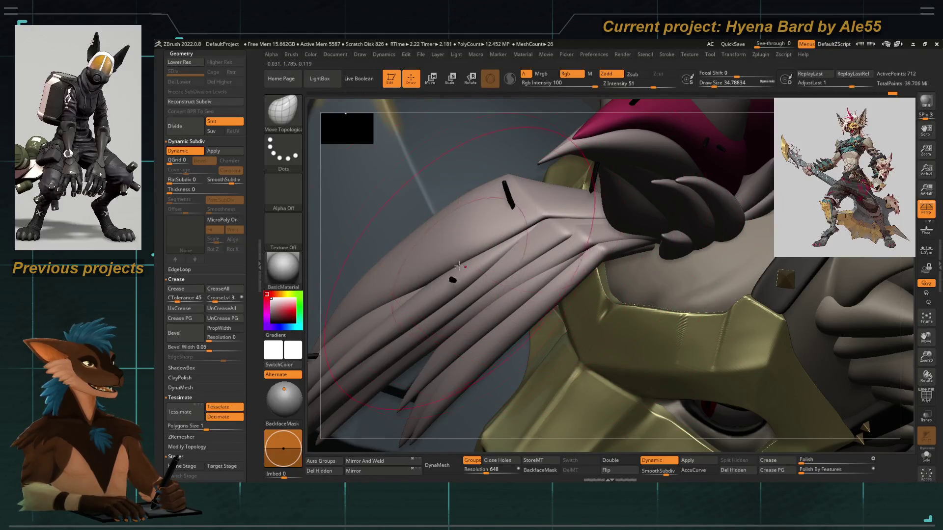
Try the Morph brush on the hair and dismiss the missing morph target warning.
key(b)
key(m)
key(r)
click(554, 230)
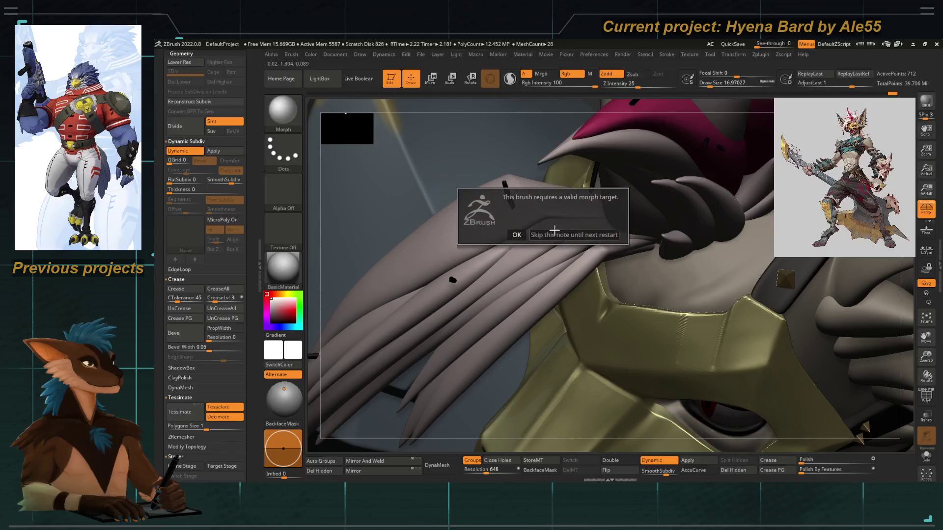
click(528, 235)
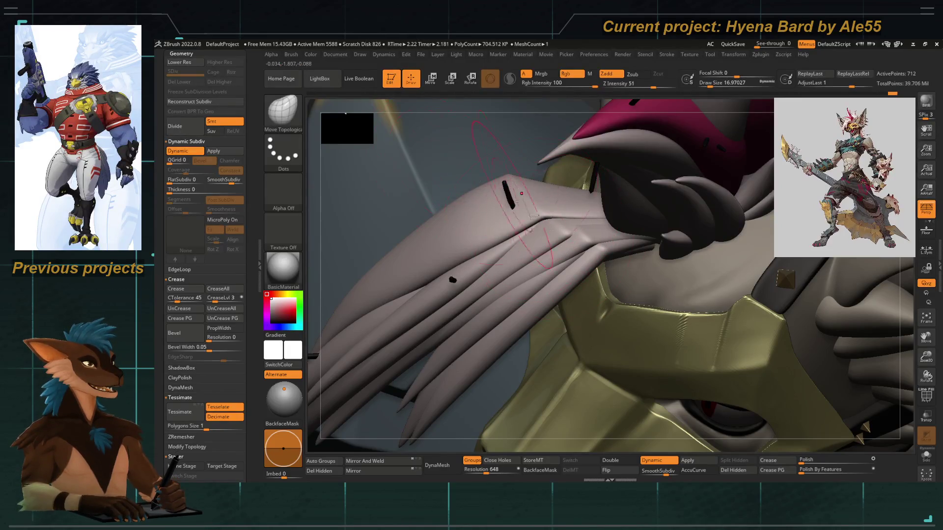
Solo the front hair lock and show it in polygroup colours.
drag(333, 220, 353, 224)
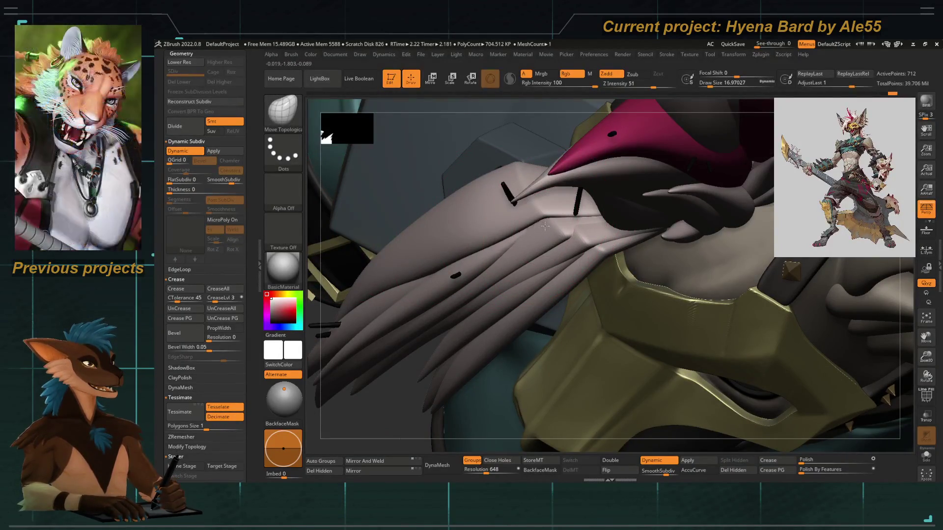
drag(370, 417, 378, 361)
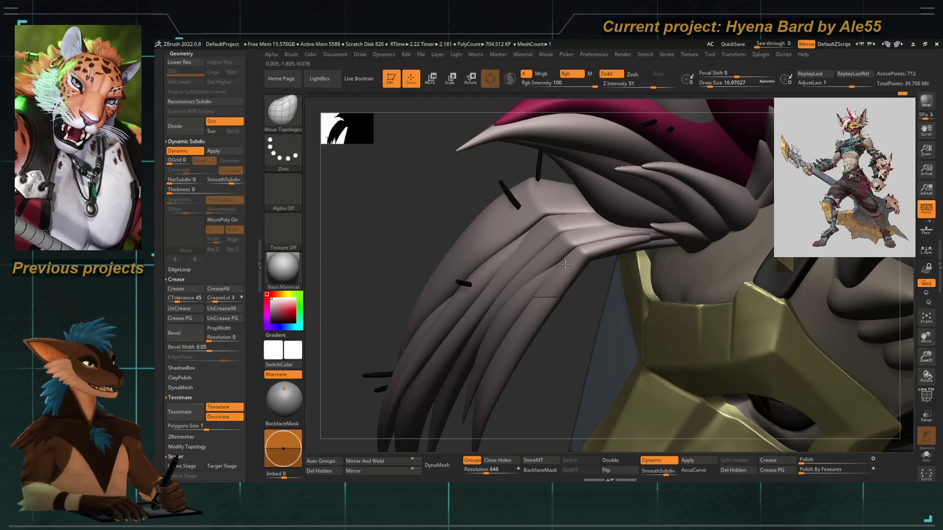
mouse_move(572, 260)
mouse_down()
mouse_move(432, 210)
mouse_move(436, 238)
mouse_move(413, 214)
mouse_move(467, 211)
mouse_move(414, 164)
mouse_move(414, 127)
mouse_move(442, 172)
mouse_move(513, 241)
mouse_up()
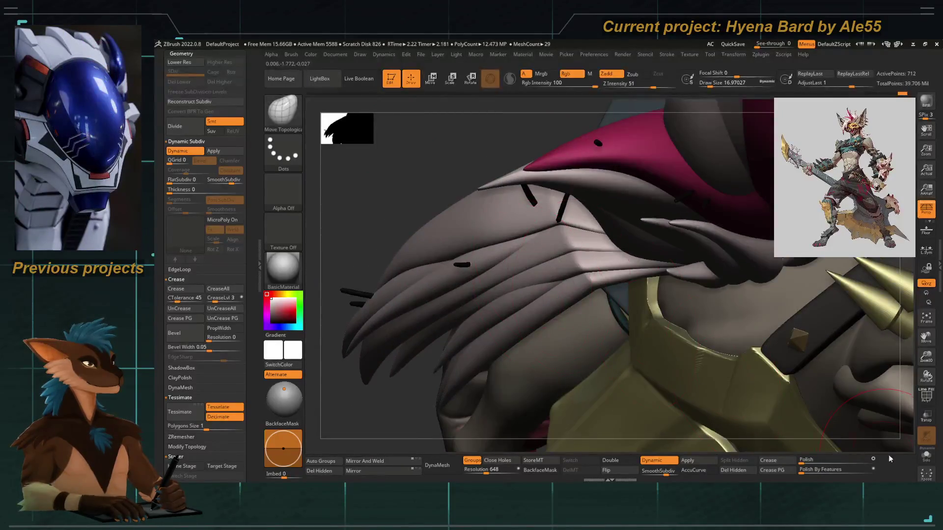
click(926, 455)
mouse_move(554, 408)
mouse_down()
mouse_move(530, 274)
mouse_move(440, 221)
mouse_move(438, 200)
mouse_move(501, 224)
mouse_up()
key(shift+f)
Isolate individual strand polygroups, then unhide all the strands again.
mouse_move(684, 293)
mouse_down()
mouse_move(490, 237)
mouse_move(513, 238)
mouse_up()
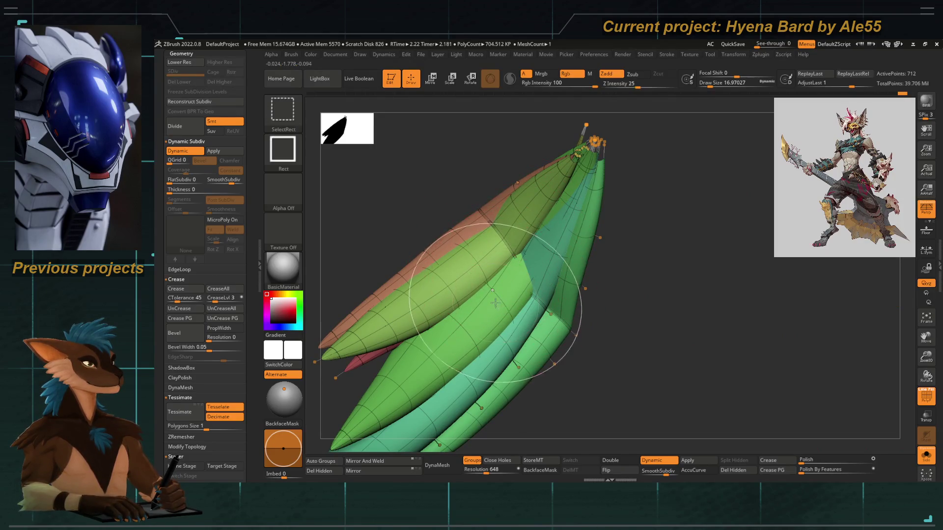
ctrl+shift+click(509, 285)
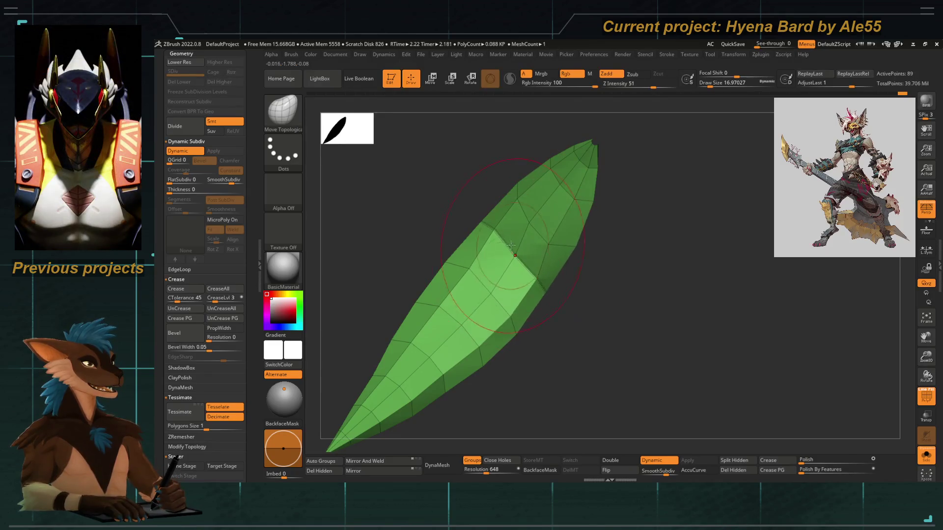
ctrl+shift+click(562, 326)
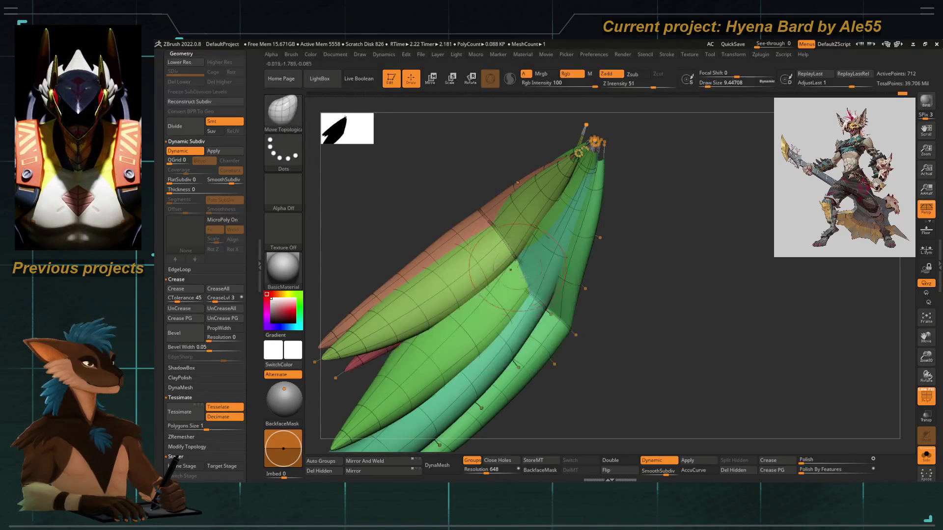
ctrl+shift+click(540, 315)
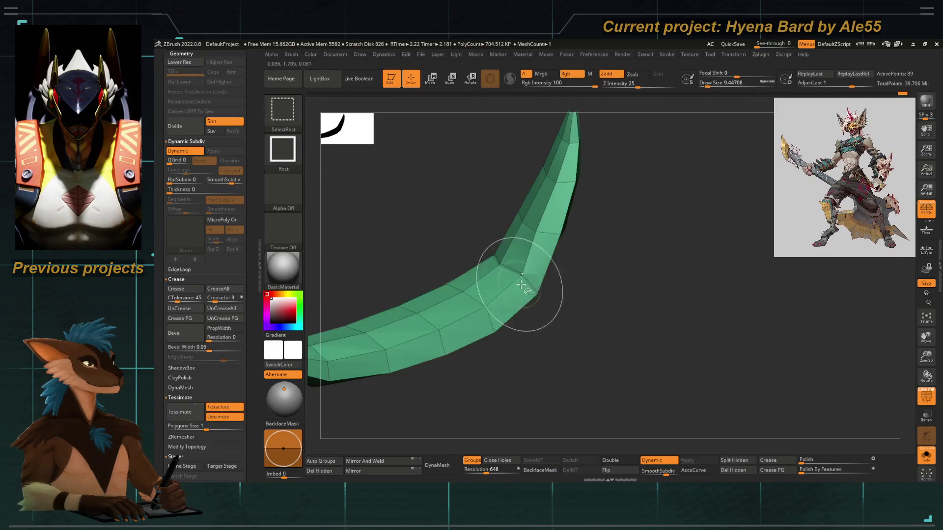
drag(487, 249, 476, 249)
ctrl+shift+click(483, 240)
Pull the strand tips into a new curve with an enlarged Move brush.
drag(594, 265, 491, 253)
mouse_move(590, 319)
mouse_down()
mouse_move(604, 330)
mouse_move(487, 238)
mouse_up()
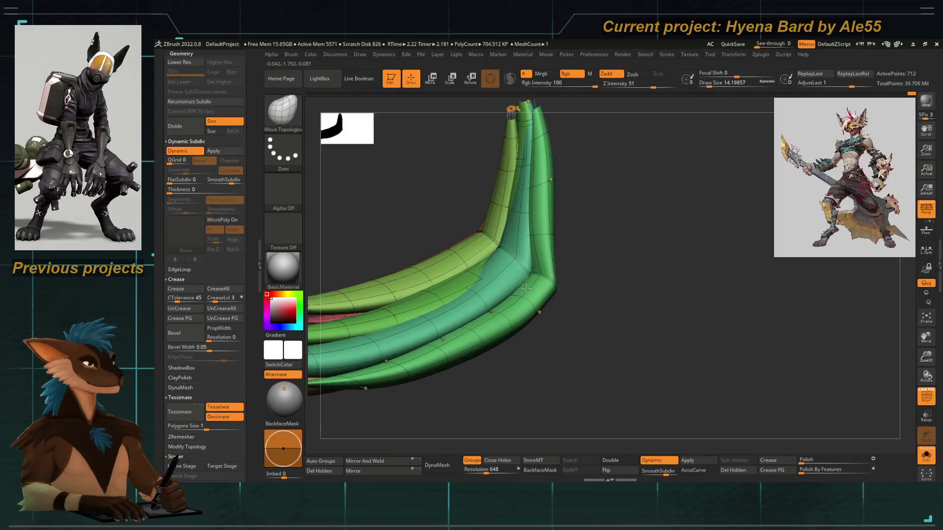
right_drag(526, 289, 562, 332)
key(space)
mouse_move(520, 259)
right_down()
mouse_move(550, 295)
mouse_move(489, 231)
right_up()
key(ctrl+shift)
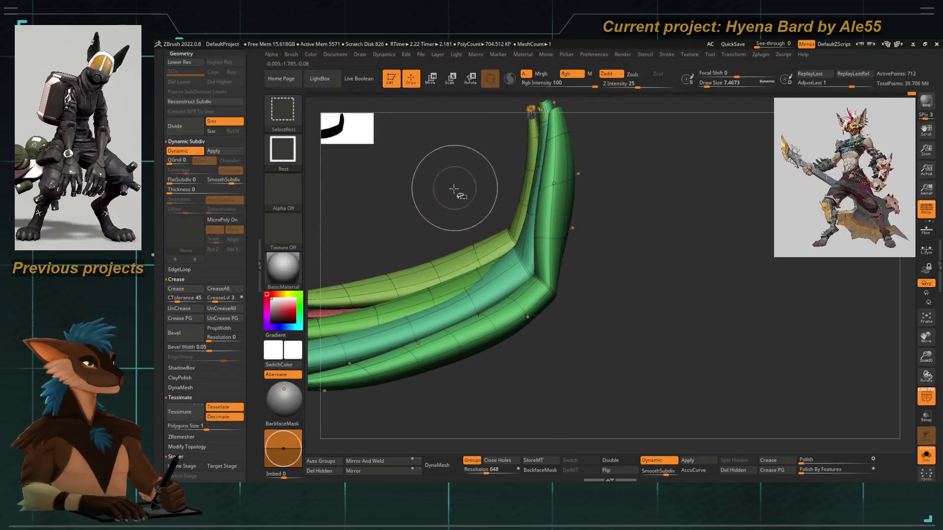
right_drag(433, 183, 547, 313)
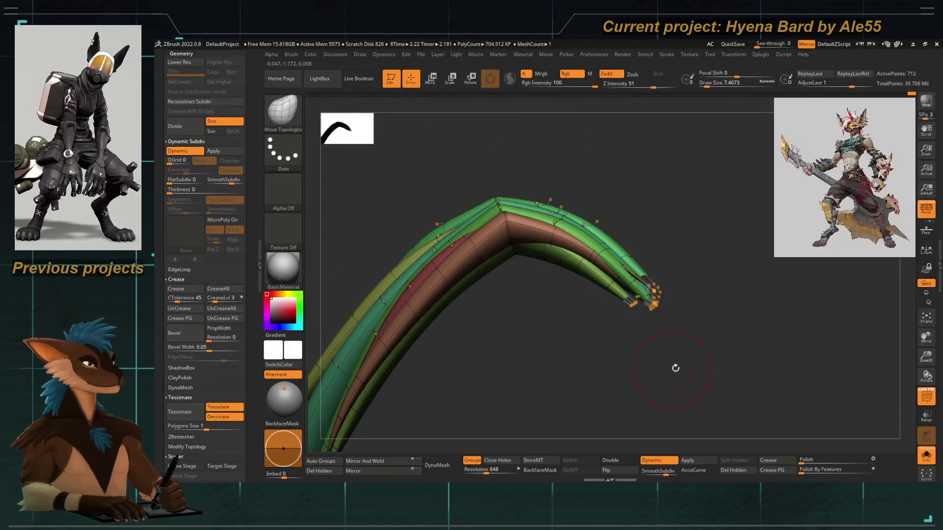
key(space)
drag(474, 276, 481, 276)
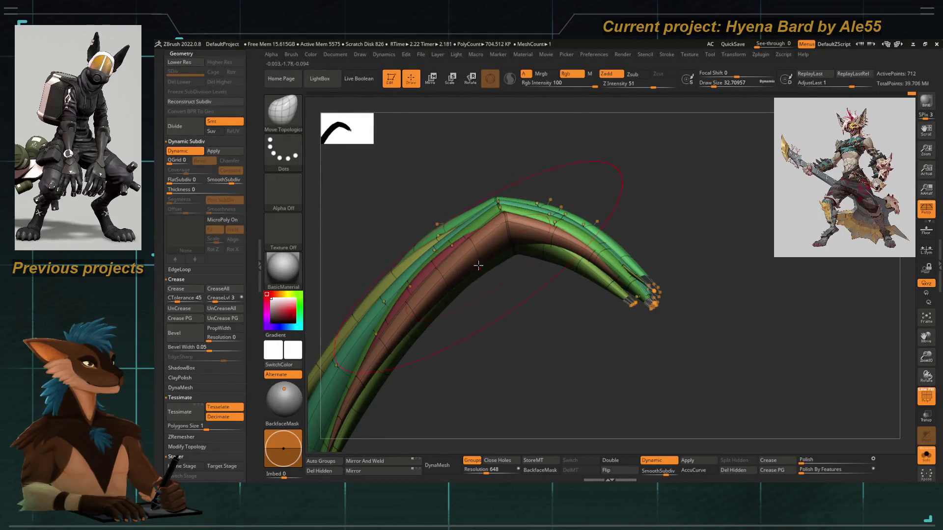
drag(607, 286, 641, 298)
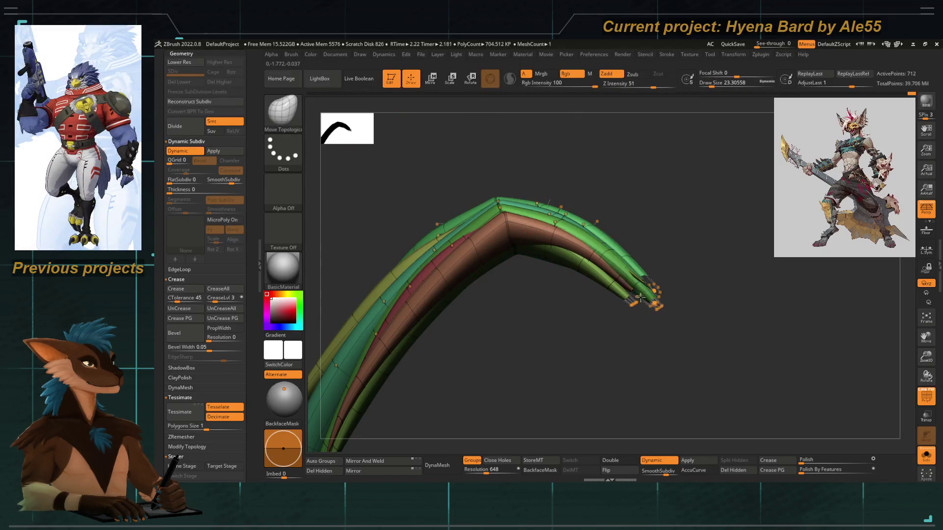
Turn off Solo and PolyF and frame the whole hyena head.
click(919, 455)
click(925, 399)
mouse_move(446, 257)
mouse_down()
mouse_move(490, 244)
mouse_move(536, 255)
mouse_move(452, 200)
mouse_move(437, 330)
mouse_up()
drag(591, 273, 569, 222)
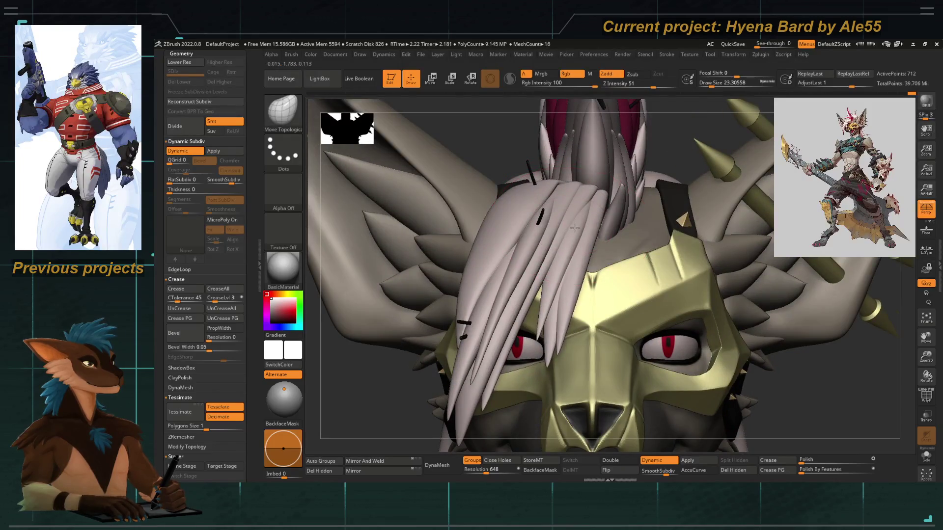
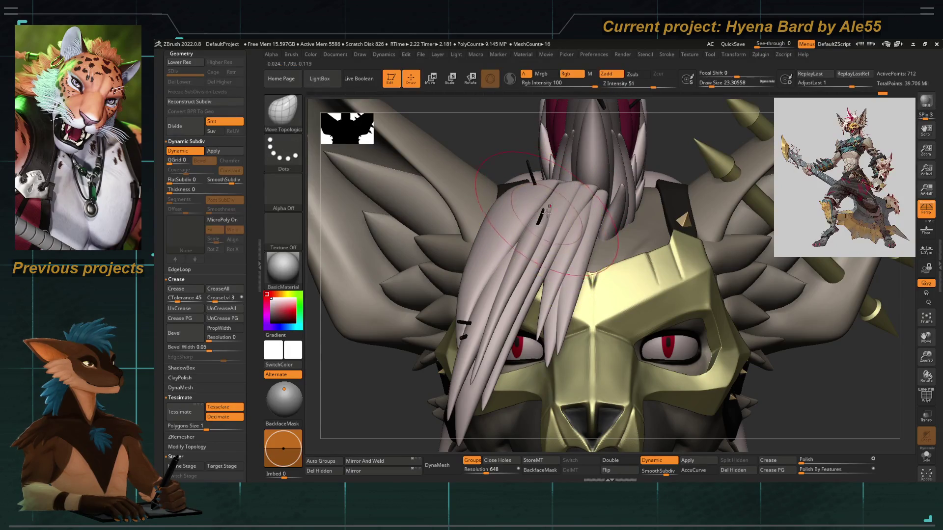
Orbit the hyena sculpt to a straight back view and select the 'hair back' subtool.
key(f)
mouse_move(432, 217)
mouse_down()
mouse_move(417, 223)
mouse_move(427, 195)
mouse_up()
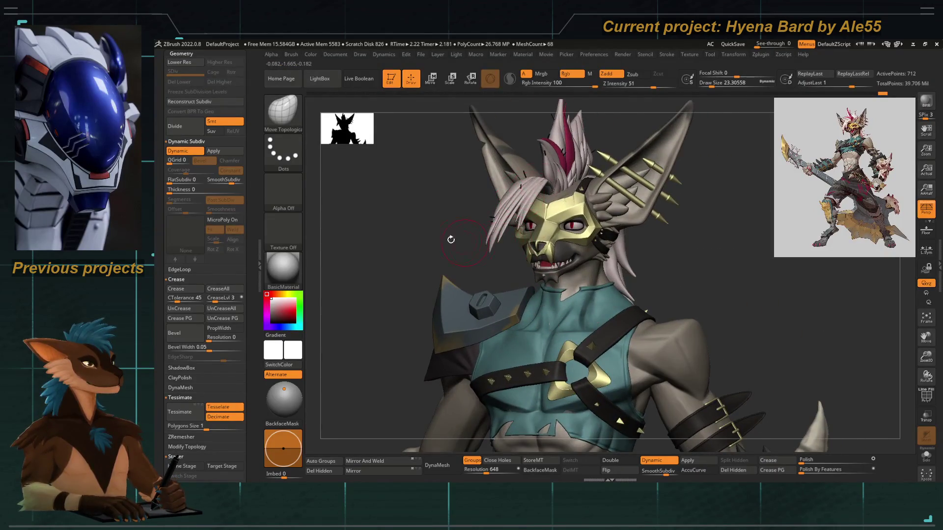
mouse_move(422, 269)
mouse_down()
mouse_move(542, 254)
mouse_move(532, 276)
mouse_up()
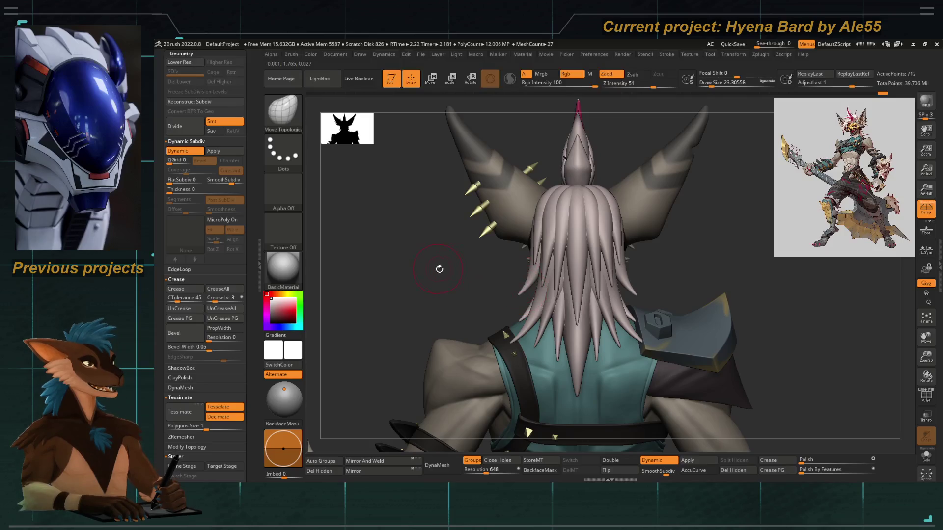
drag(436, 267, 449, 272)
drag(510, 265, 487, 298)
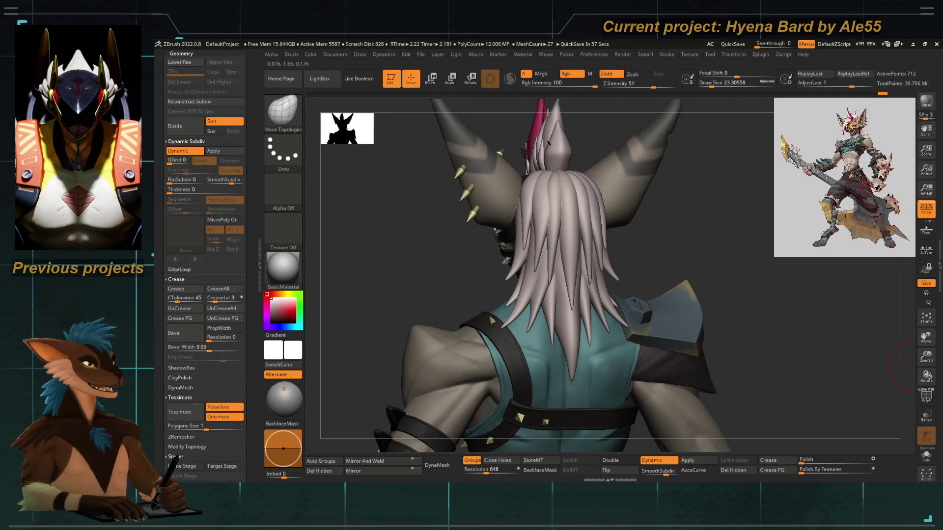
mouse_move(425, 263)
shift+mouse_down()
mouse_move(469, 273)
mouse_move(480, 297)
shift+mouse_up()
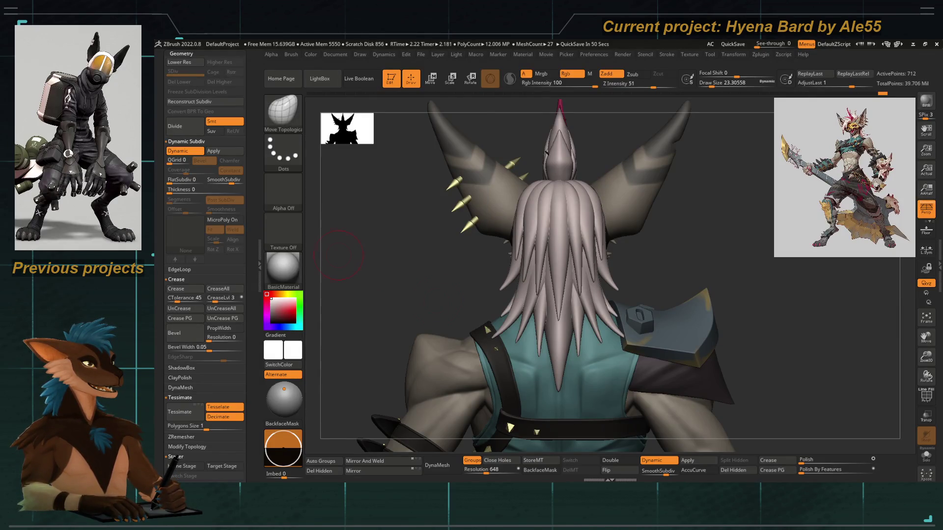
mouse_move(421, 294)
mouse_down()
mouse_move(501, 294)
mouse_move(509, 273)
mouse_up()
drag(533, 216, 545, 199)
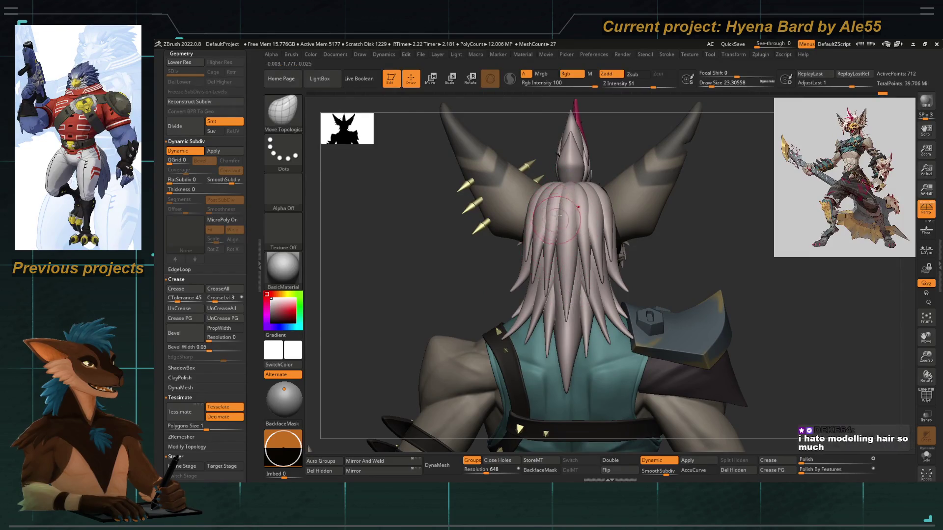
drag(565, 236, 574, 257)
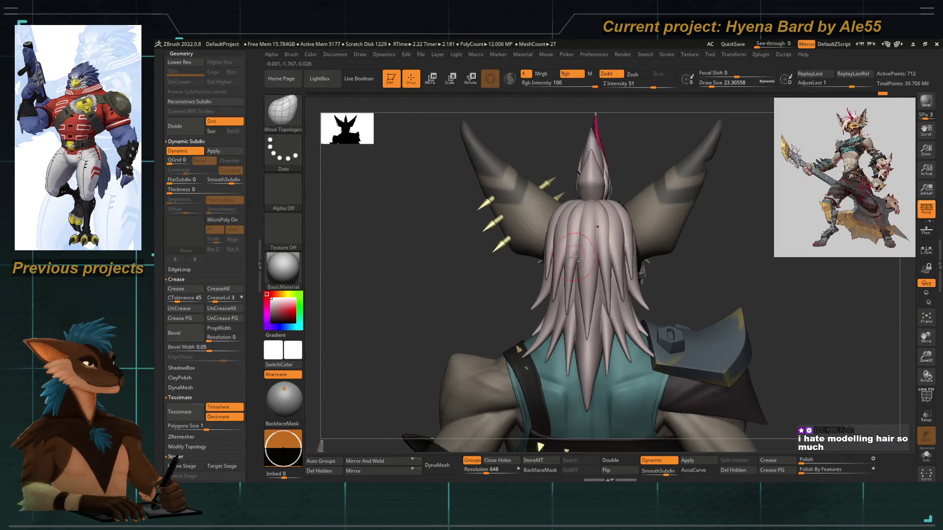
drag(436, 305, 442, 305)
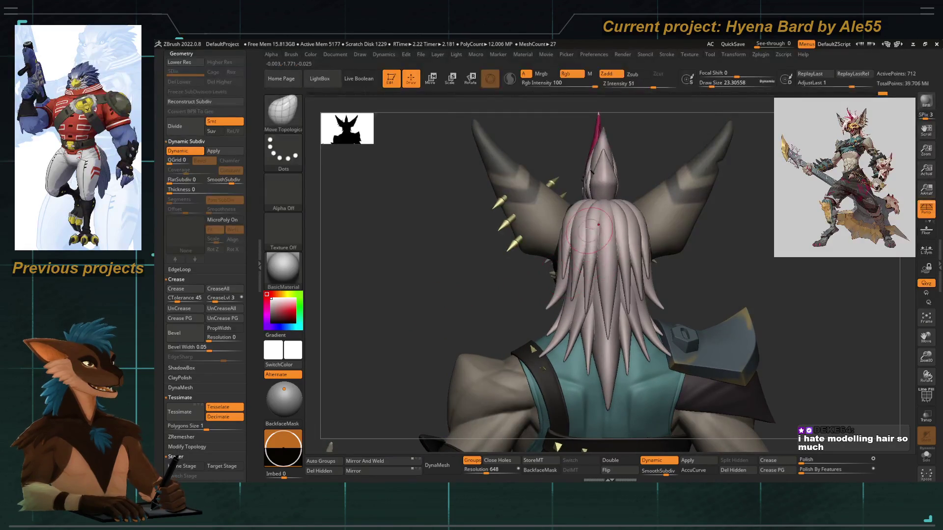
alt+click(590, 255)
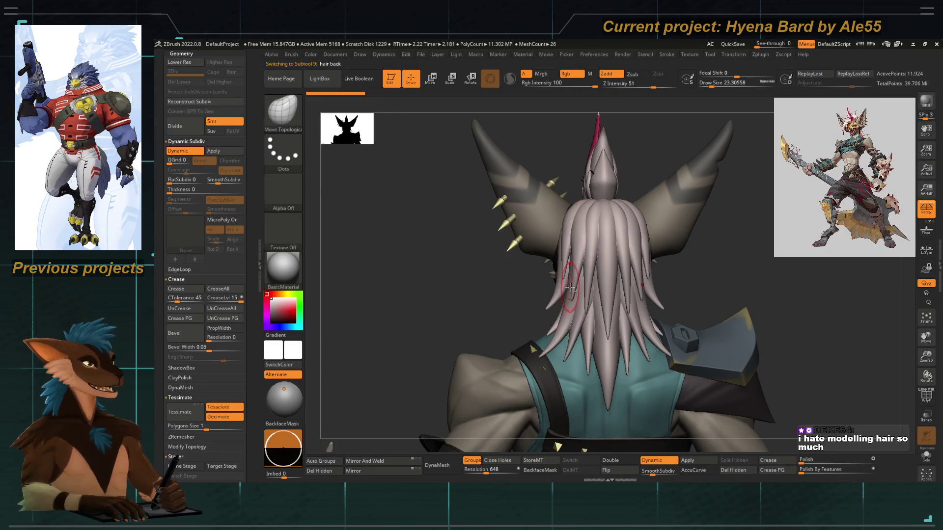
Turn to a side view of the head and enlarge the brush to about 70.8.
alt+drag(608, 293, 554, 288)
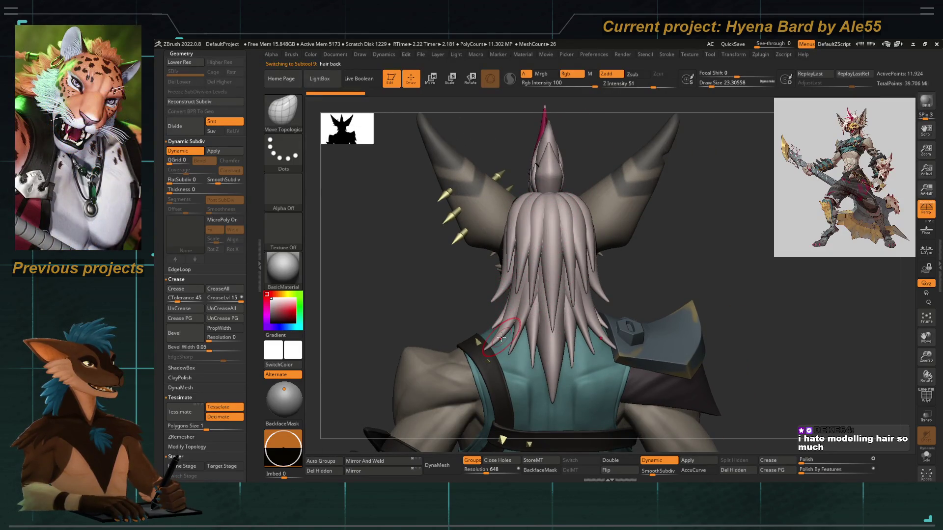
mouse_move(438, 294)
mouse_down()
mouse_move(479, 290)
mouse_move(442, 290)
mouse_move(411, 270)
mouse_move(438, 242)
mouse_move(436, 251)
mouse_move(471, 236)
mouse_move(433, 308)
mouse_move(519, 365)
mouse_up()
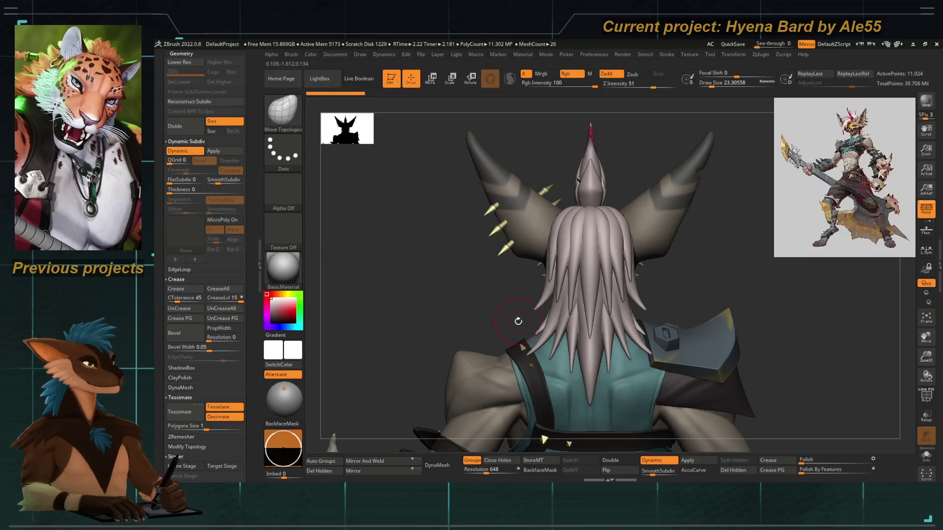
drag(472, 308, 539, 195)
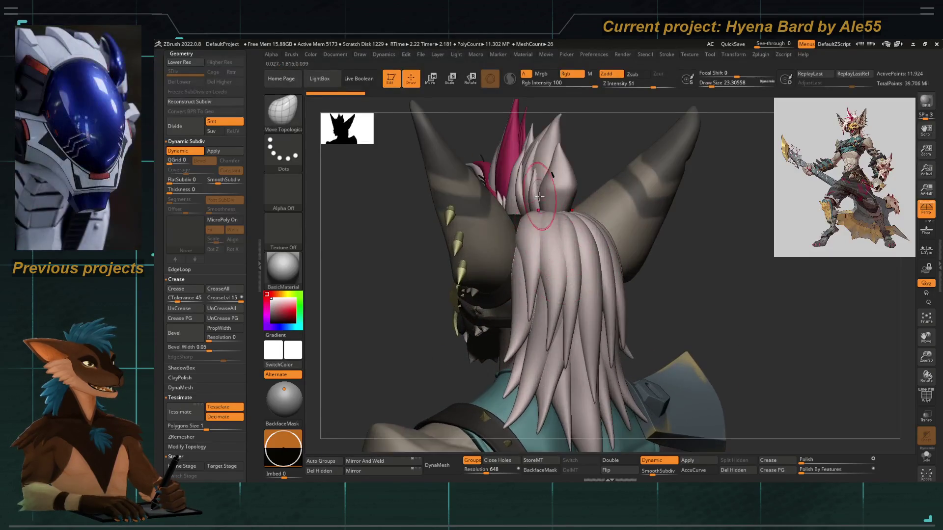
drag(659, 302, 641, 281)
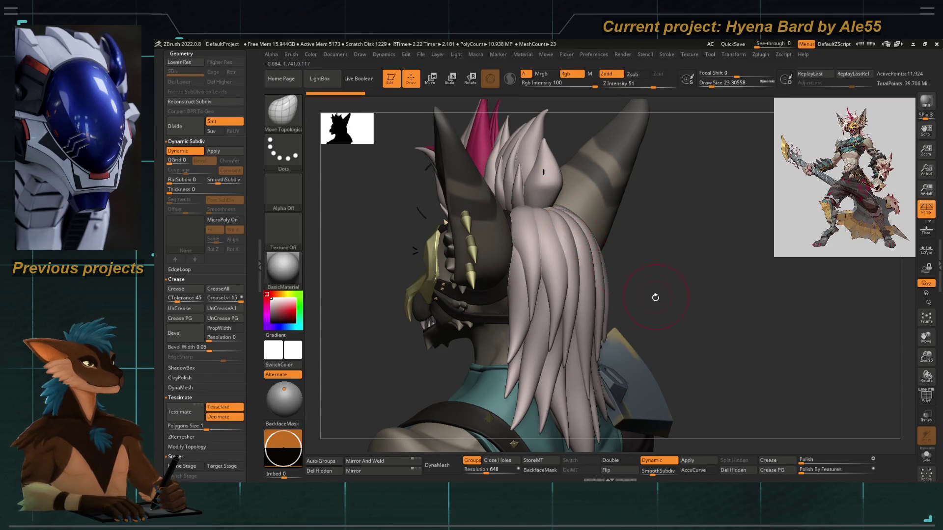
drag(657, 296, 639, 296)
key(b)
key(space)
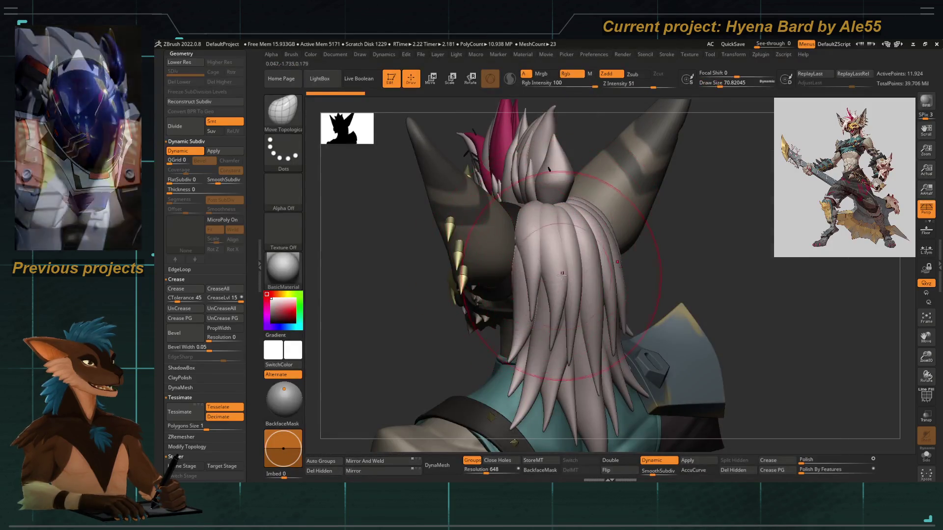
With the Move brush, push the back hair strands closer to the ears and neck.
drag(414, 352, 388, 349)
key(b)
key(m)
key(v)
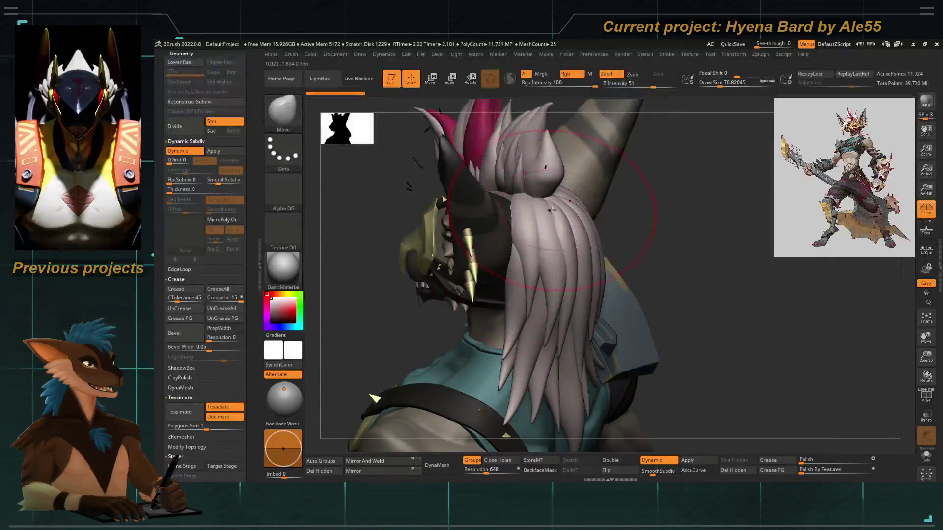
drag(553, 205, 551, 222)
key(space)
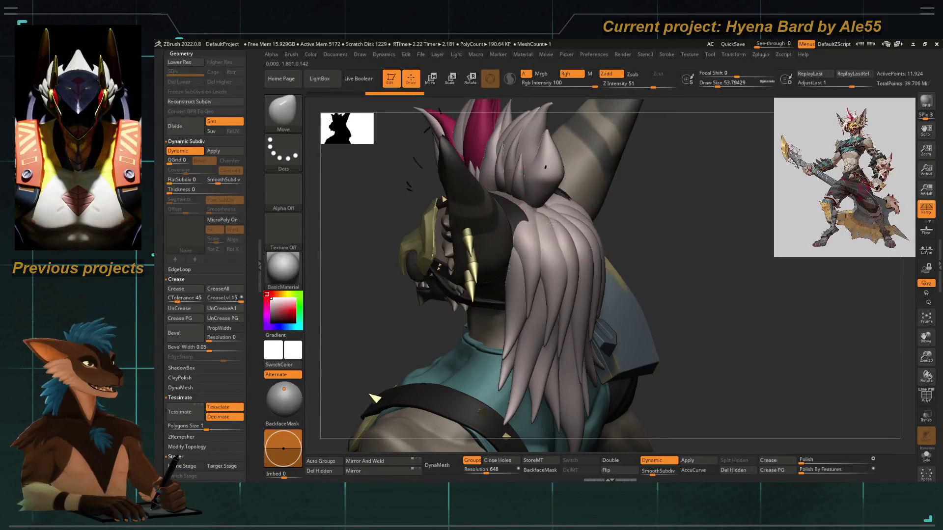
Select 'hair top1', pull its upper strands up and push the top hair out near the spike.
alt+click(550, 219)
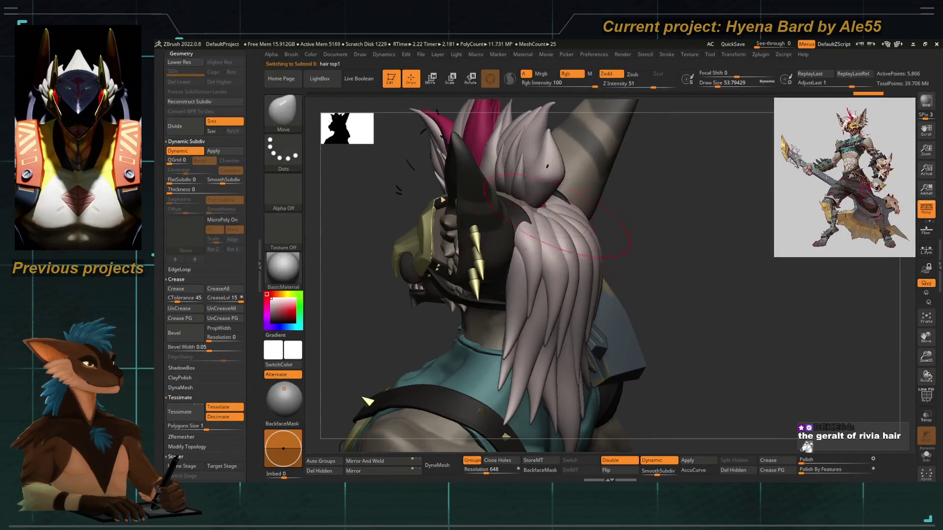
mouse_move(545, 224)
mouse_down()
mouse_move(550, 217)
mouse_move(432, 246)
mouse_move(423, 201)
mouse_move(545, 240)
mouse_up()
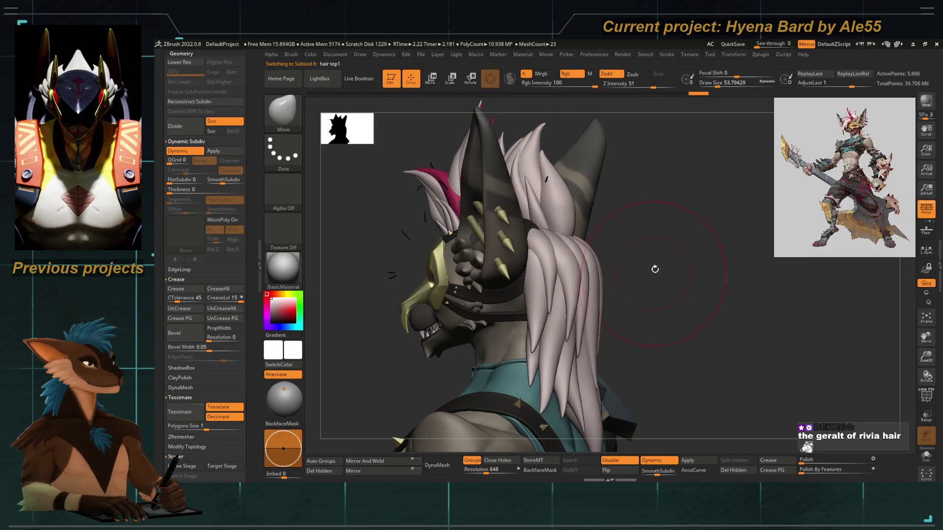
drag(654, 273, 631, 297)
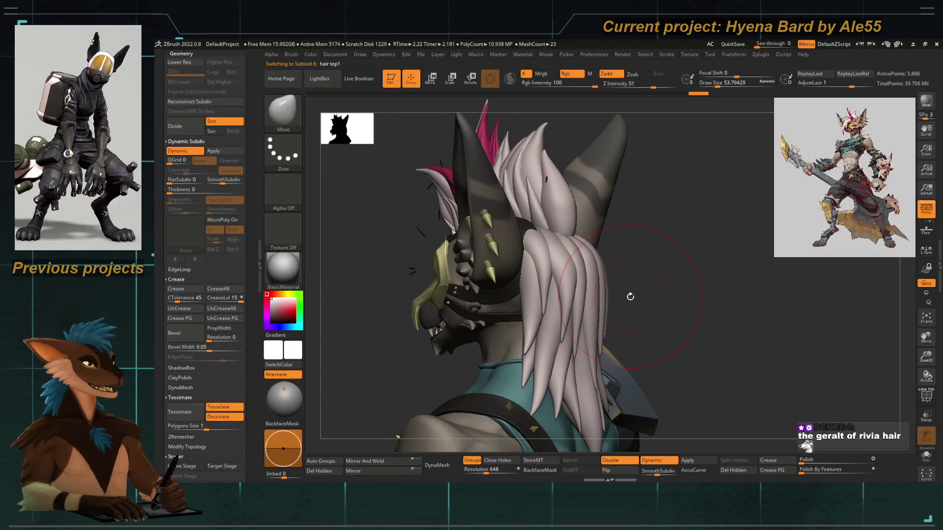
mouse_move(630, 297)
right_down()
mouse_move(381, 238)
mouse_move(347, 246)
mouse_move(373, 280)
mouse_move(509, 234)
mouse_move(520, 199)
mouse_move(540, 246)
mouse_move(416, 328)
right_up()
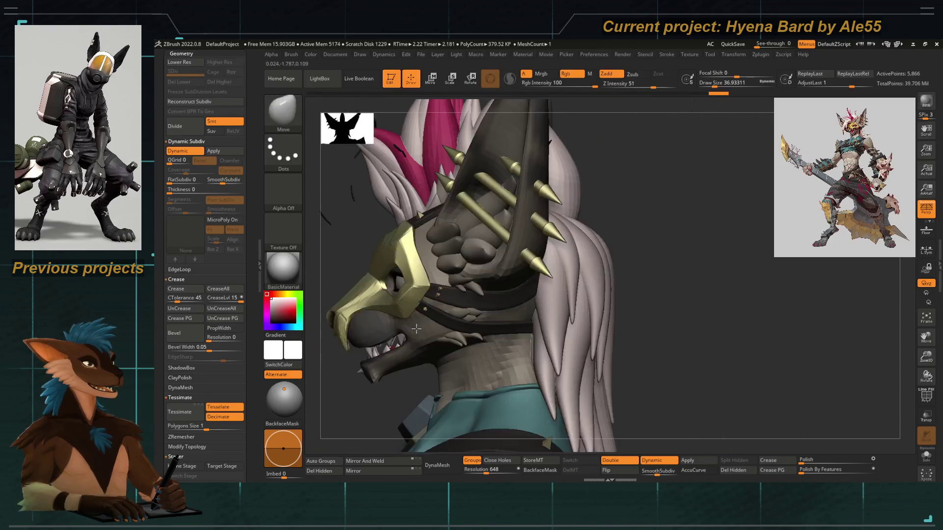
drag(540, 186, 586, 225)
Orbit around the rear and sides of the head to check the reshaped hair and spikes.
mouse_move(575, 226)
right_down()
mouse_move(404, 221)
mouse_move(393, 238)
mouse_move(396, 280)
mouse_move(412, 290)
right_up()
mouse_move(540, 272)
right_down()
mouse_move(427, 337)
mouse_move(427, 311)
right_up()
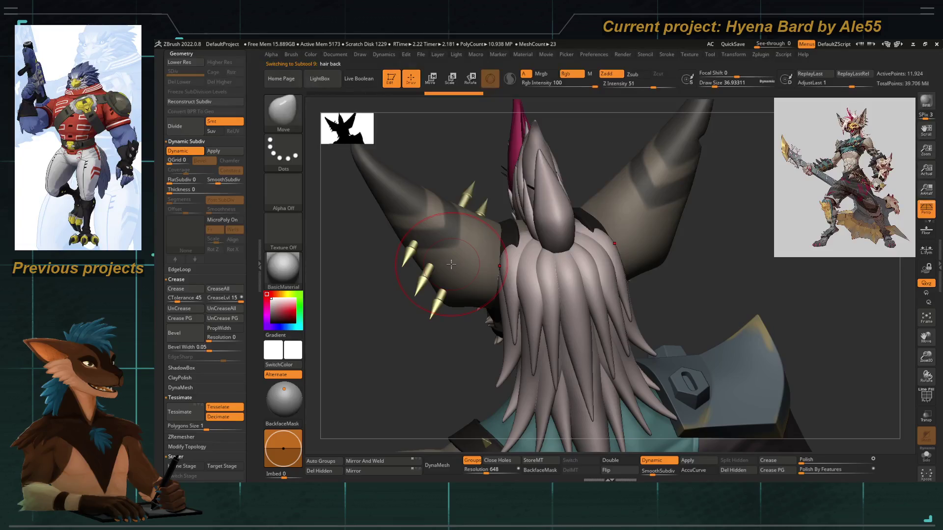
right_drag(375, 368, 545, 205)
right_drag(534, 238, 545, 272)
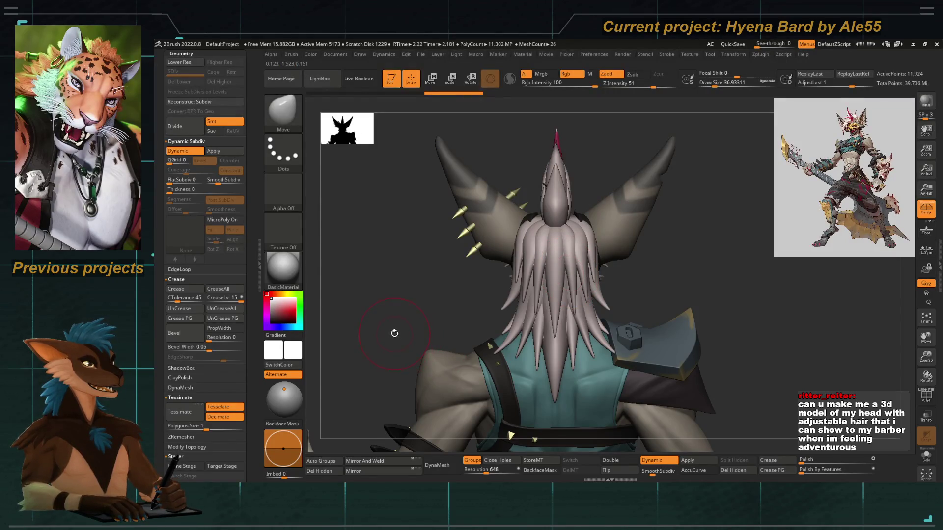
right_drag(394, 333, 420, 342)
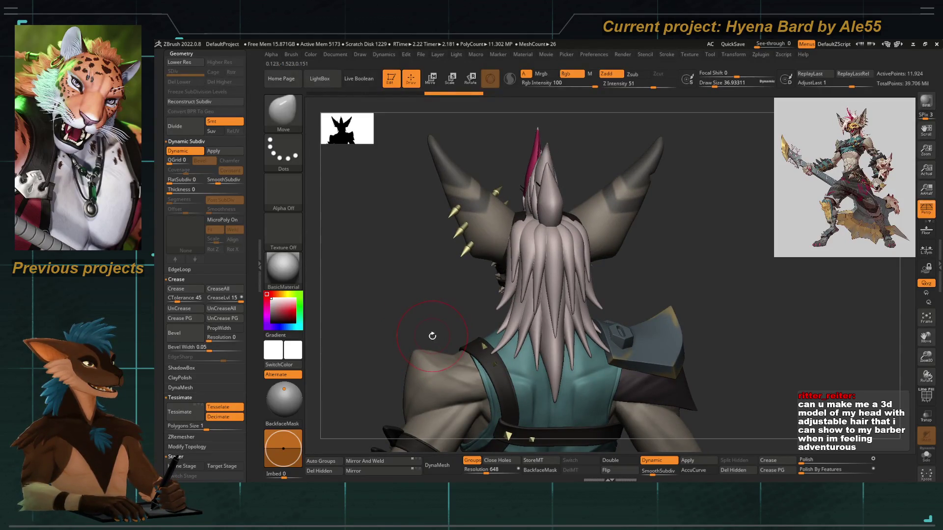
right_drag(431, 334, 407, 309)
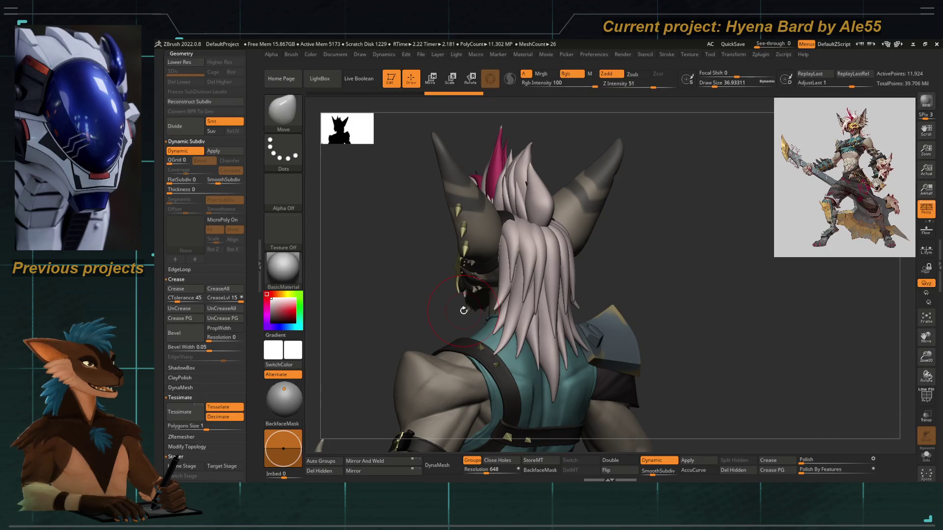
right_drag(419, 297, 392, 299)
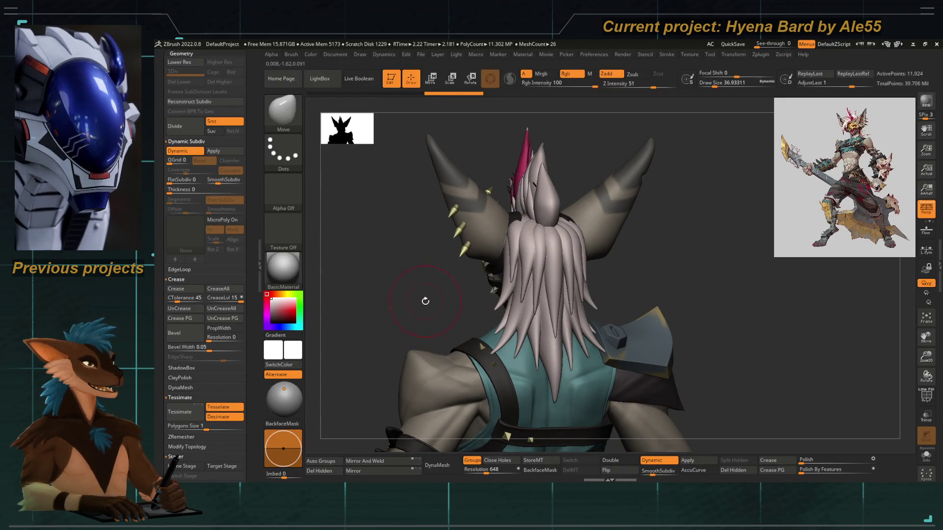
mouse_move(408, 304)
right_down()
mouse_move(393, 299)
mouse_move(417, 305)
mouse_move(421, 291)
mouse_move(404, 257)
mouse_move(376, 246)
right_up()
scroll(234, 265, up, 10)
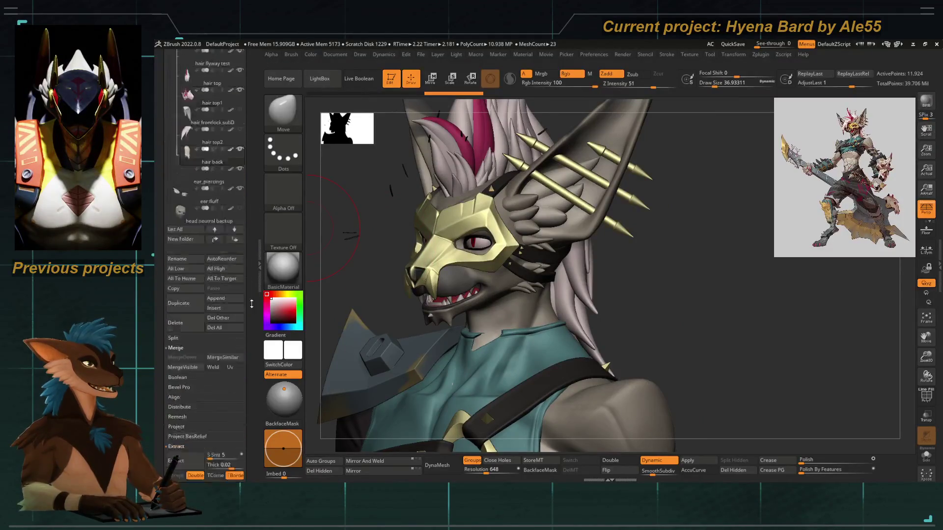
Show 'hair frontlock subD' again, delete the 'hair top2' subtool, and select frontlock.
click(240, 208)
click(207, 233)
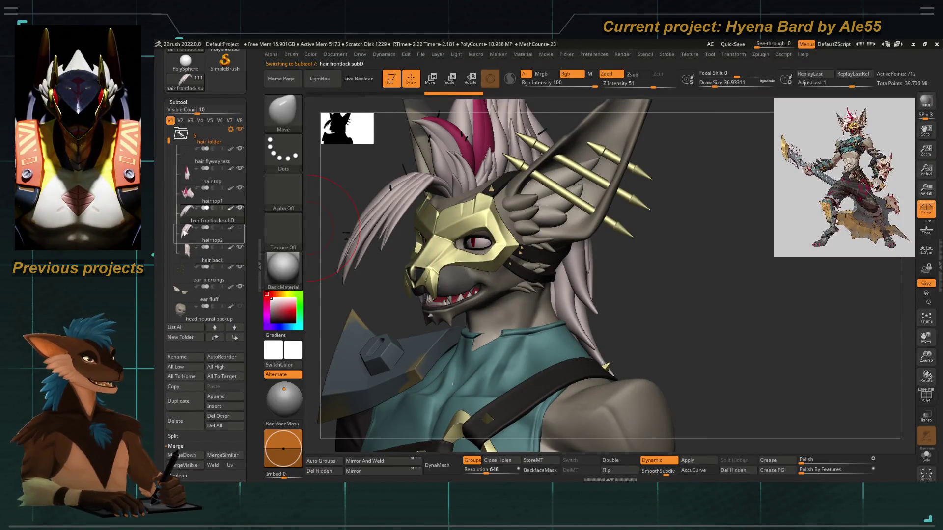
click(172, 422)
click(243, 441)
click(186, 216)
drag(363, 246, 406, 253)
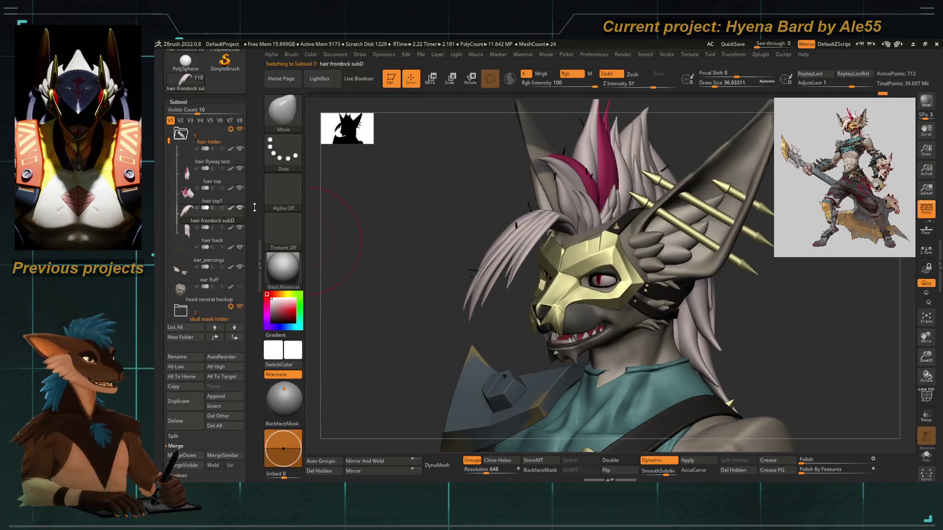
drag(255, 208, 254, 274)
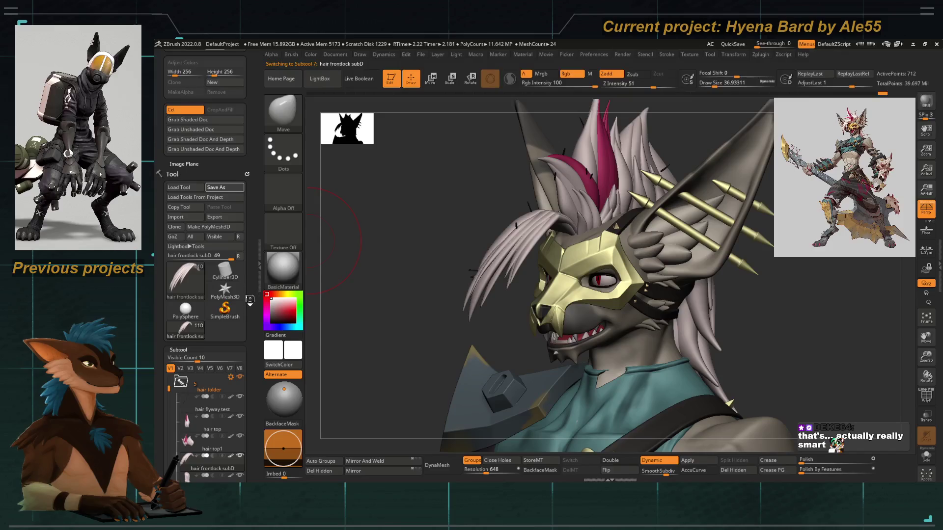
Save the hyena bard sculpt to disk and browse through the Subtool list.
key(ctrl+s)
drag(252, 316, 253, 260)
drag(166, 400, 167, 313)
mouse_move(169, 181)
mouse_down()
mouse_move(169, 169)
mouse_move(168, 183)
mouse_up()
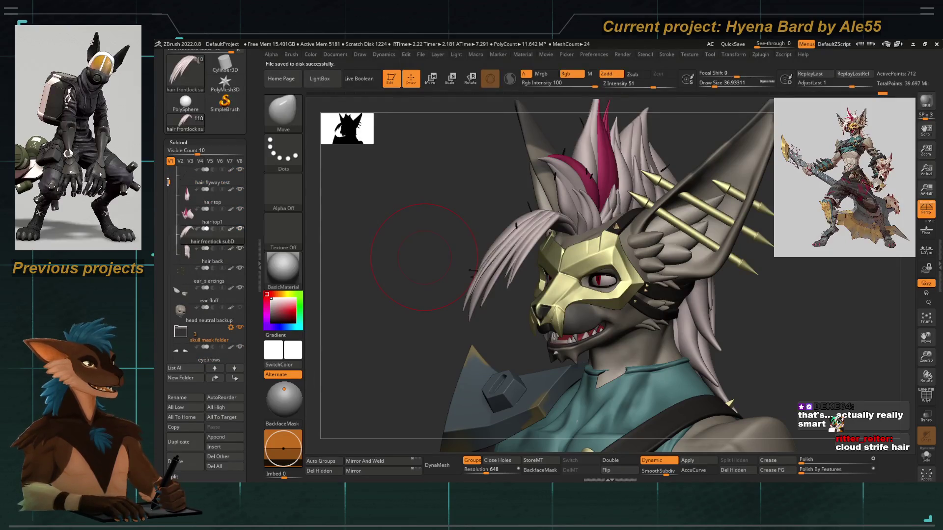
mouse_move(186, 256)
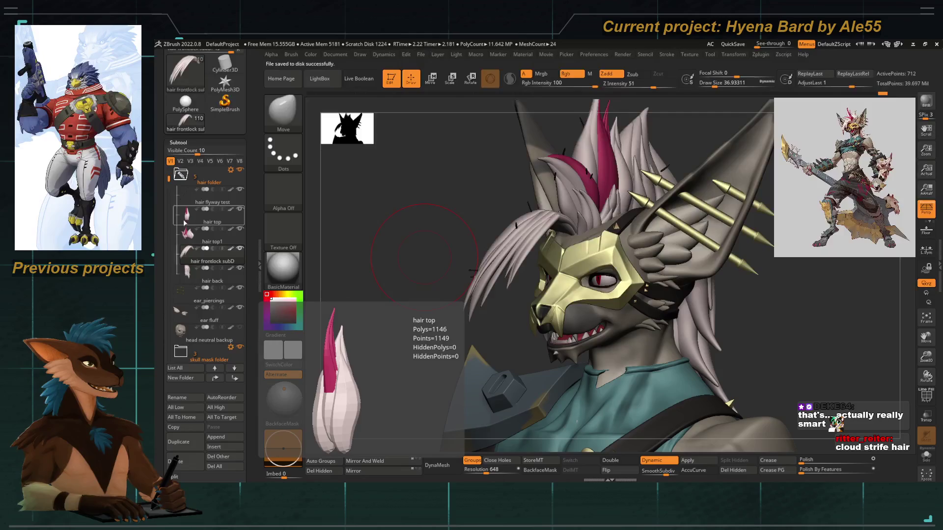
drag(309, 266, 322, 265)
drag(166, 183, 170, 235)
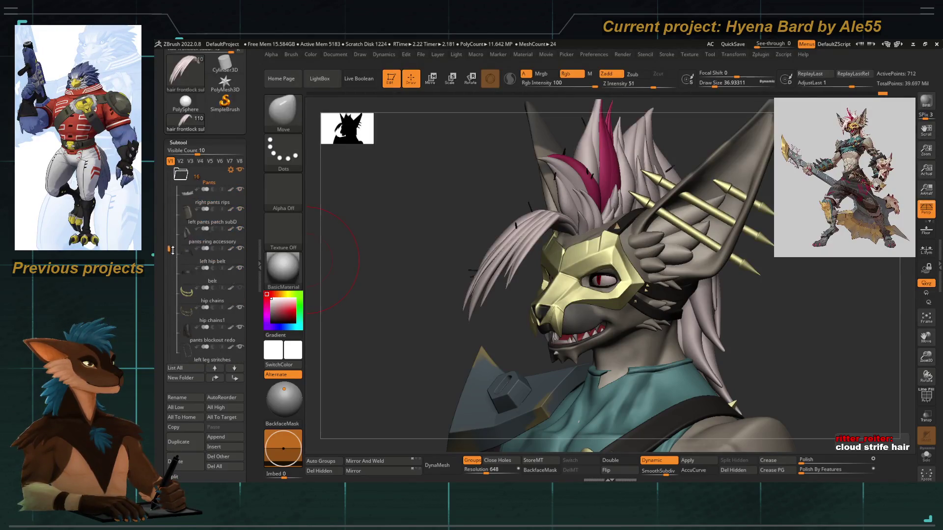
Solo the hip chains subtool, delete one hip chain piece, and return to the hyena bard tool.
click(189, 259)
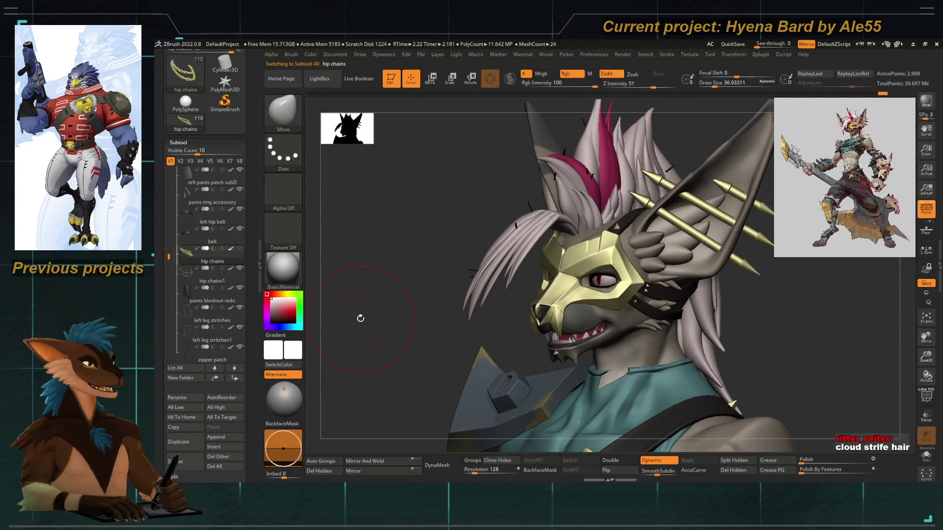
key(f)
key(f)
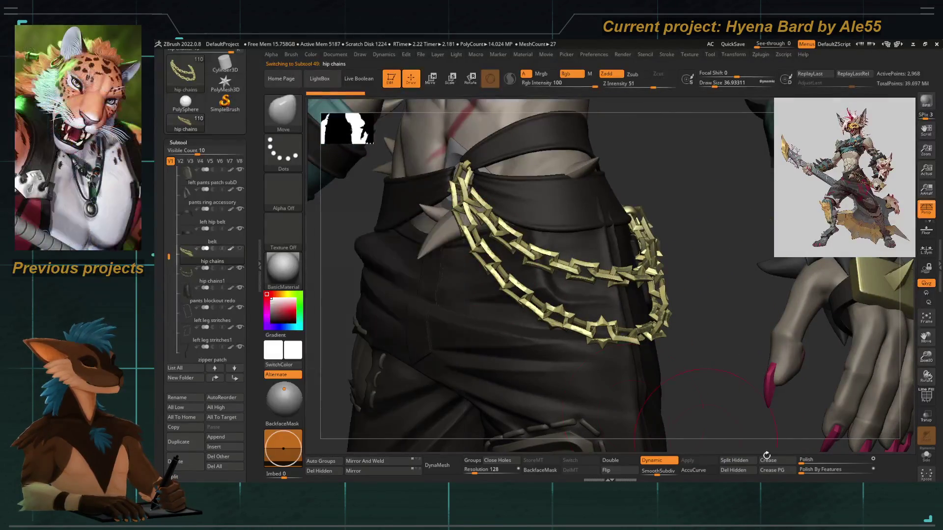
click(925, 458)
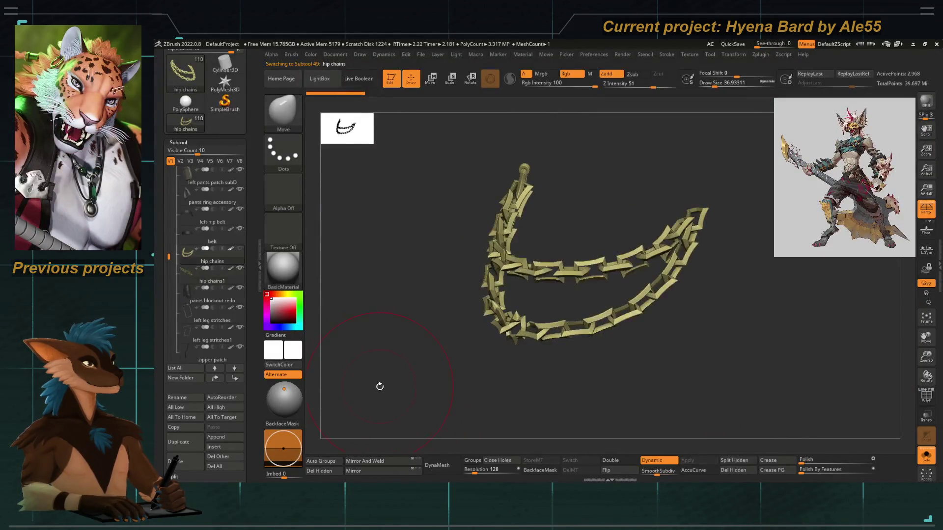
key(Up)
mouse_move(420, 401)
mouse_down()
mouse_move(429, 392)
mouse_move(390, 385)
mouse_move(312, 339)
mouse_up()
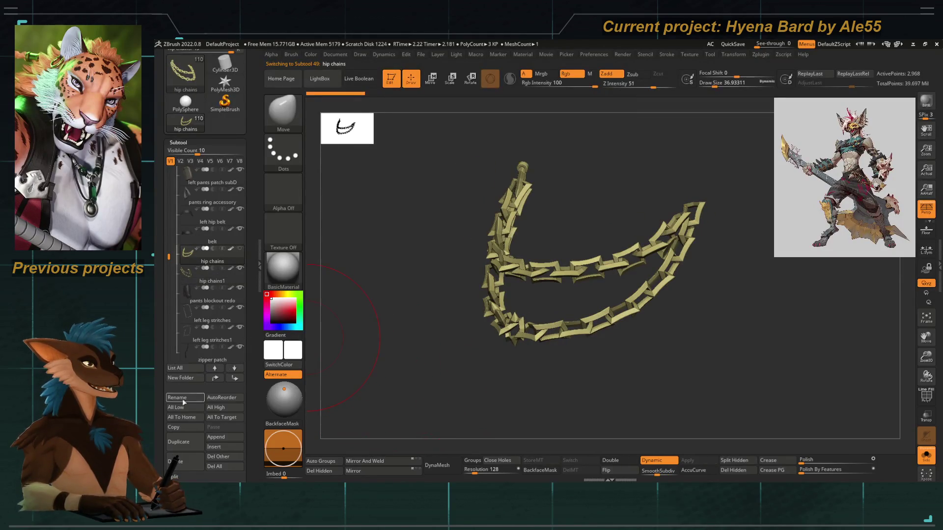
click(178, 464)
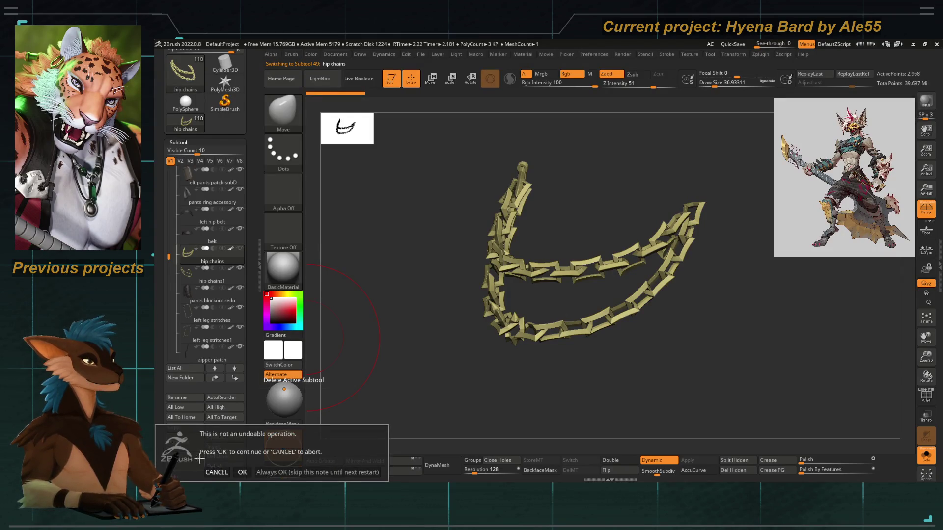
click(240, 472)
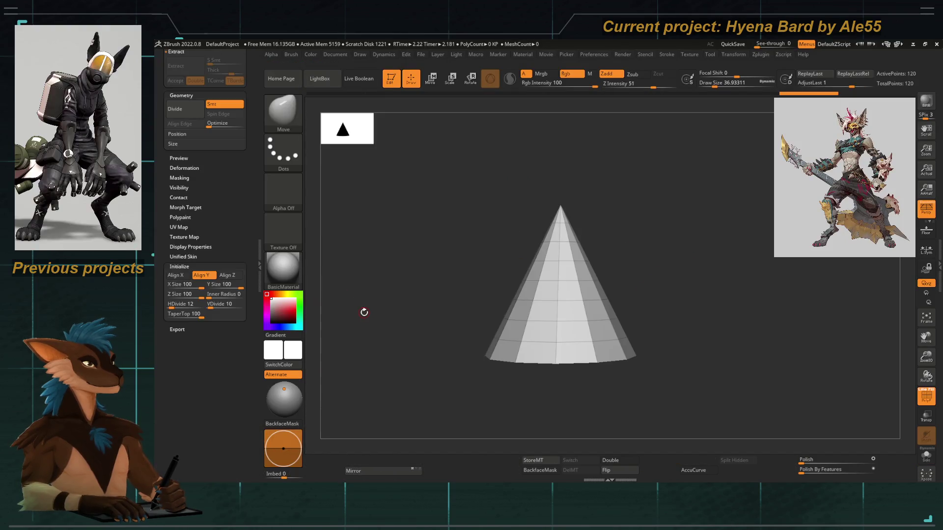
scroll(250, 242, up, 10)
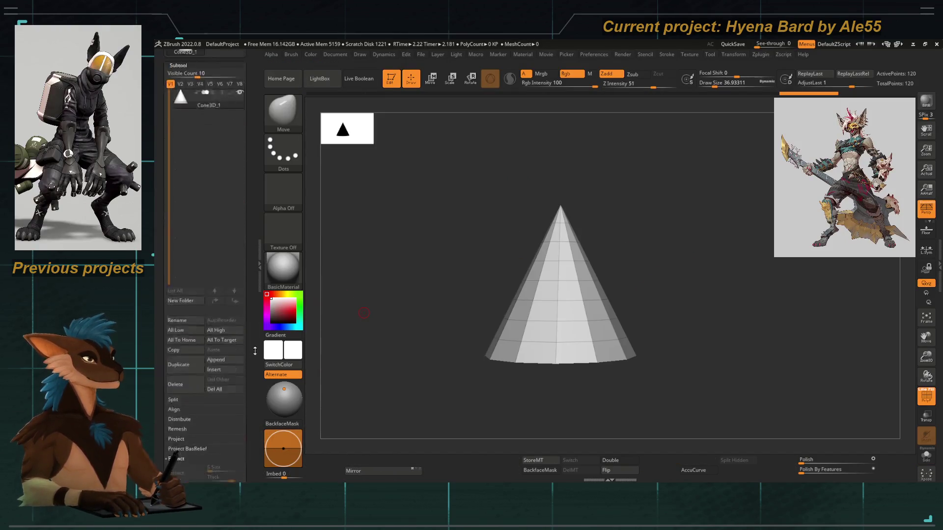
click(192, 197)
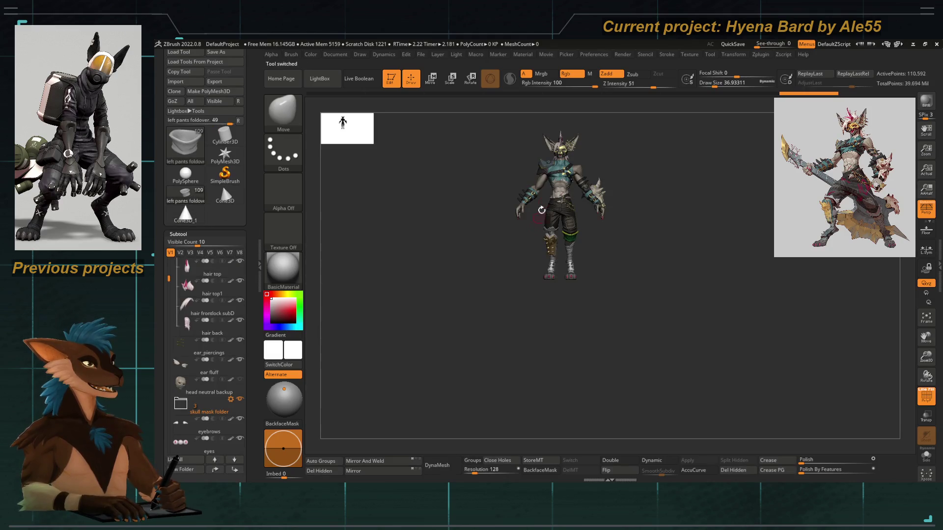
Inspect the hyena's back hair from behind and the side, stepping back to the back hair clumps.
key(f)
mouse_move(461, 225)
mouse_down()
mouse_move(449, 216)
mouse_move(419, 240)
mouse_move(373, 242)
mouse_up()
scroll(250, 264, down, 10)
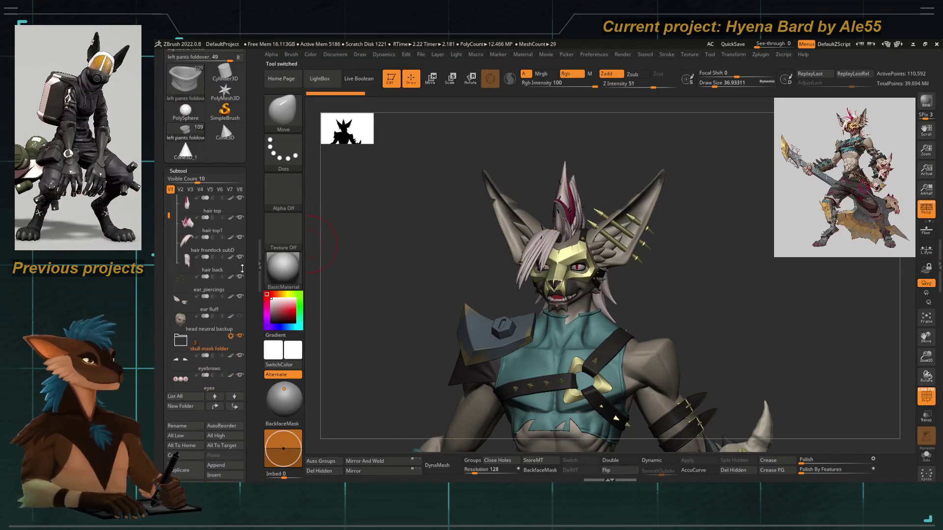
scroll(252, 192, up, 7)
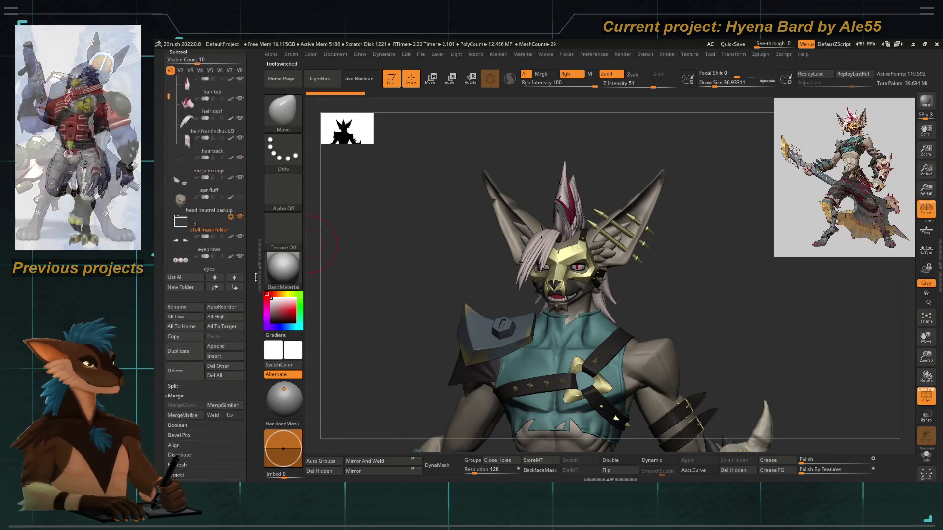
mouse_move(403, 275)
mouse_down()
mouse_move(494, 283)
mouse_move(482, 294)
mouse_move(545, 270)
mouse_up()
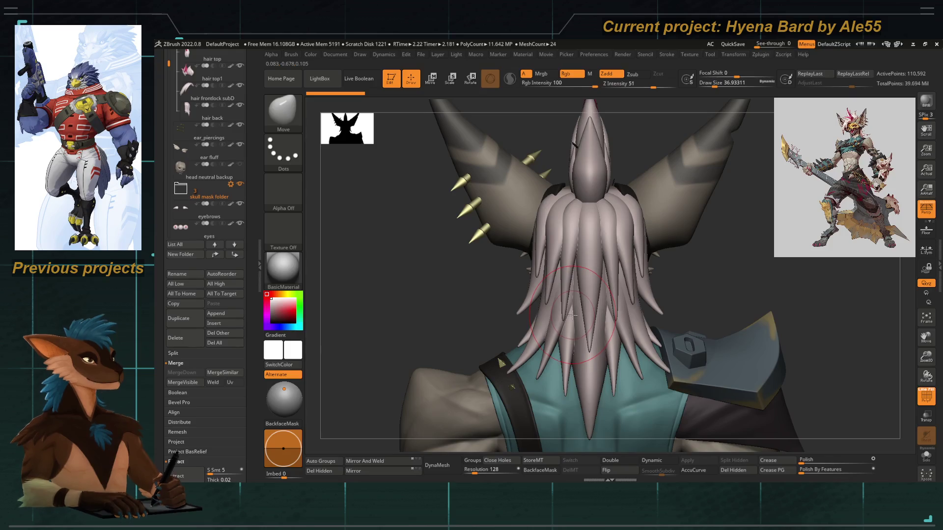
mouse_move(581, 310)
right_down()
mouse_move(467, 261)
mouse_move(442, 231)
mouse_move(472, 197)
mouse_move(531, 258)
right_up()
key(ctrl+z)
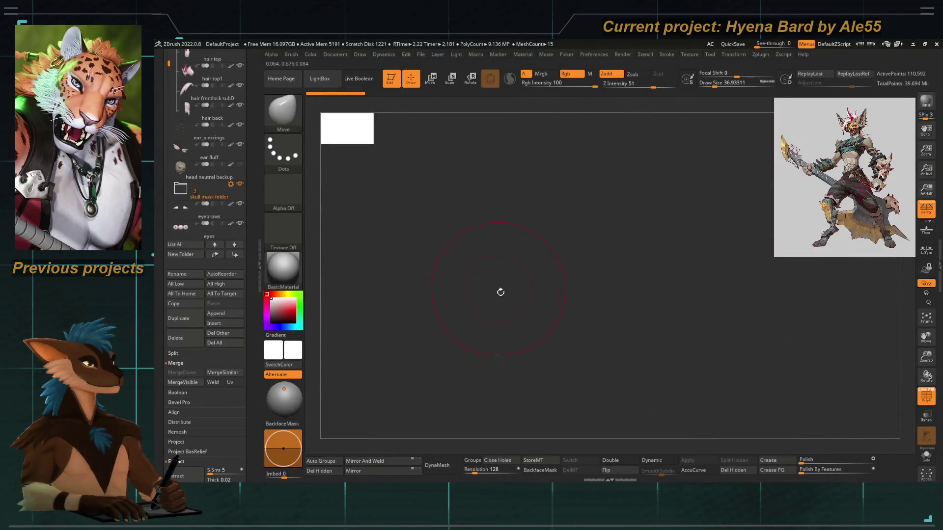
key(f)
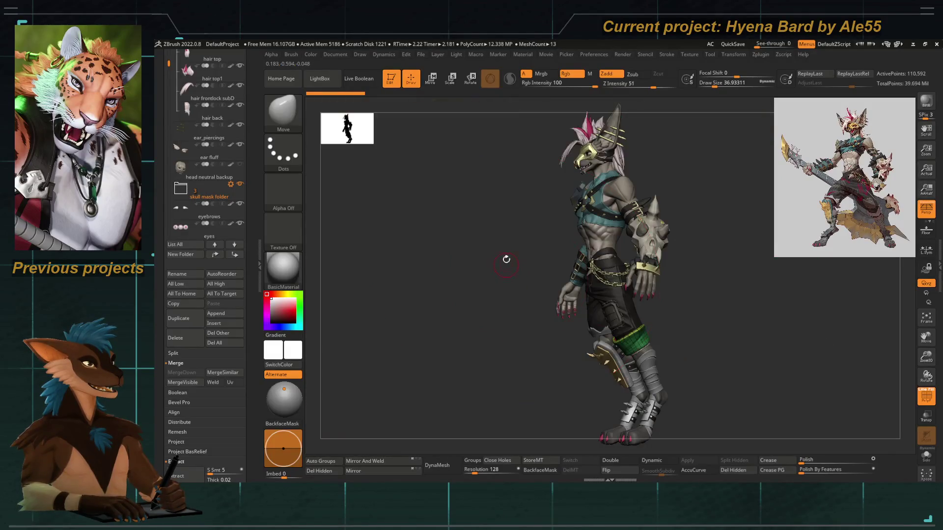
key(ctrl+z)
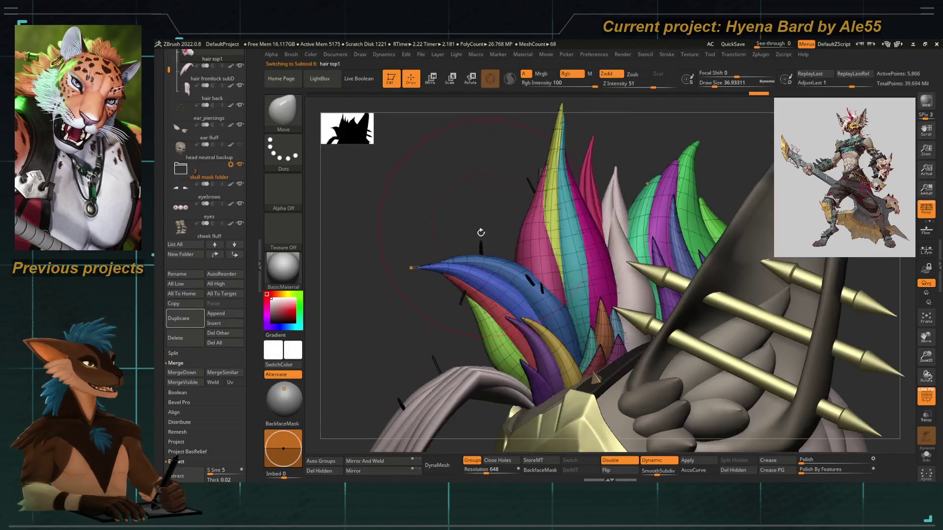
key(ctrl+z)
key(ctrl+z)
key(ctrl+z)
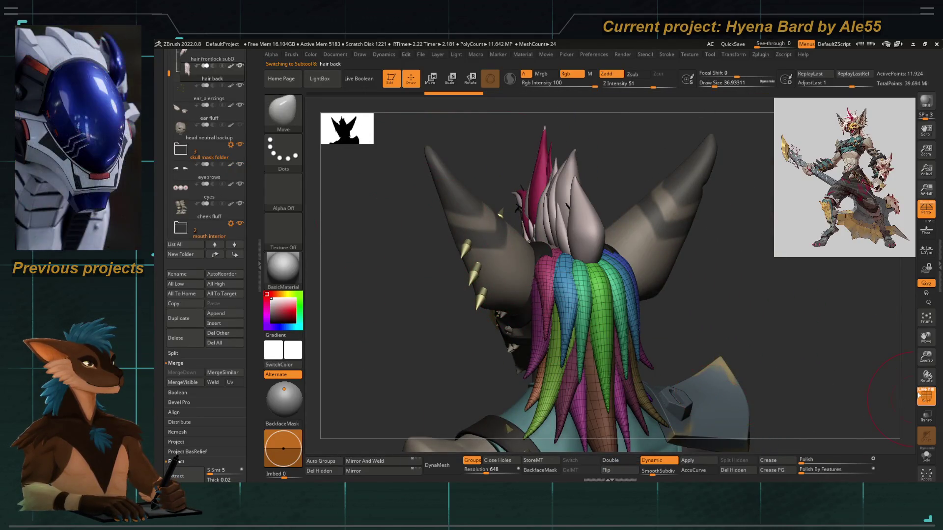
Turn off PolyF display and bring up the Subtool Append mesh list.
key(shift+f)
key(ctrl+z)
key(ctrl+z)
scroll(247, 265, down, 10)
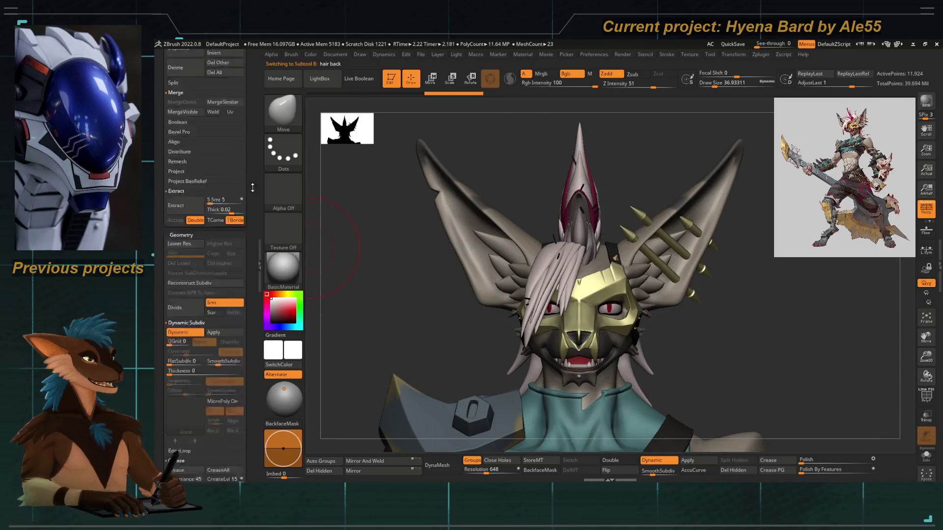
scroll(256, 277, up, 10)
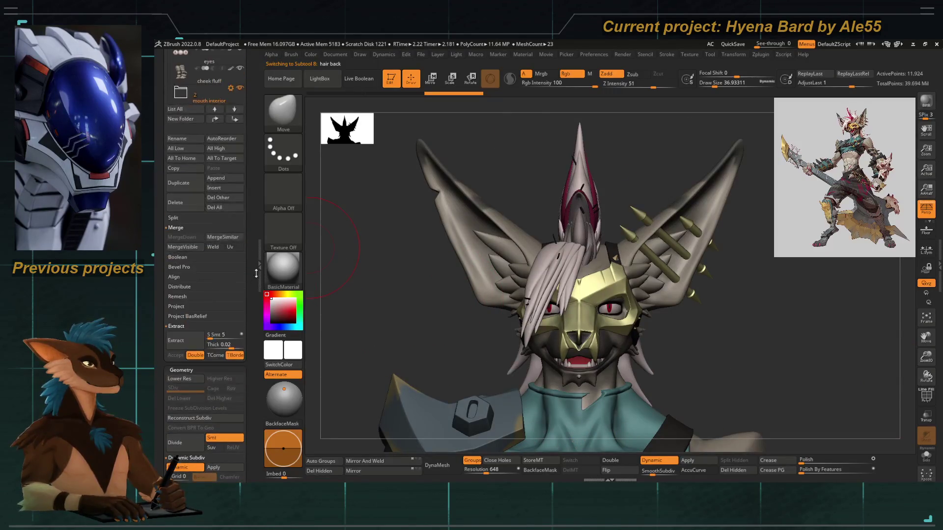
click(220, 177)
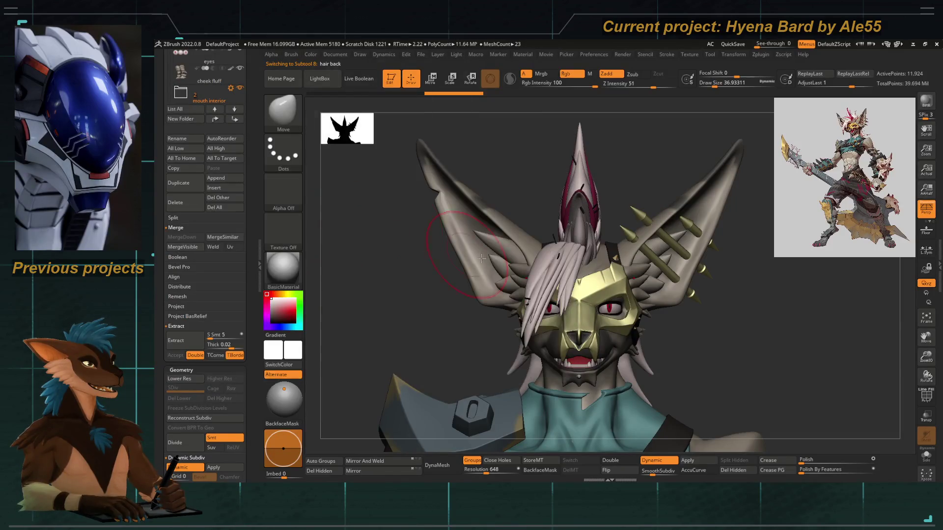
Append a Cone3D subtool and move it up above the character.
key(f)
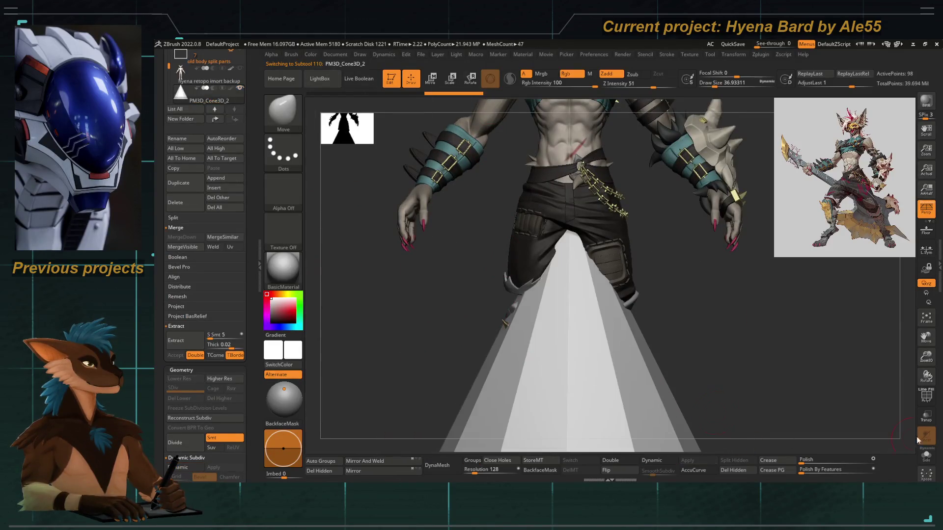
click(925, 396)
scroll(596, 205, down, 10)
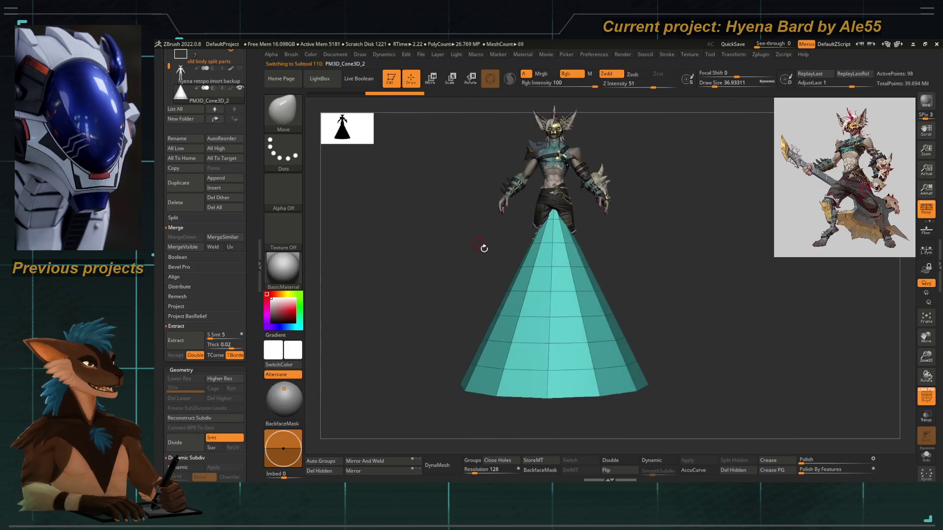
key(e)
mouse_move(541, 316)
mouse_down()
mouse_move(573, 143)
mouse_move(558, 278)
mouse_move(560, 157)
mouse_up()
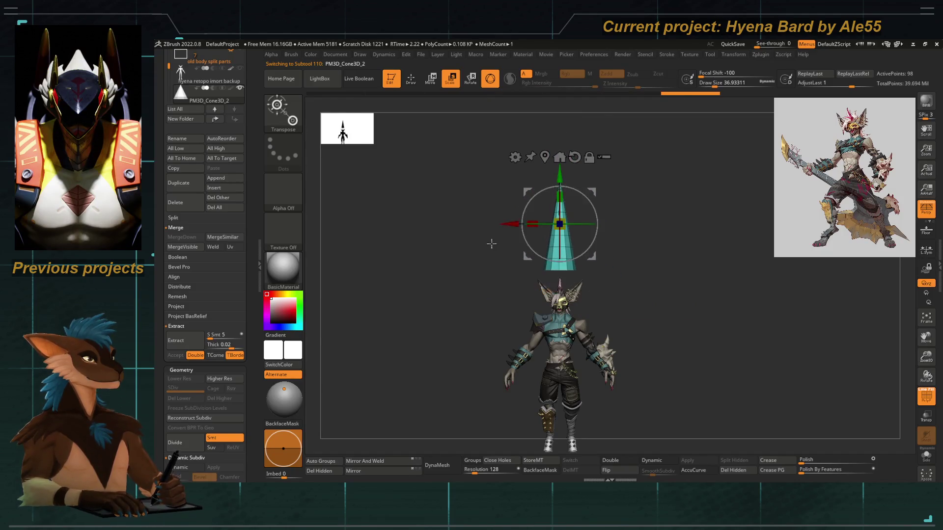
scroll(556, 216, up, 5)
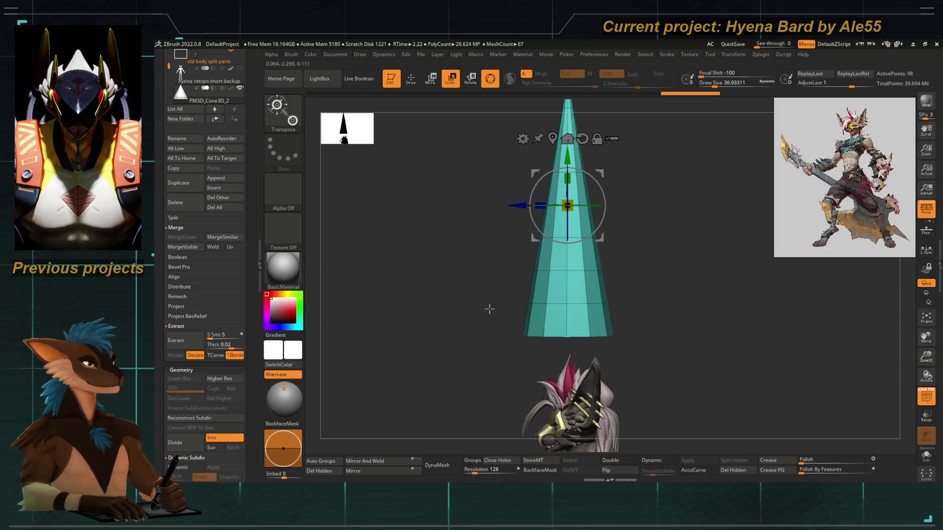
Centre the view on the cone and Ctrl-drag the gizmo to duplicate it sideways.
drag(474, 306, 503, 305)
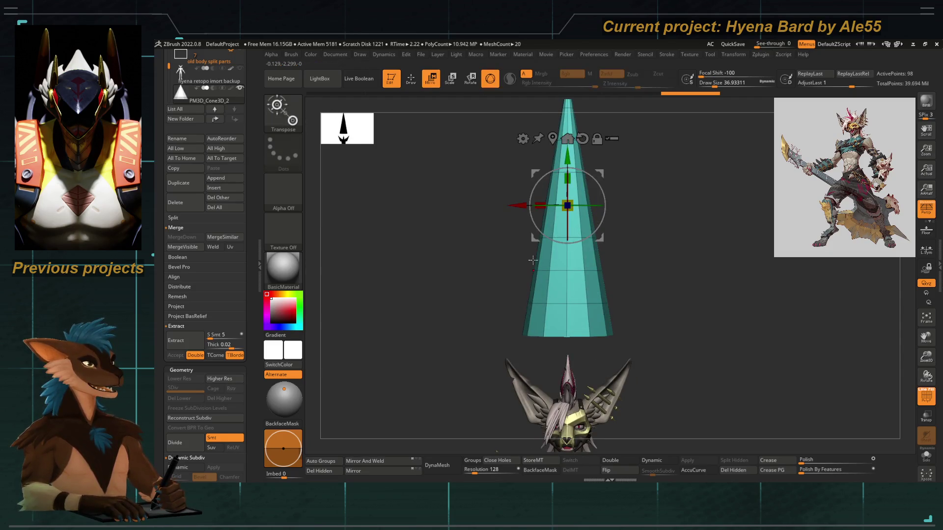
key(ctrl)
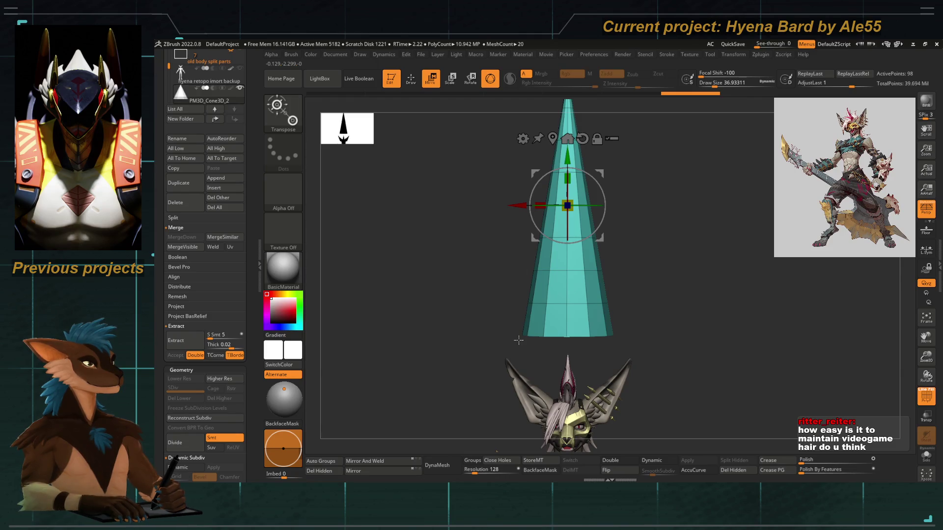
mouse_move(482, 313)
alt+mouse_down()
mouse_move(463, 309)
mouse_move(457, 322)
alt+mouse_up()
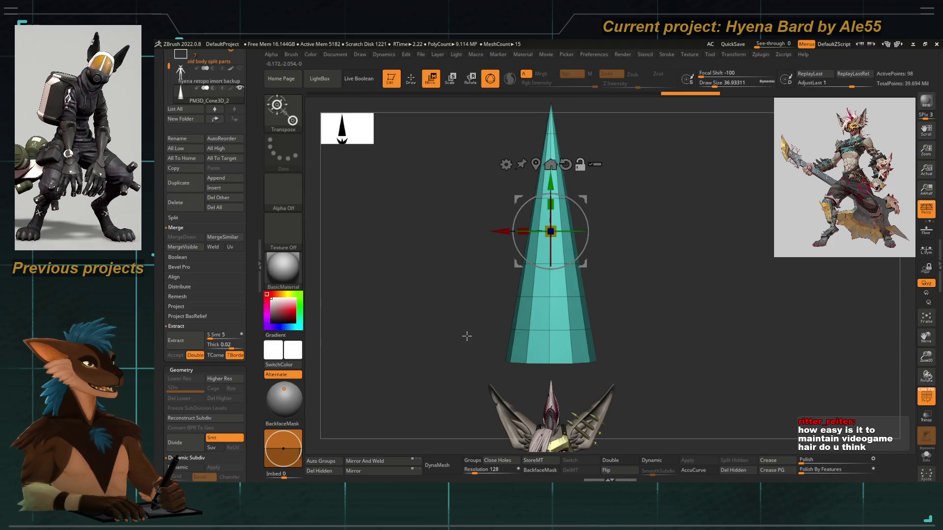
alt+drag(448, 351, 472, 354)
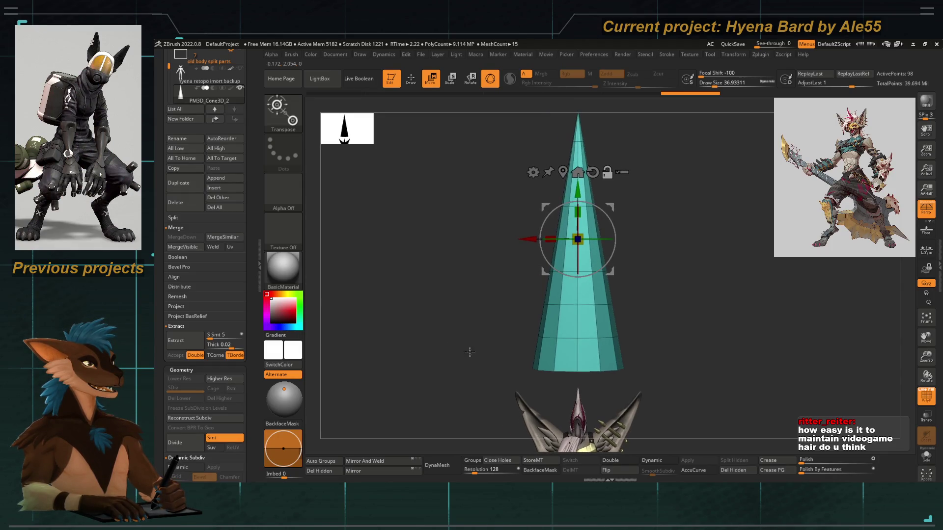
mouse_move(517, 290)
alt+mouse_down()
mouse_move(488, 288)
mouse_move(504, 300)
alt+mouse_up()
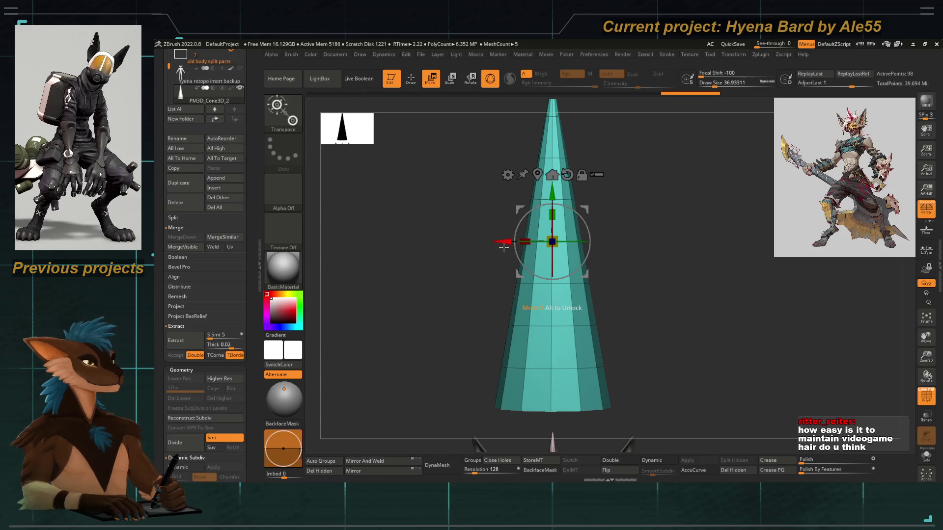
key(ctrl)
ctrl+drag(503, 247, 521, 243)
Select the Move Topological brush and zoom out to see both cones and the head.
key(b)
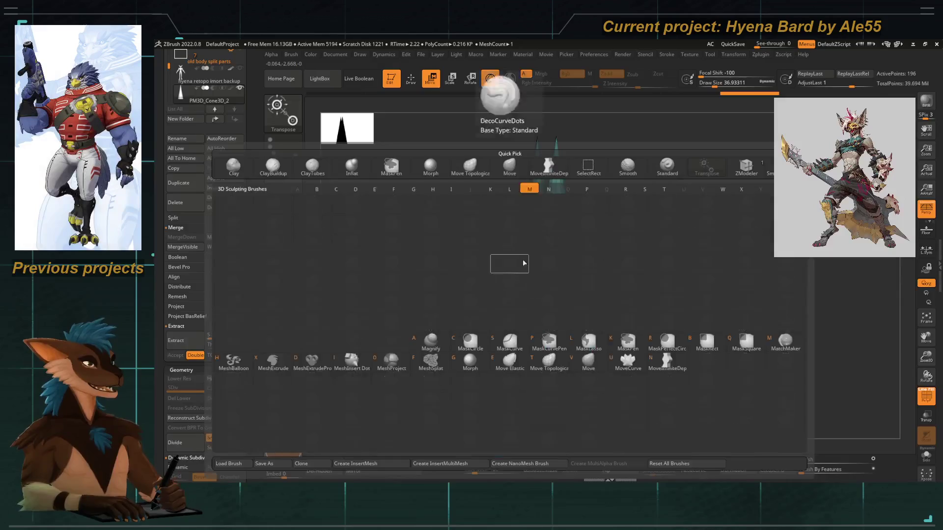
key(m)
key(t)
key(space)
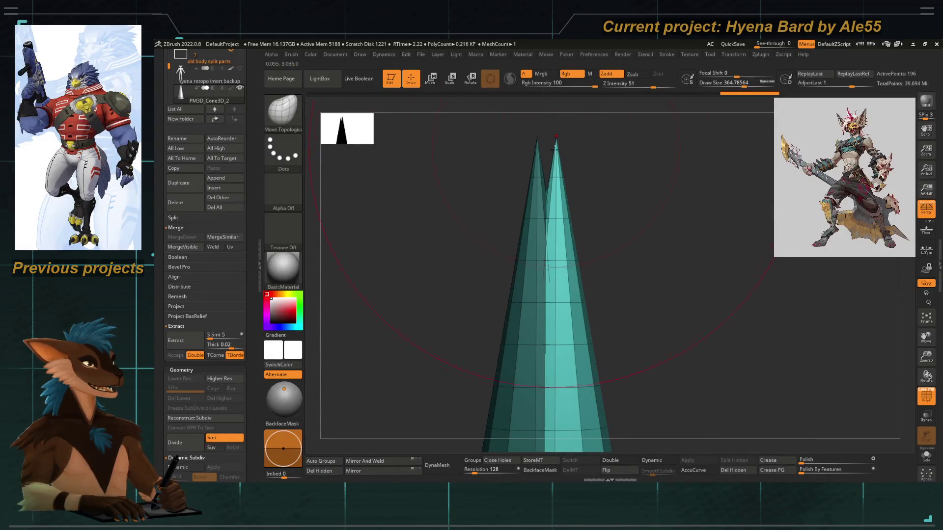
mouse_move(529, 230)
alt+mouse_down()
mouse_move(484, 173)
mouse_move(515, 194)
alt+mouse_up()
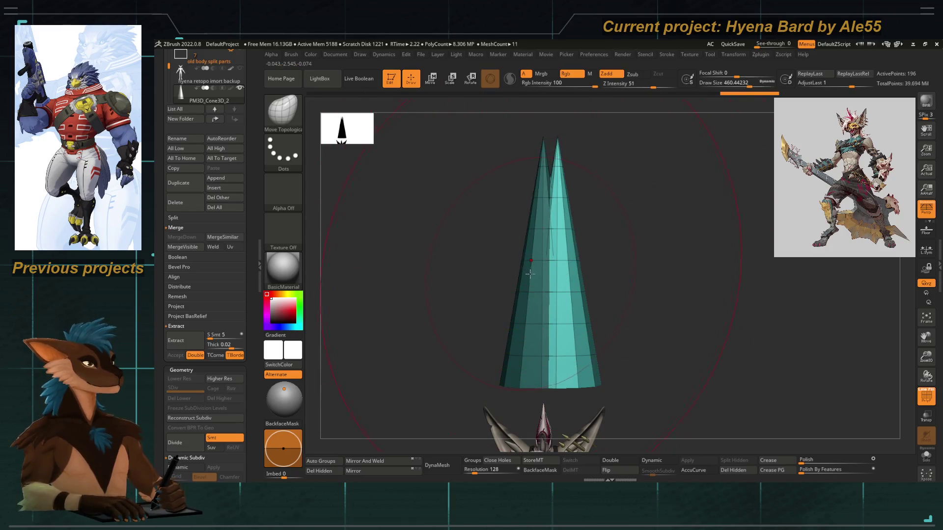
Add a Bend Curve deformer to the cone and bend its tip and side.
key(w)
click(512, 193)
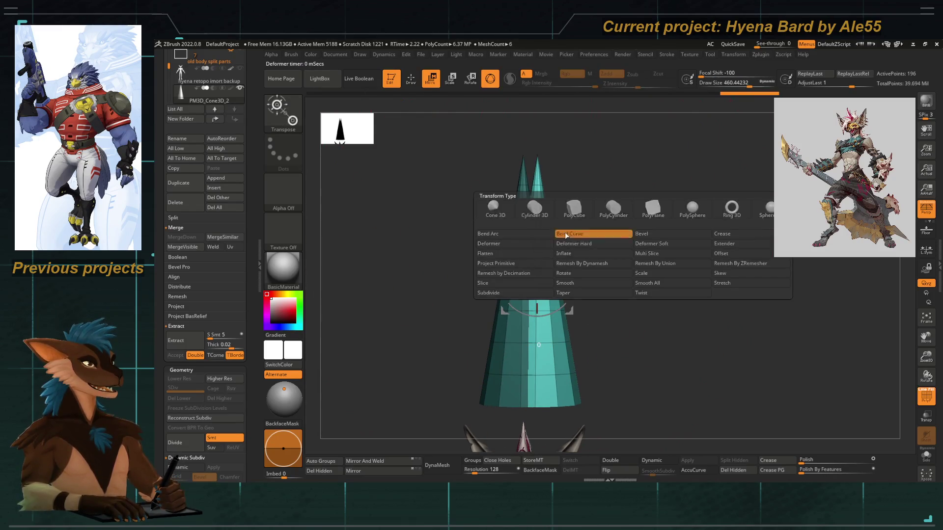
click(593, 237)
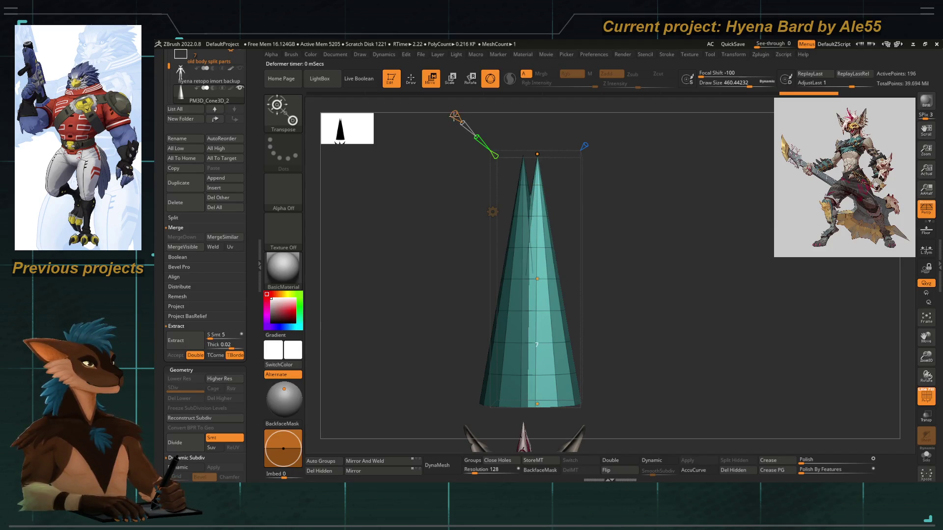
drag(537, 154, 528, 170)
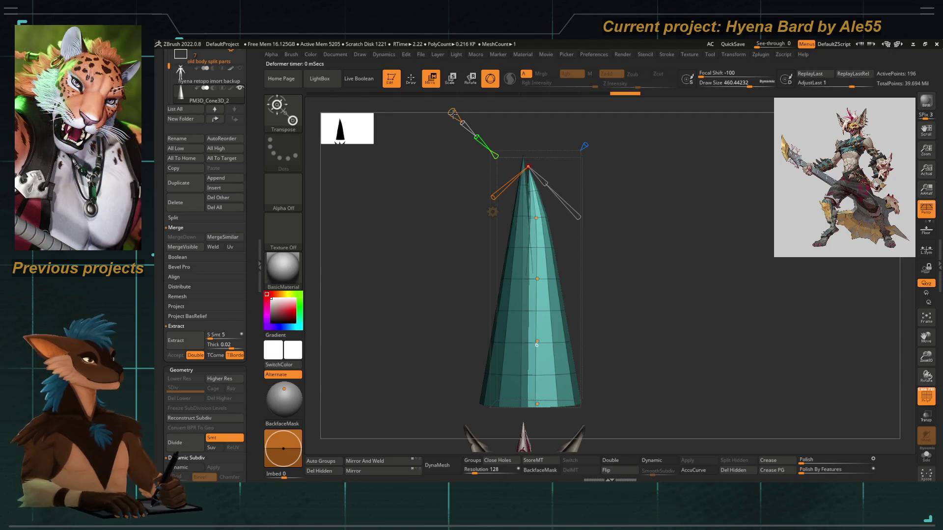
drag(540, 279, 545, 306)
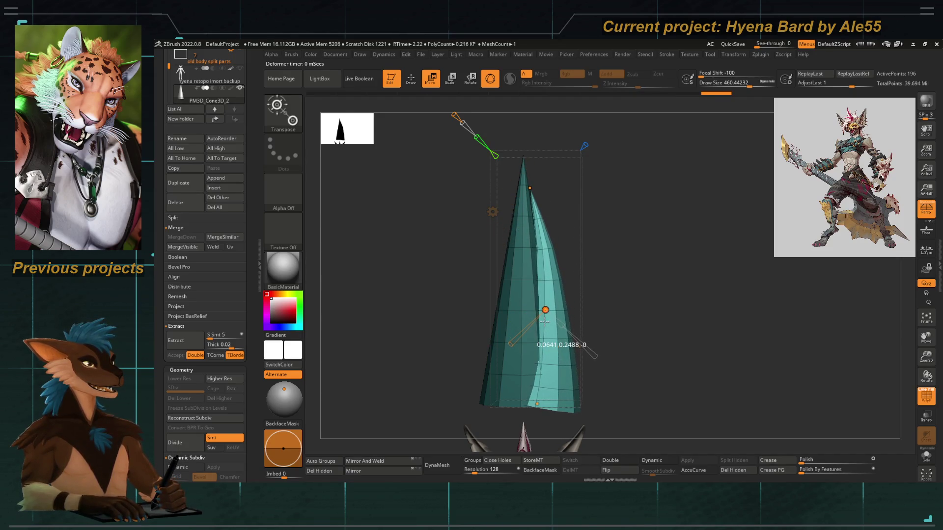
drag(641, 321, 583, 321)
drag(535, 189, 538, 188)
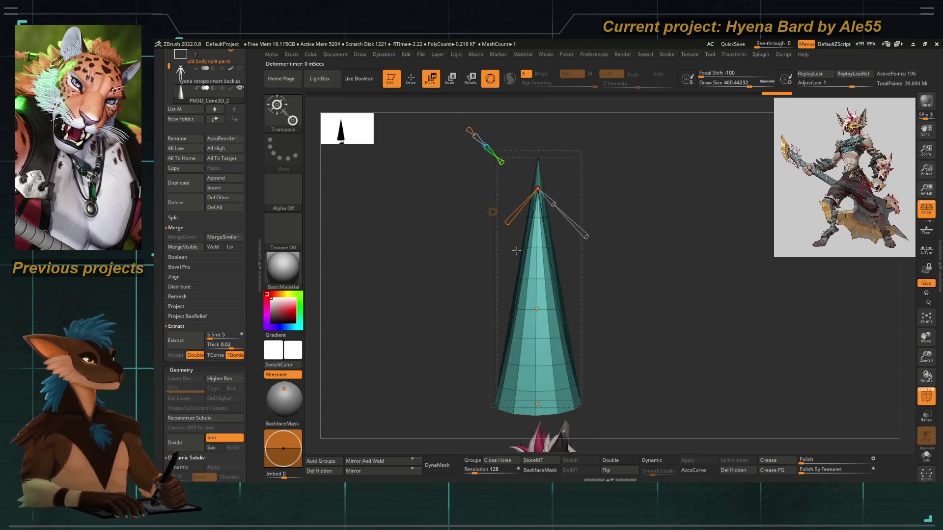
drag(518, 250, 485, 215)
click(492, 212)
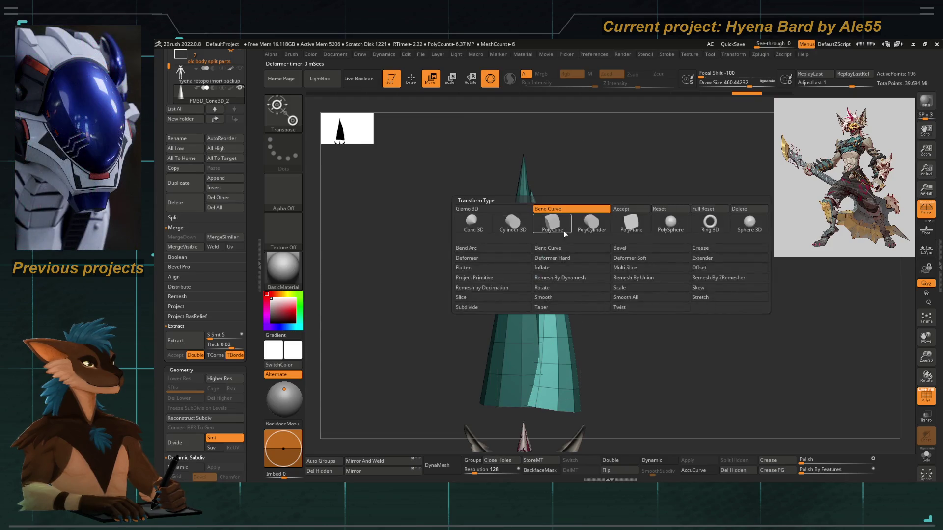
Accept the first bend, duplicate the cone leftward, and bend the copy's tip and side with Bend Curve.
click(622, 210)
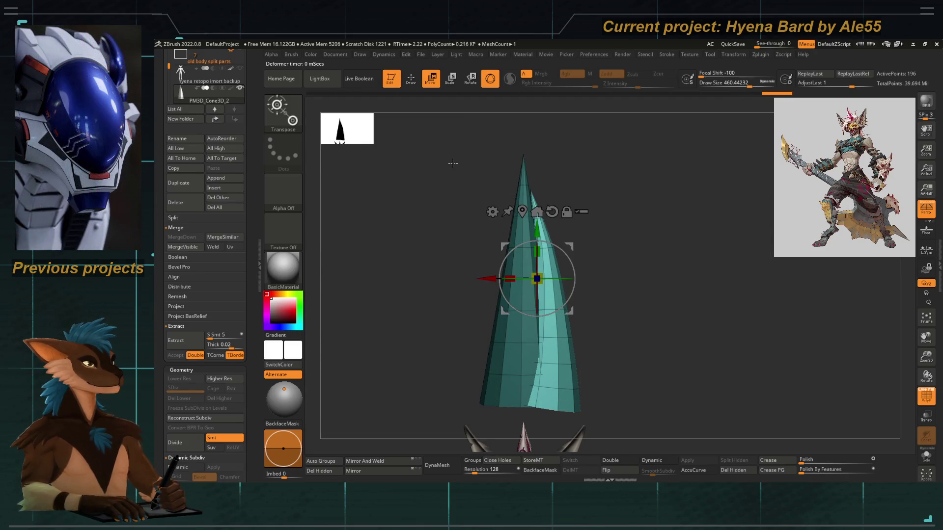
ctrl+drag(510, 279, 498, 279)
click(485, 216)
click(550, 237)
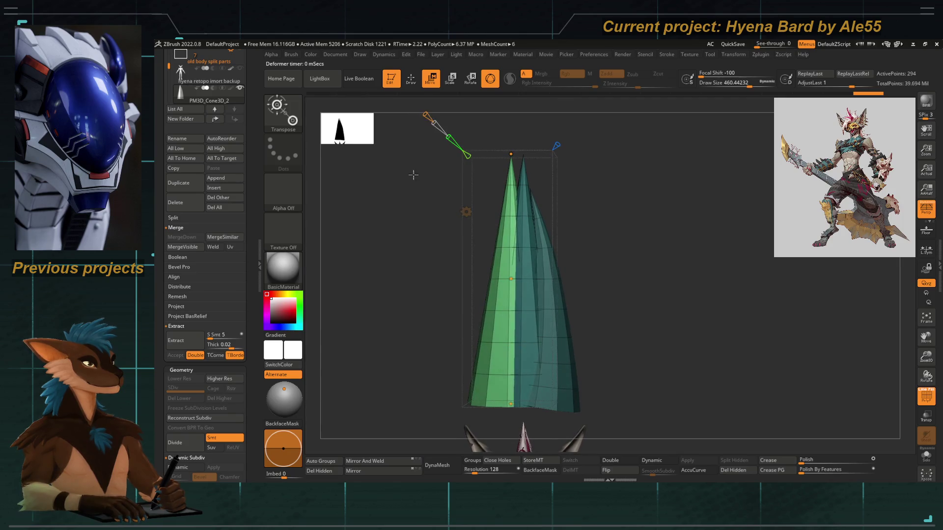
mouse_move(512, 160)
mouse_move(511, 160)
mouse_down()
mouse_move(515, 196)
mouse_move(519, 186)
mouse_up()
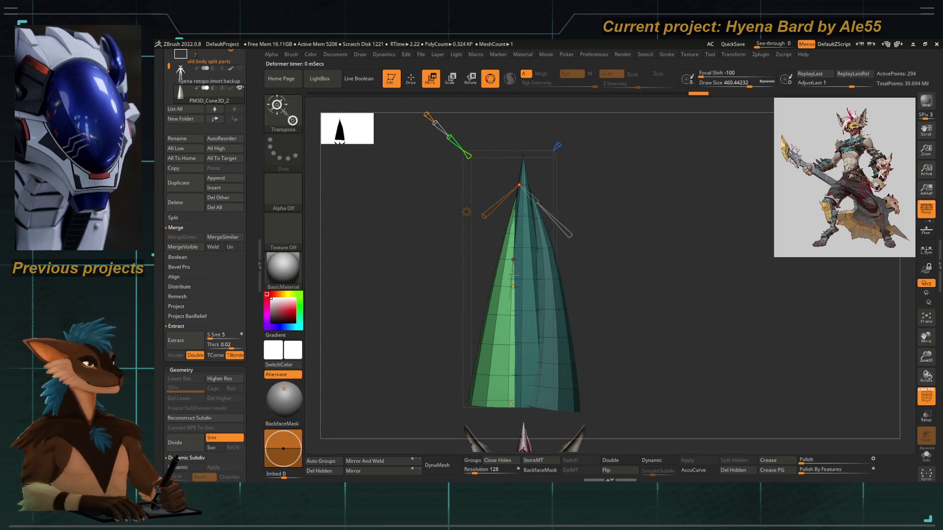
drag(511, 287, 495, 333)
drag(519, 185, 517, 187)
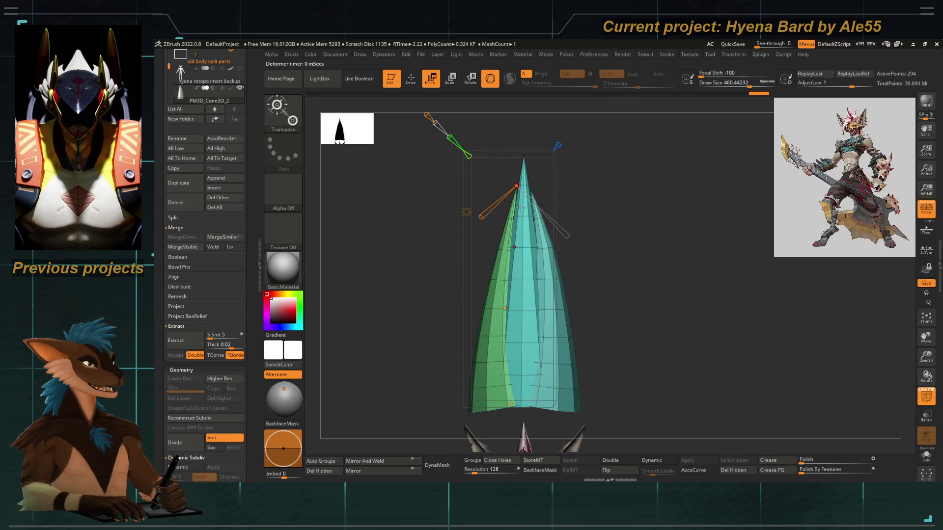
Step back and forth through undo history to compare the copy's bend.
key(ctrl+z)
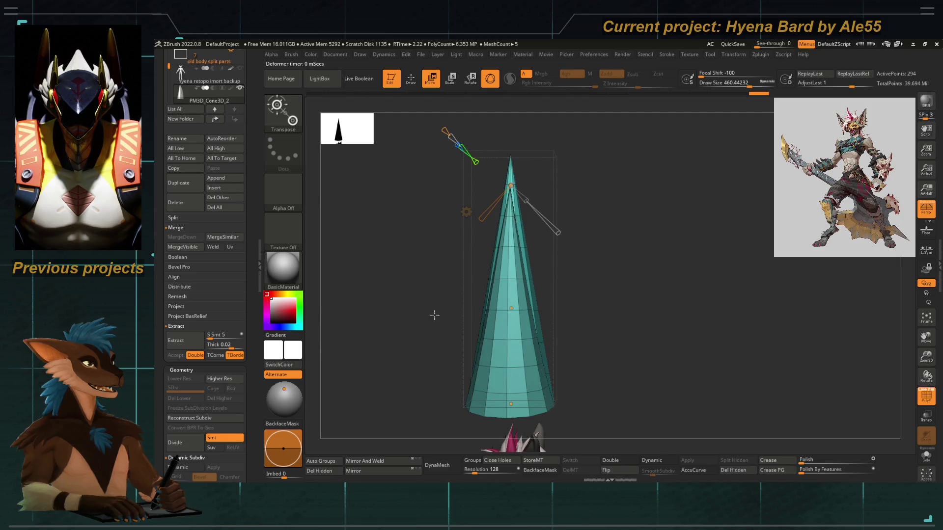
key(ctrl+shift+z)
key(ctrl+z)
key(ctrl+shift+z)
key(ctrl+z)
key(ctrl+z)
key(ctrl+z)
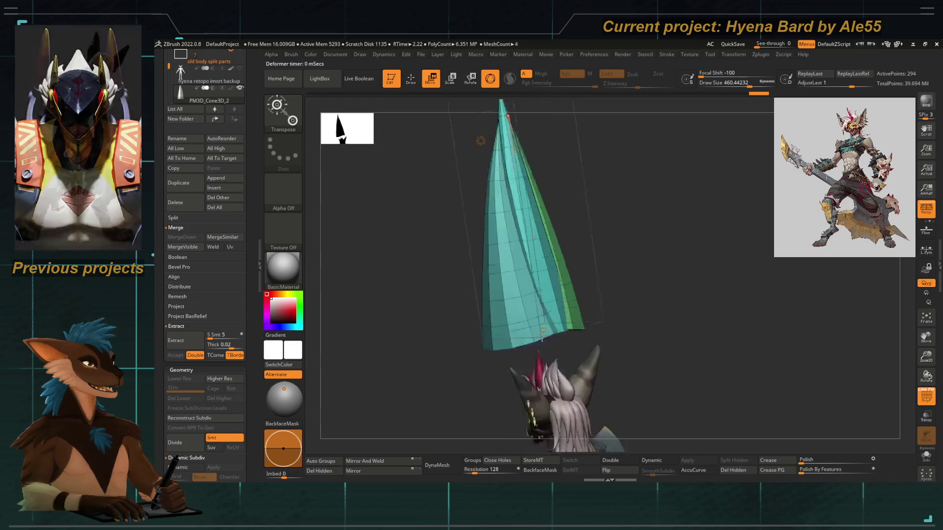
key(ctrl+z)
key(ctrl+z)
key(ctrl+z)
key(ctrl+z)
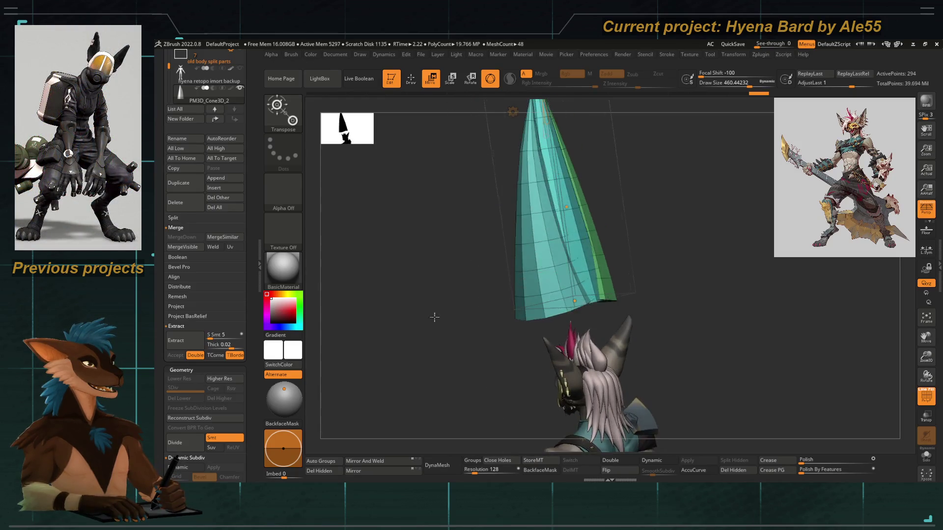
Accept the copy's bend, then frame and orbit the cone to inspect it front-on.
click(926, 397)
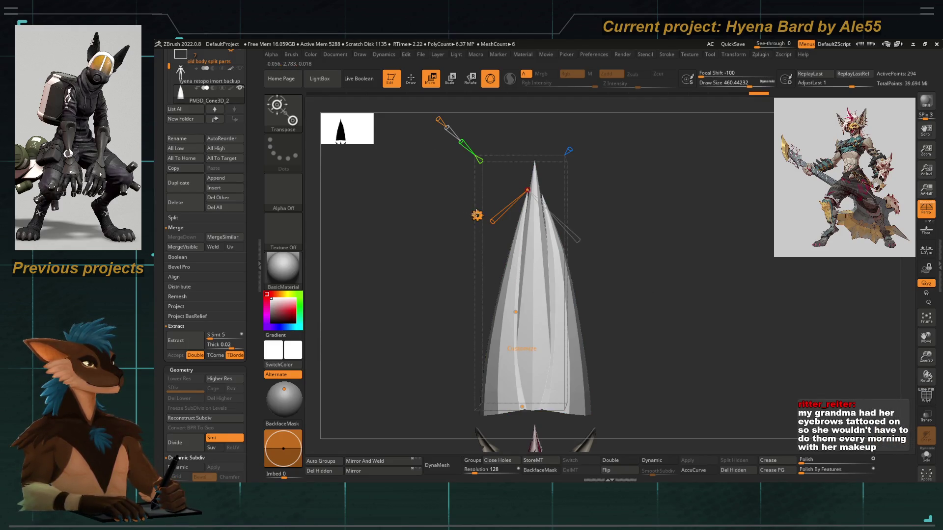
click(477, 215)
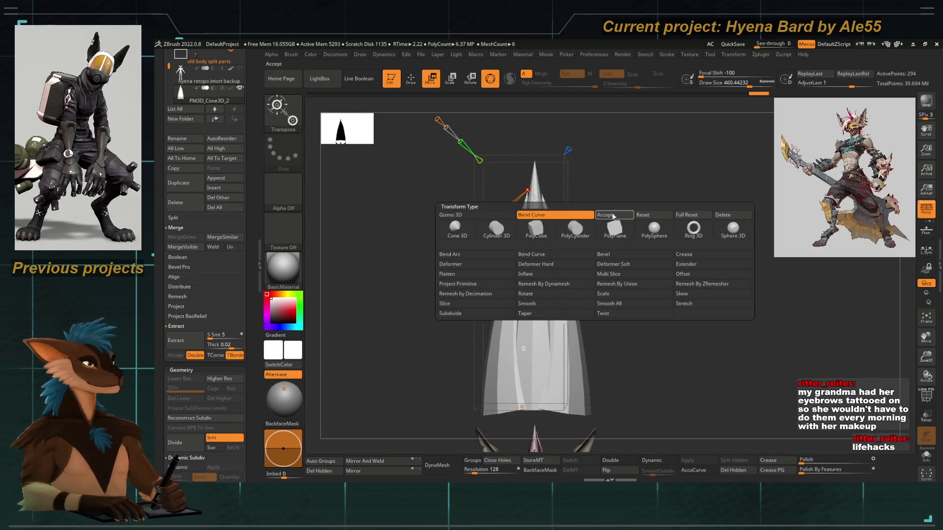
click(613, 216)
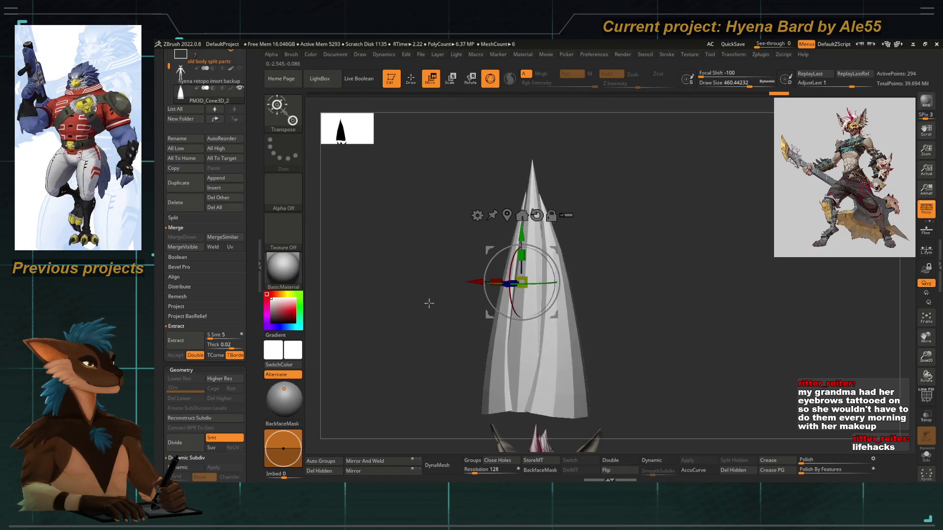
key(f)
mouse_move(461, 318)
mouse_down()
mouse_move(400, 296)
mouse_move(415, 323)
mouse_up()
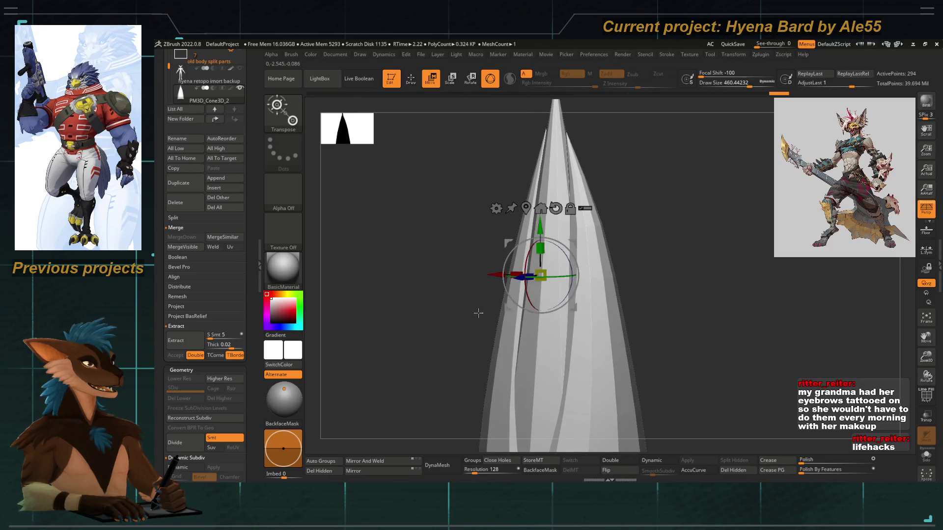
click(926, 397)
drag(432, 256, 445, 211)
mouse_move(498, 181)
mouse_down()
mouse_move(485, 259)
mouse_move(465, 225)
mouse_move(470, 315)
mouse_move(467, 191)
mouse_up()
click(467, 188)
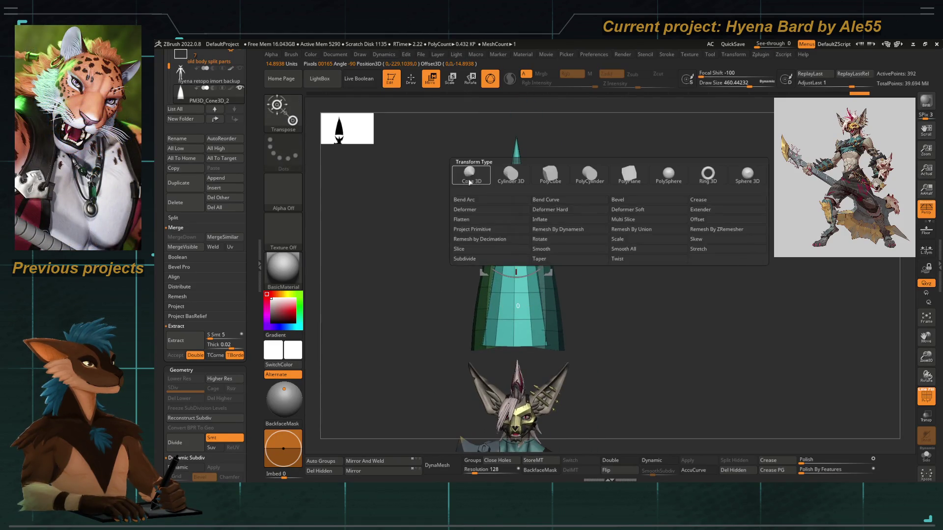
Add another Bend Curve, bend the cone further down and left, and accept it.
click(537, 203)
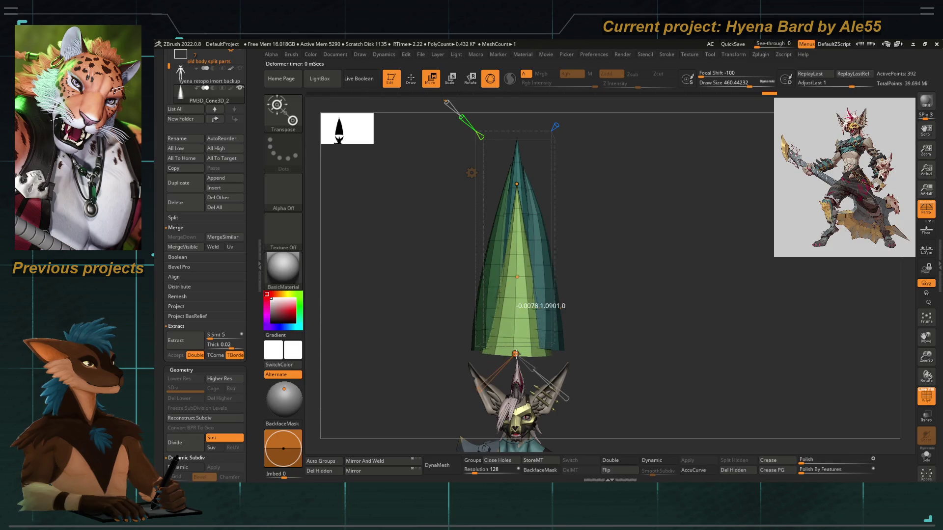
key(f)
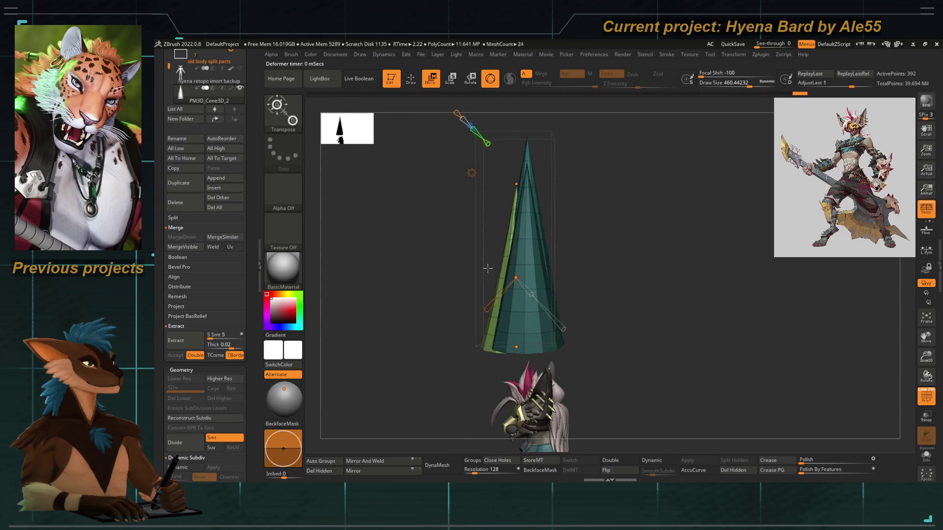
mouse_move(511, 305)
mouse_down()
mouse_move(442, 337)
mouse_move(406, 319)
mouse_move(454, 347)
mouse_move(443, 313)
mouse_move(449, 241)
mouse_move(419, 255)
mouse_move(441, 252)
mouse_move(442, 278)
mouse_up()
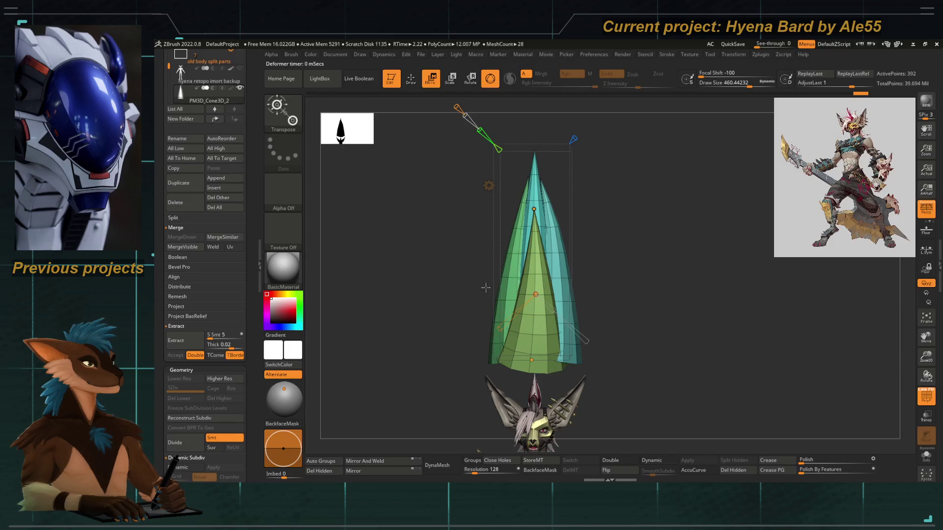
click(489, 186)
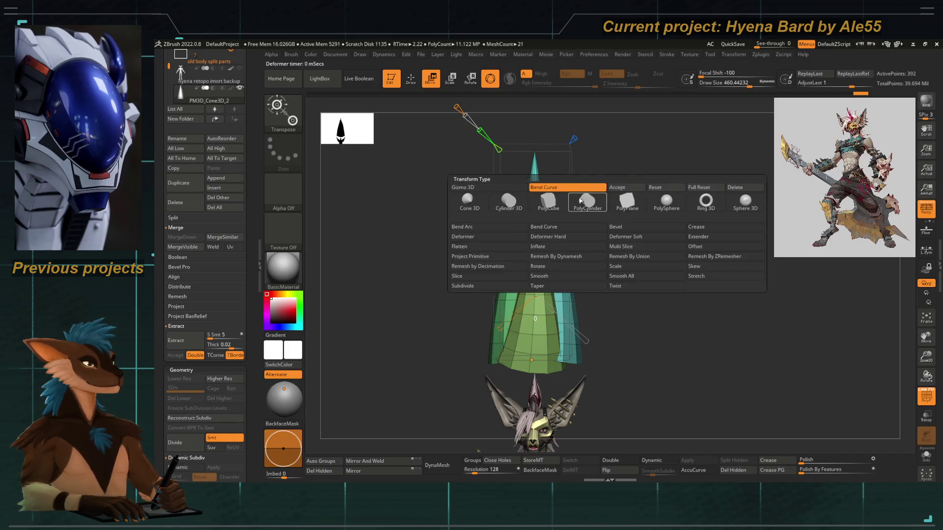
click(432, 288)
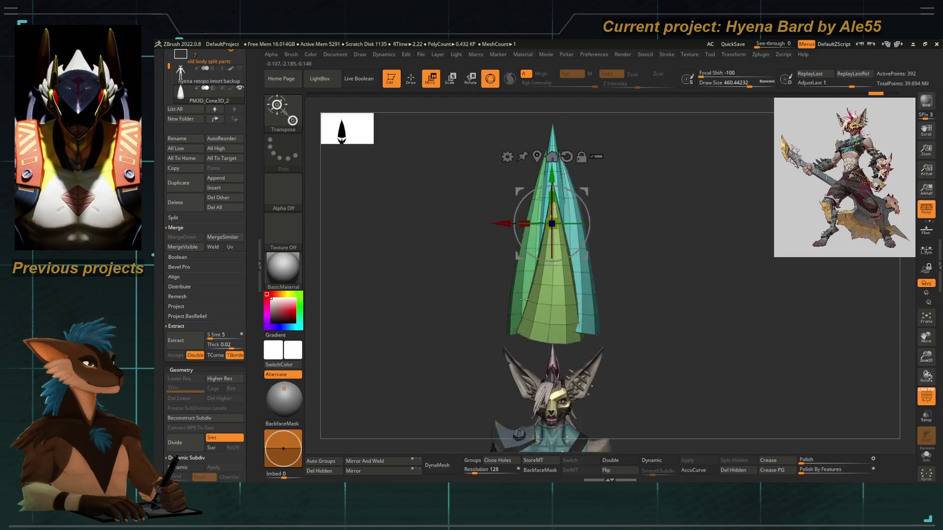
Switch back to the Move Topological brush for direct sculpting.
key(b)
key(m)
key(t)
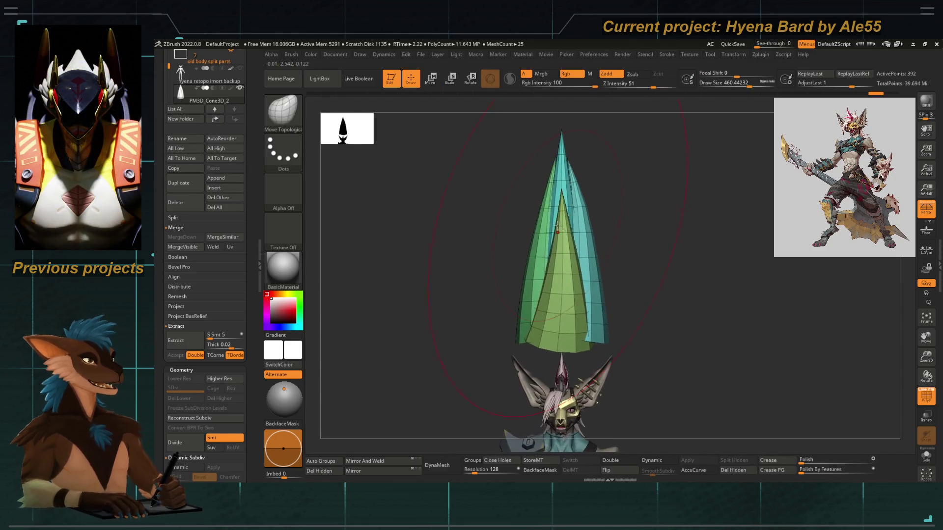
Mask part of the green cone, then clear the mask and reframe it above the head.
mouse_move(562, 274)
ctrl+right_down()
mouse_move(544, 215)
mouse_move(580, 307)
mouse_move(570, 242)
ctrl+right_up()
ctrl+shift+drag(491, 217, 639, 351)
ctrl+shift+click(638, 148)
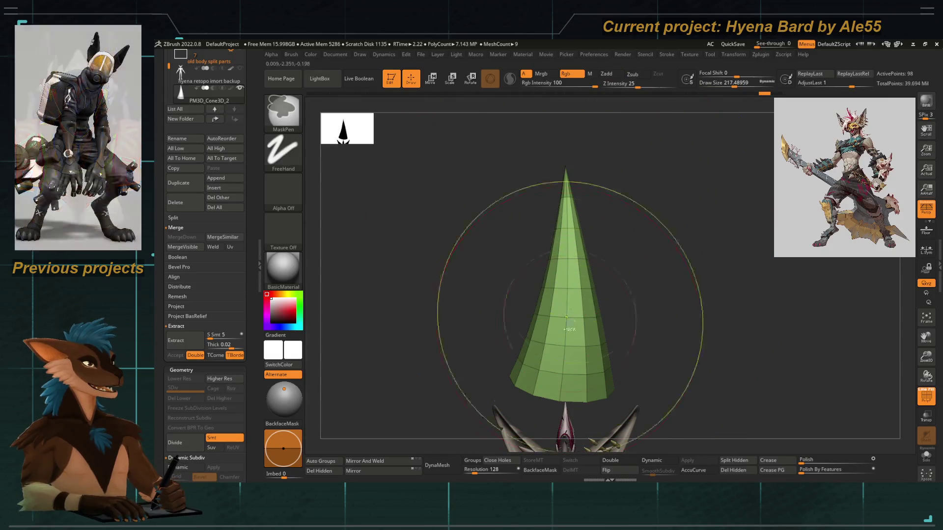
alt+right_drag(518, 273, 479, 231)
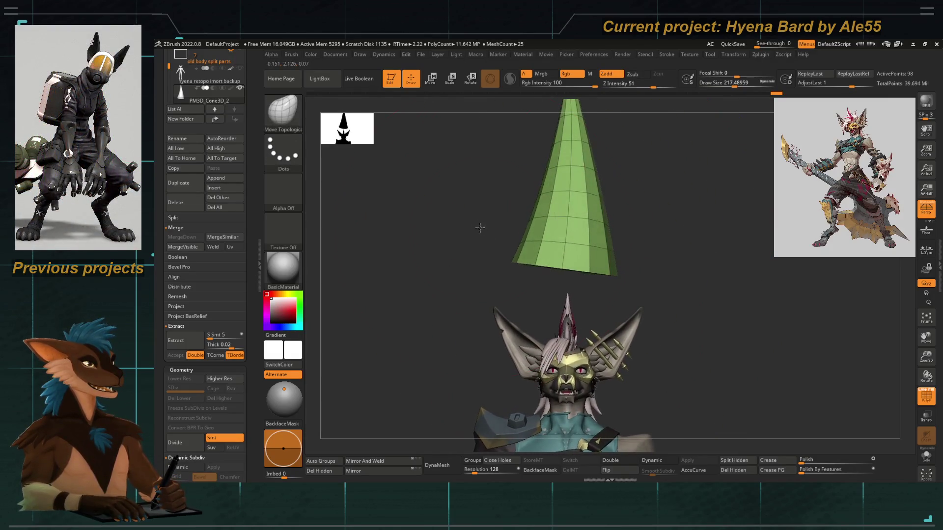
Lasso-mask part of the cone with MaskLasso and smooth its surface.
key(ctrl+b)
click(300, 112)
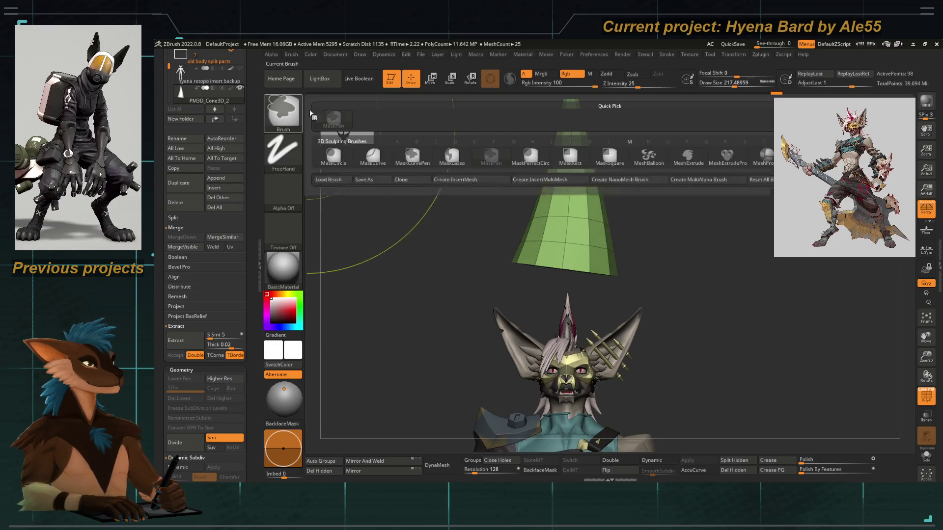
click(448, 157)
mouse_move(499, 249)
ctrl+mouse_down()
mouse_move(658, 295)
mouse_move(642, 280)
ctrl+mouse_up()
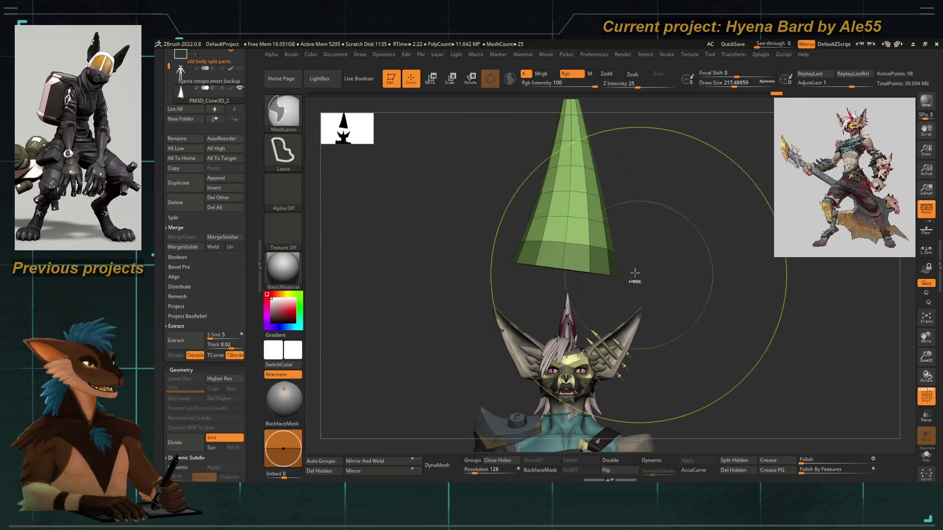
key(f)
mouse_move(528, 267)
shift+mouse_down()
mouse_move(566, 313)
mouse_move(606, 252)
mouse_move(573, 299)
shift+mouse_up()
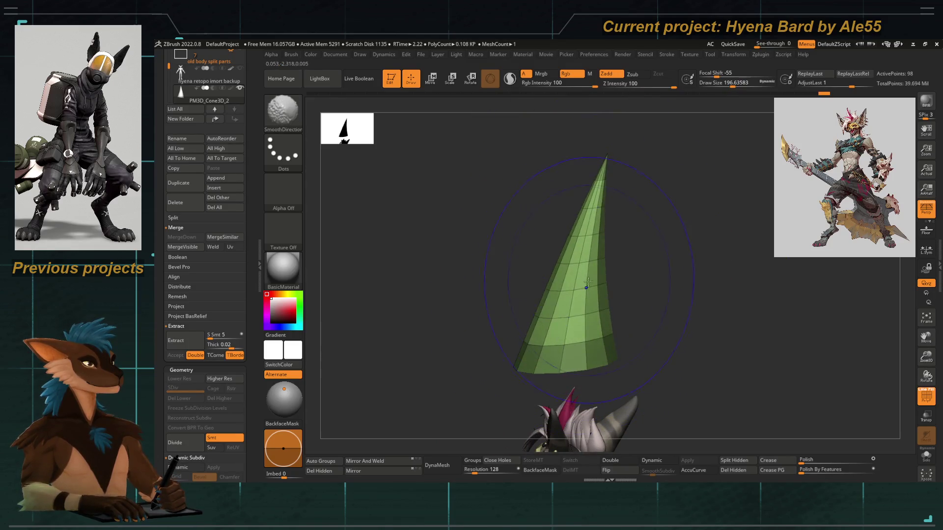
Switch back to Move Topological and undo to restore the teal outer shell.
shift+drag(578, 259, 547, 244)
key(space)
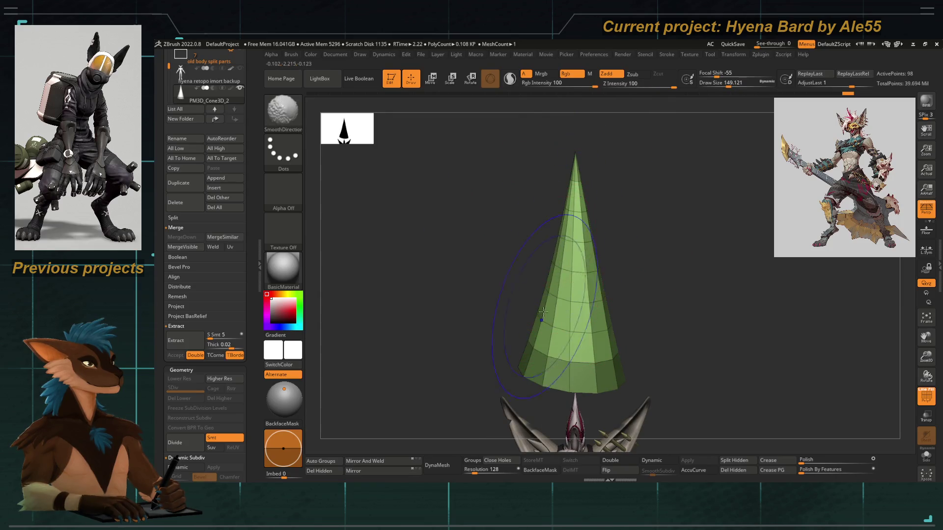
key(b)
key(m)
key(t)
drag(442, 275, 426, 231)
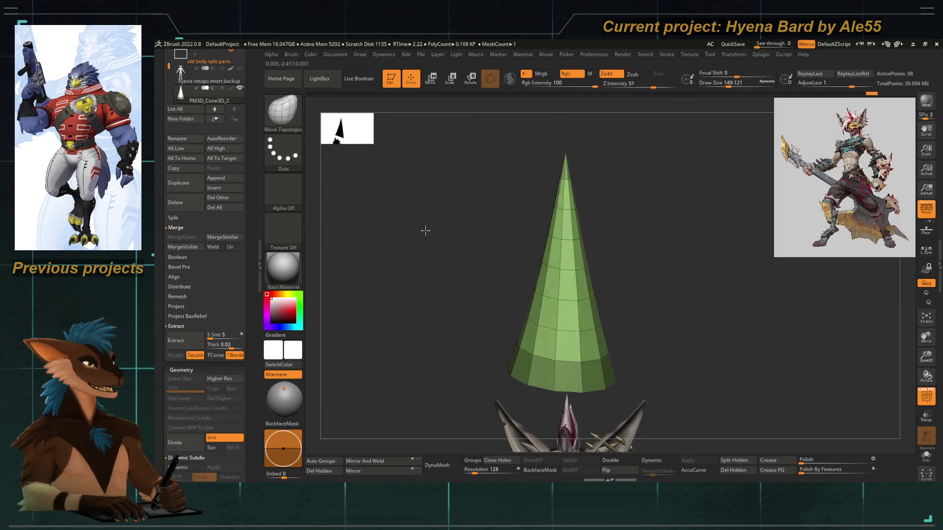
key(ctrl+z)
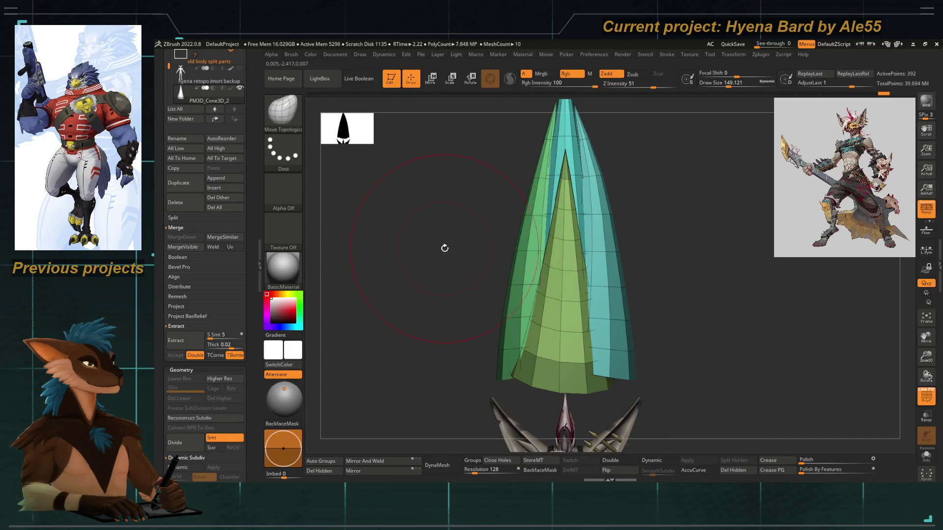
Step through undo/redo to the narrower shell version and smooth the cone directionally.
key(ctrl+z)
key(ctrl+z)
key(ctrl+z)
key(ctrl+z)
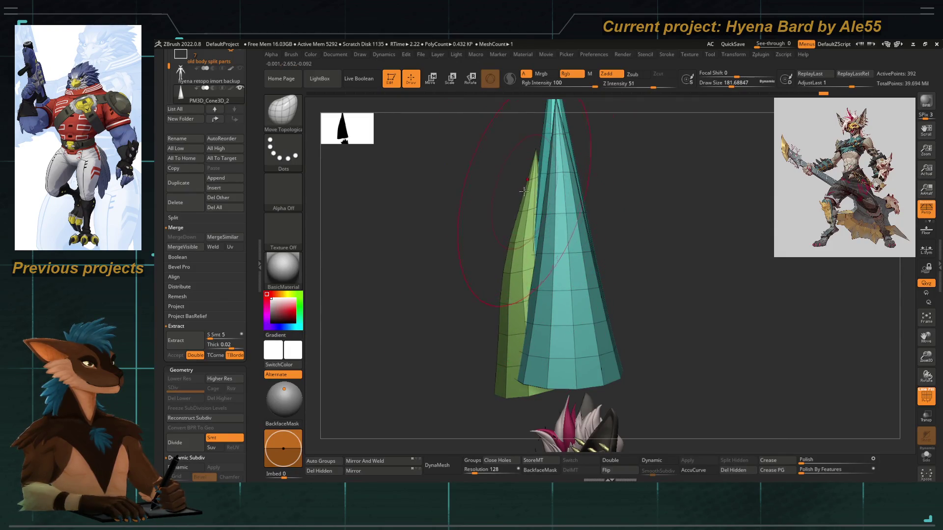
key(space)
key(shift)
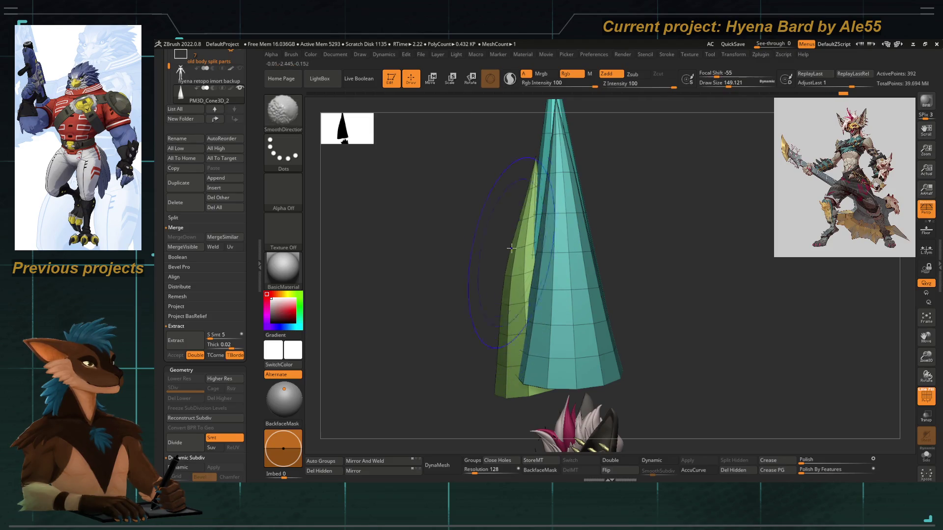
key(ctrl+shift+z)
key(ctrl+shift+z)
key(ctrl+shift+z)
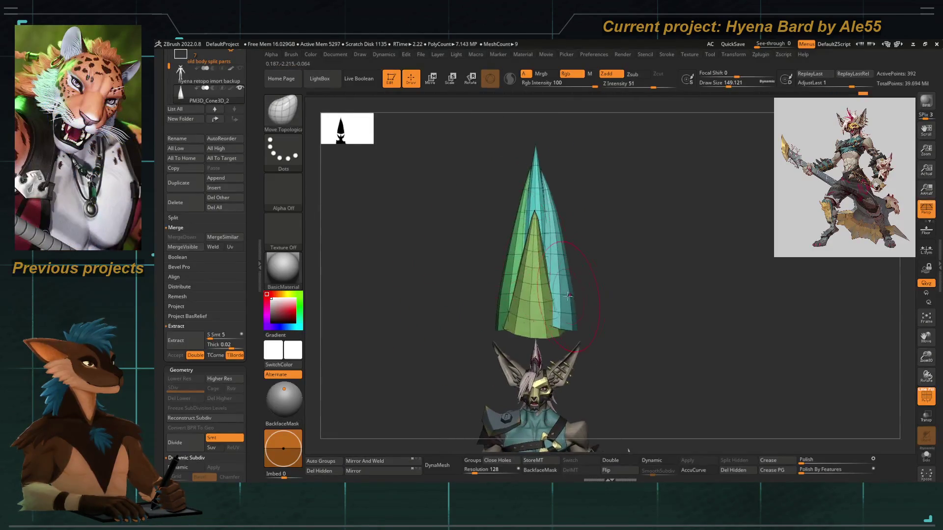
key(ctrl+z)
key(ctrl+z)
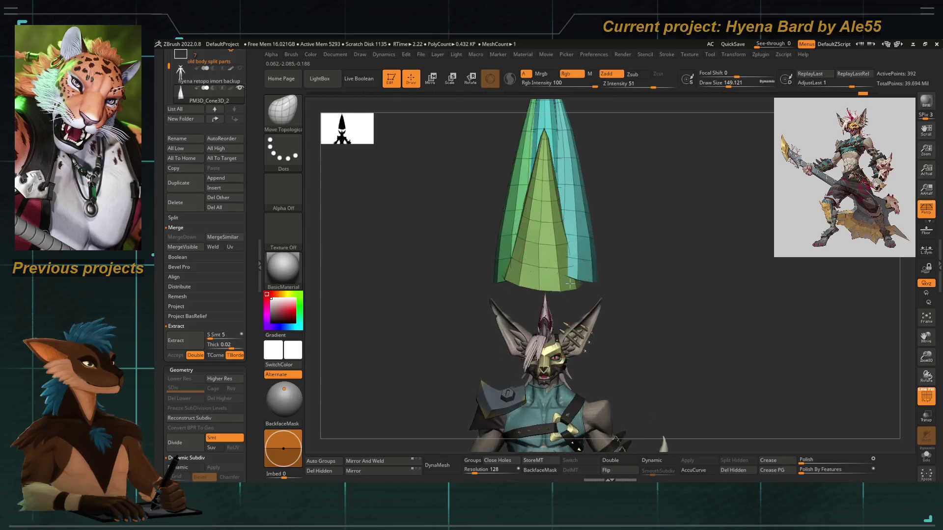
key(ctrl+shift+z)
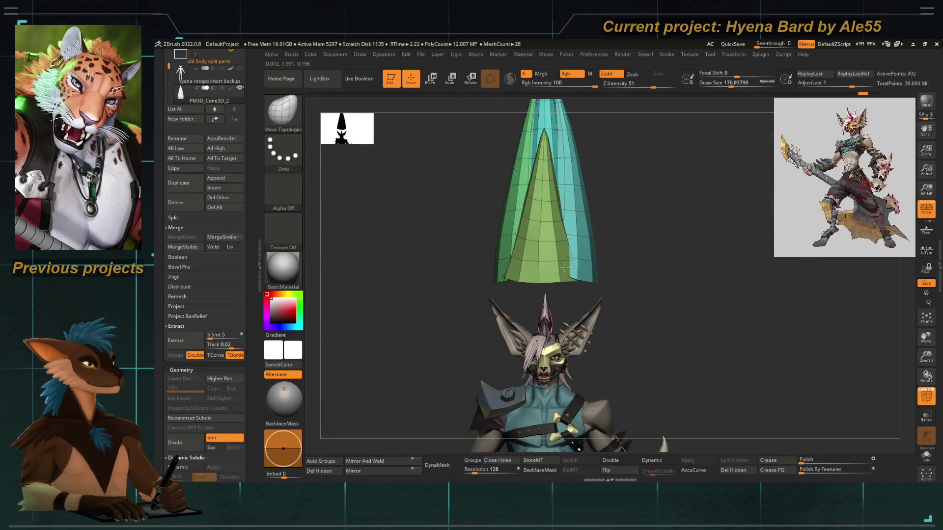
key(space)
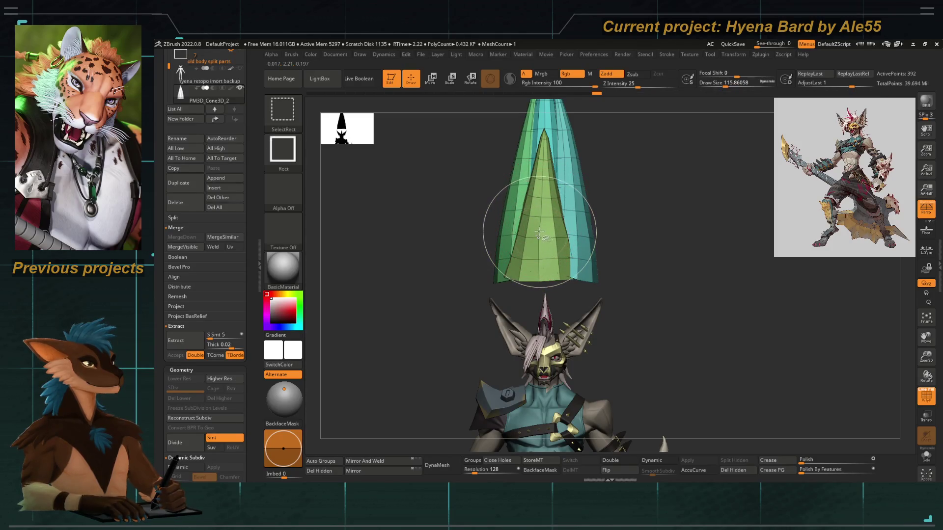
Hide the outer shell, lasso-mask the cone's base, and set Polish By Features to 0.
ctrl+shift+click(538, 237)
alt+drag(512, 178, 512, 217)
key(ctrl)
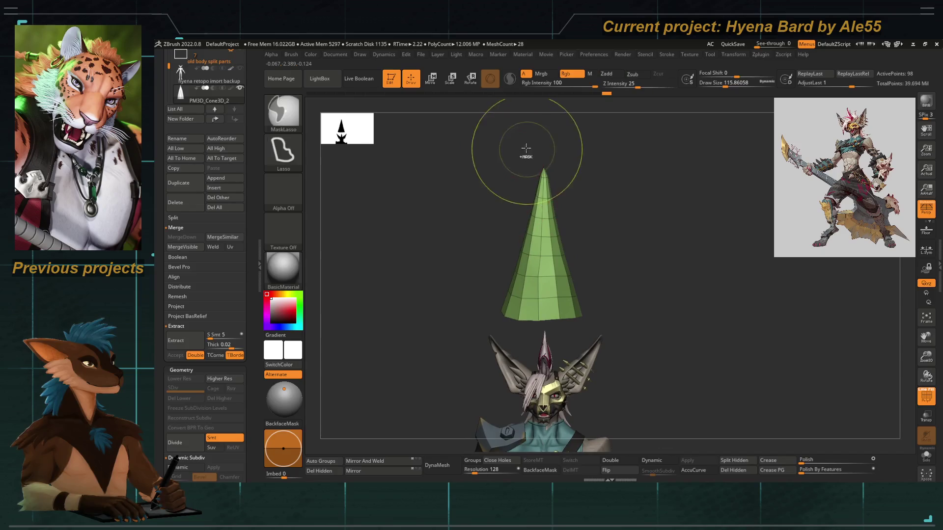
mouse_move(480, 305)
ctrl+mouse_down()
mouse_move(564, 347)
mouse_move(595, 316)
ctrl+mouse_up()
click(802, 474)
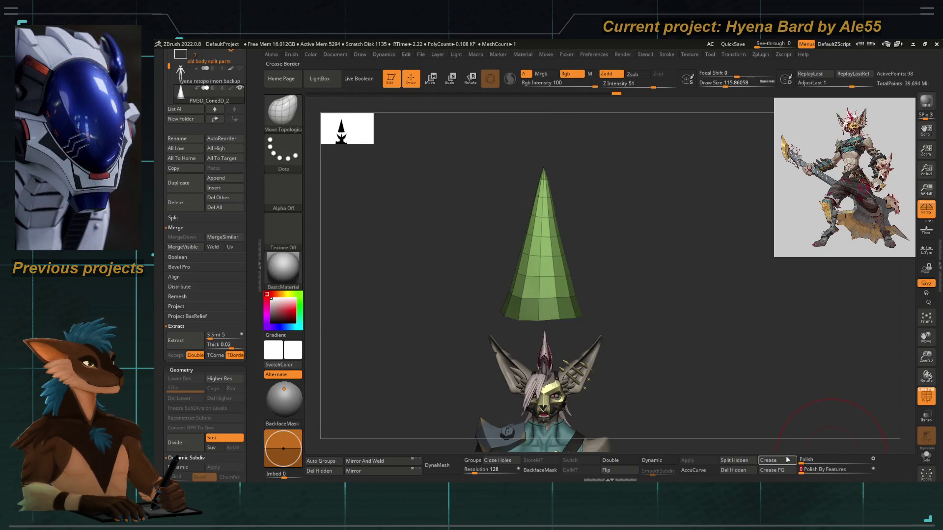
key(Return)
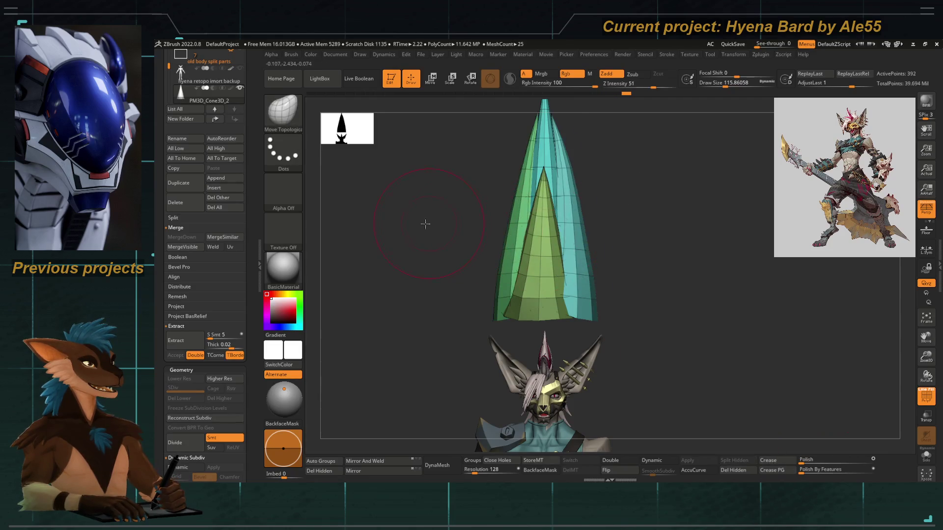
Enable Dynamic Subdiv, toggle PolyF off to inspect the rounded cones, then turn it back on.
key(d)
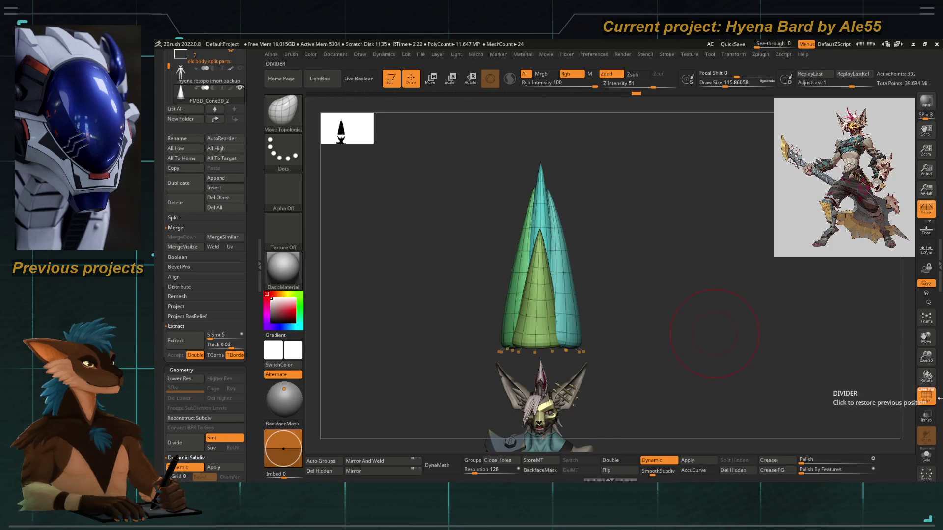
click(926, 396)
mouse_move(489, 294)
alt+mouse_down()
mouse_move(489, 231)
mouse_move(497, 278)
alt+mouse_up()
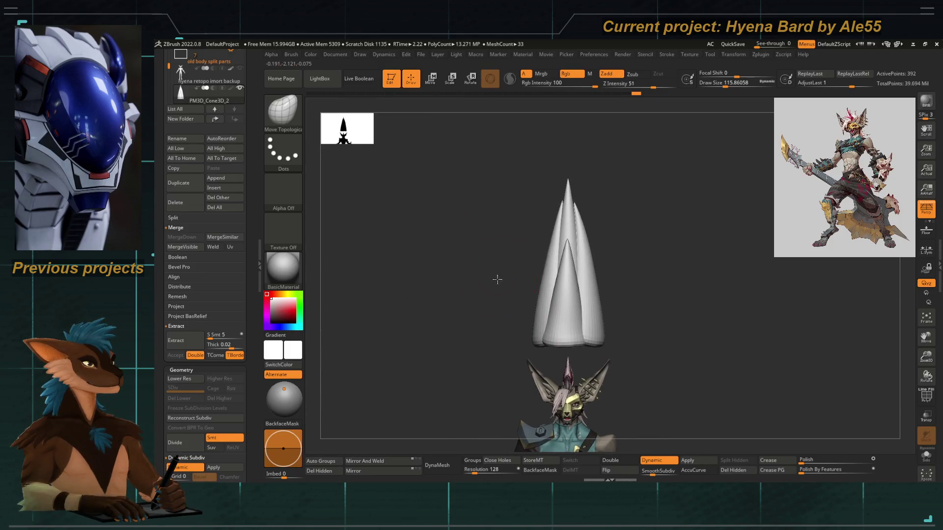
key(space)
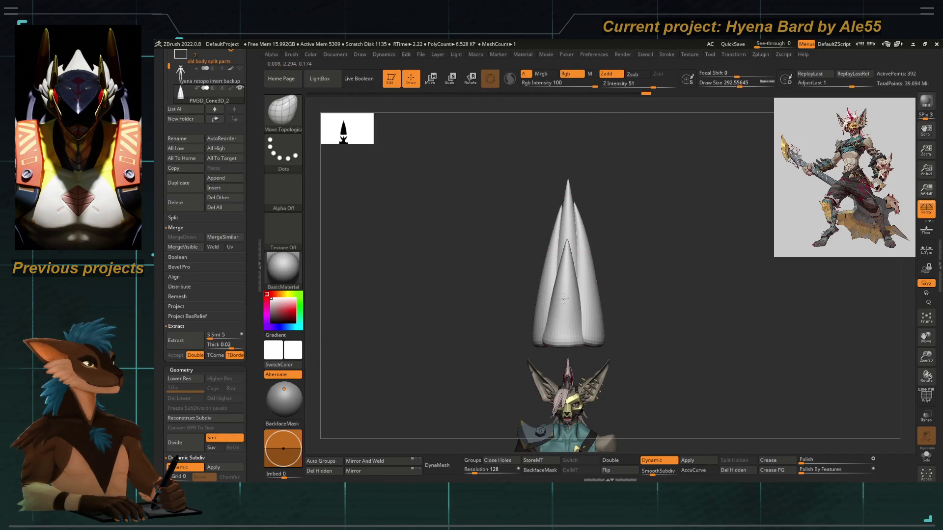
mouse_move(555, 294)
right_down()
mouse_move(496, 275)
mouse_move(530, 275)
right_up()
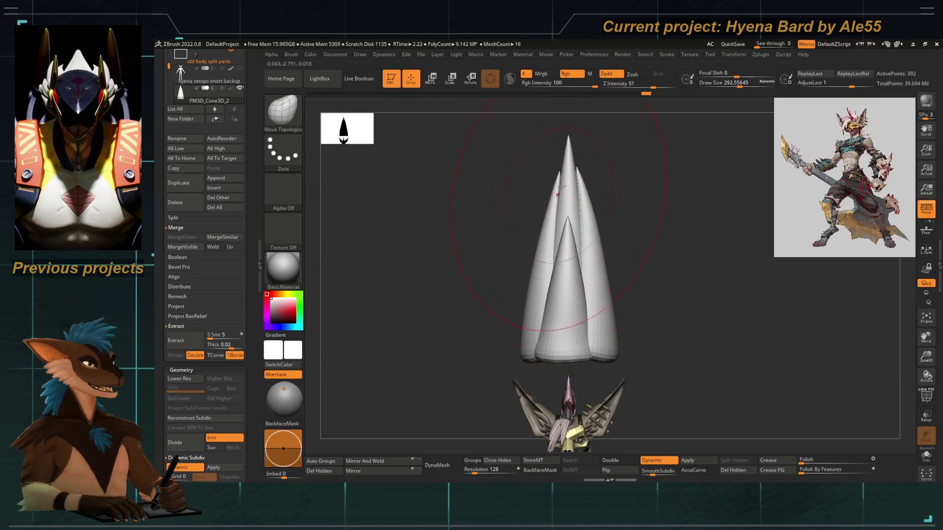
click(926, 395)
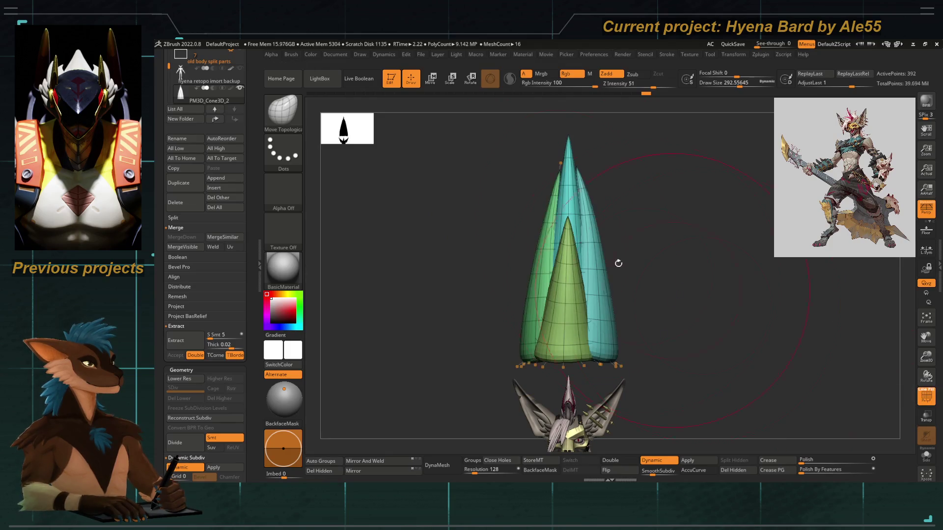
Isolate the cyan cone to test the move gizmo, then show all hidden cones again.
key(w)
ctrl+shift+click(565, 211)
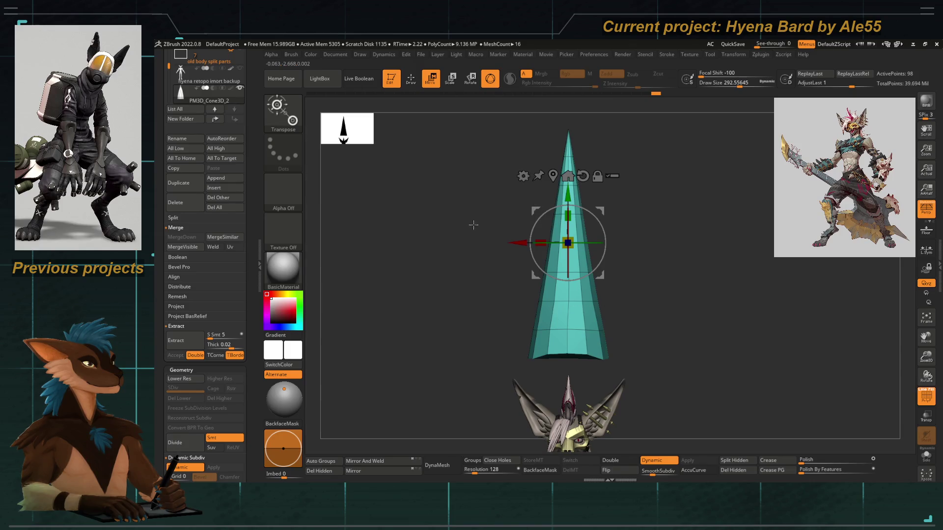
drag(476, 224, 429, 237)
ctrl+click(507, 244)
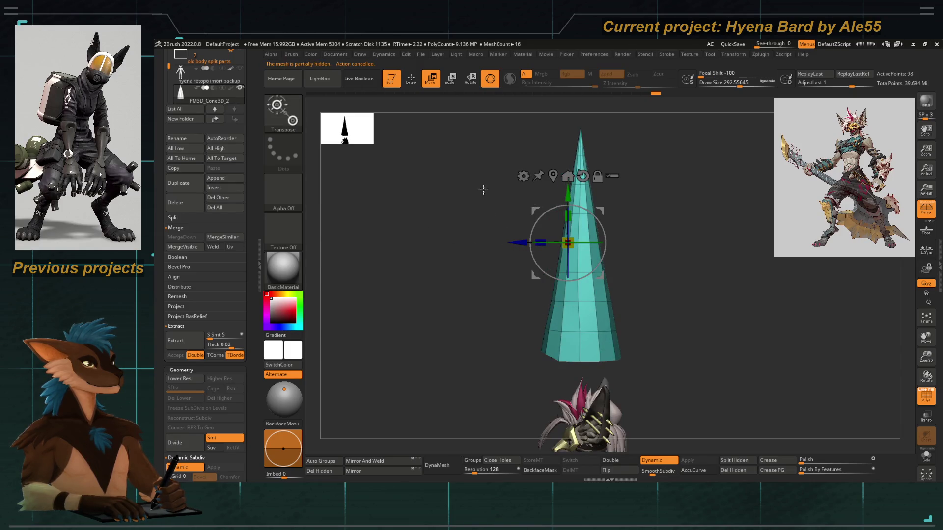
ctrl+shift+click(459, 212)
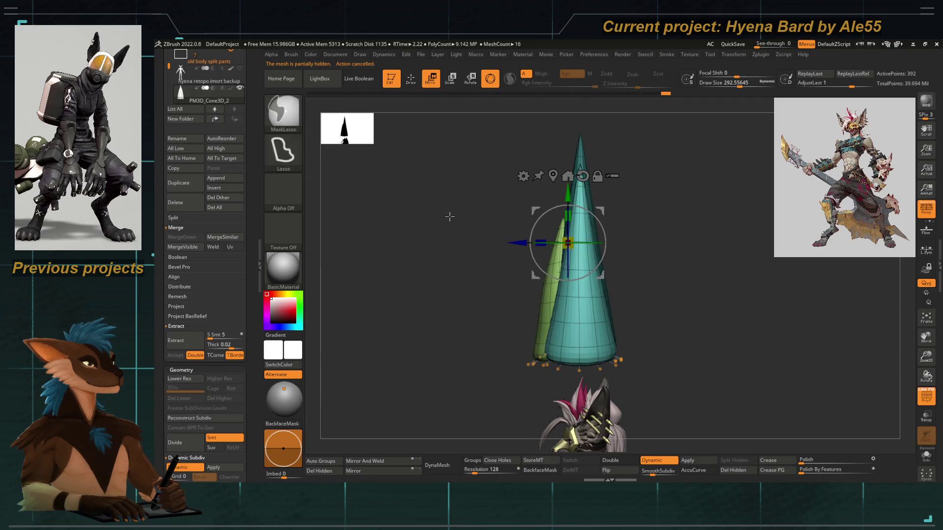
Attach a Bend Curve deformer to the cones from the Transform Type list.
key(ctrl+shift+d)
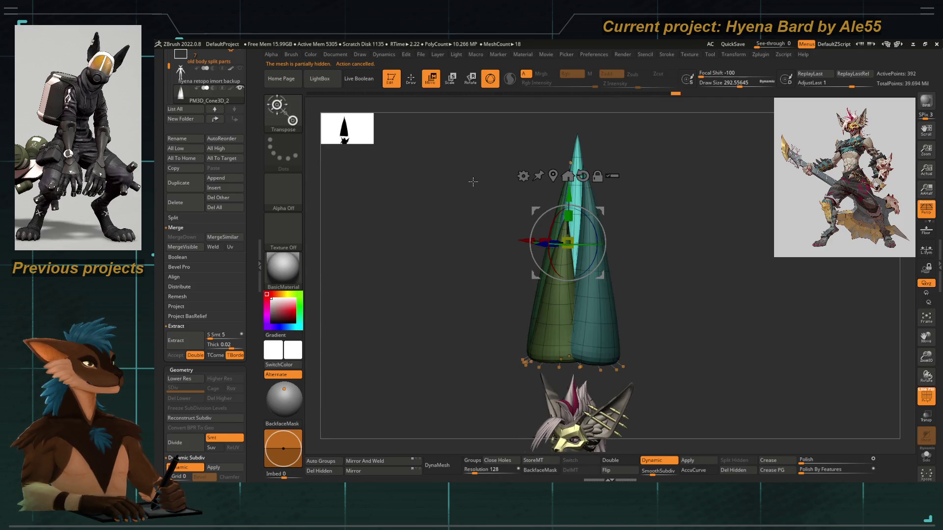
mouse_move(451, 256)
mouse_down()
mouse_move(515, 265)
mouse_move(517, 282)
mouse_up()
key(ctrl+z)
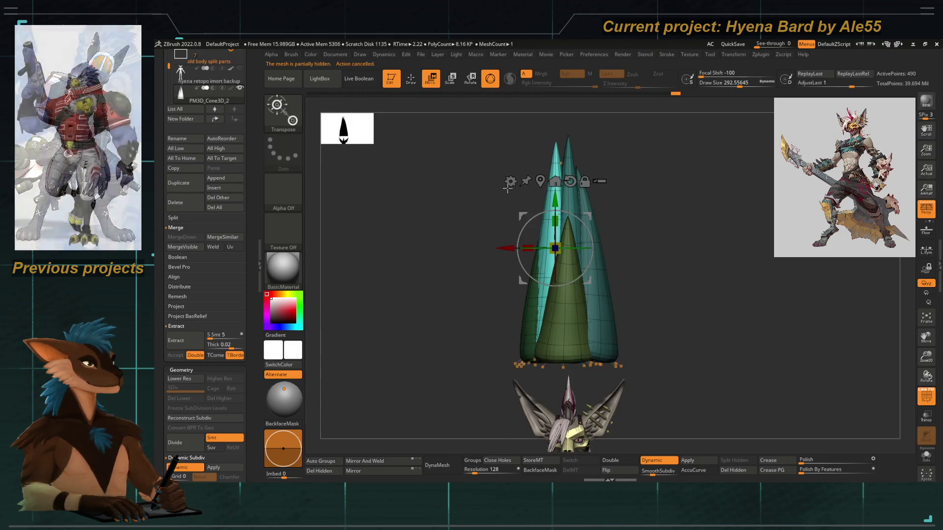
click(510, 181)
click(574, 208)
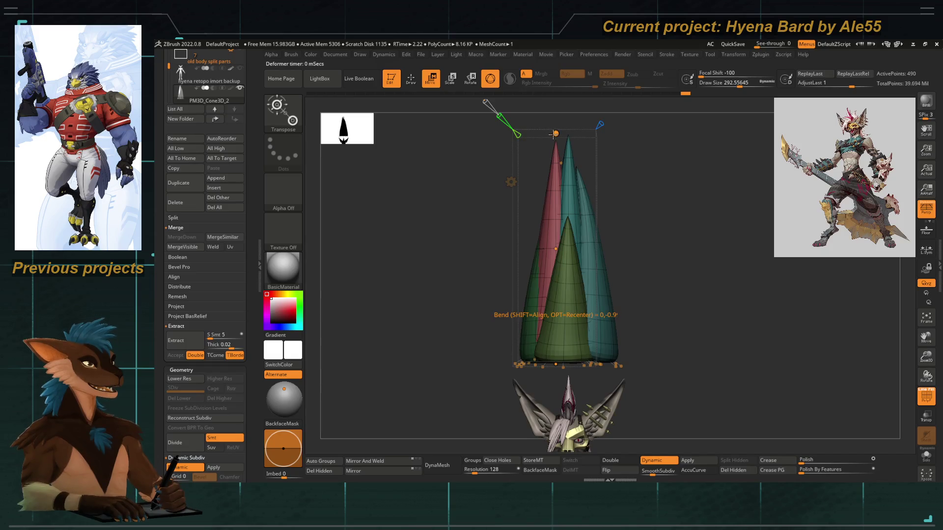
Try bending the cones with the Bend Curve handles, undo it, and switch back to Gizmo 3D.
key(ctrl+z)
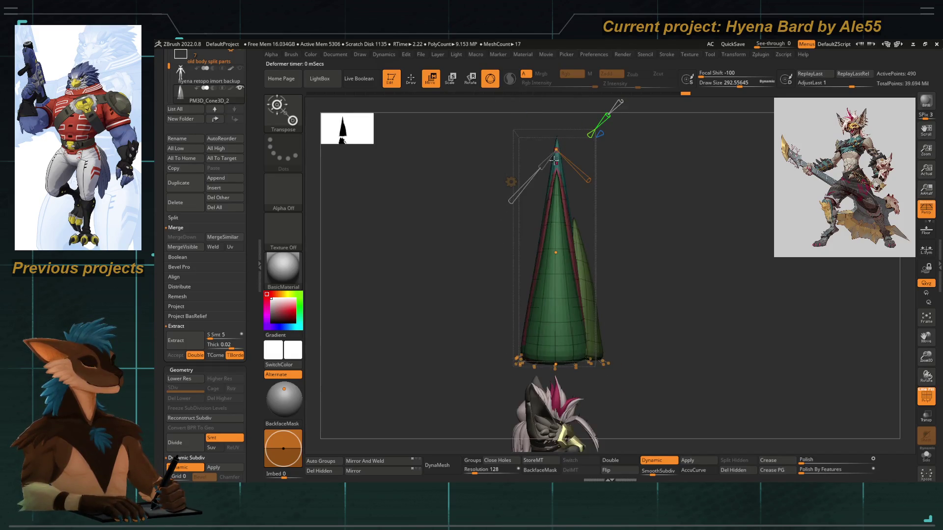
mouse_move(562, 257)
mouse_down()
mouse_move(566, 364)
mouse_move(547, 187)
mouse_up()
key(ctrl+z)
drag(568, 157, 567, 170)
click(511, 182)
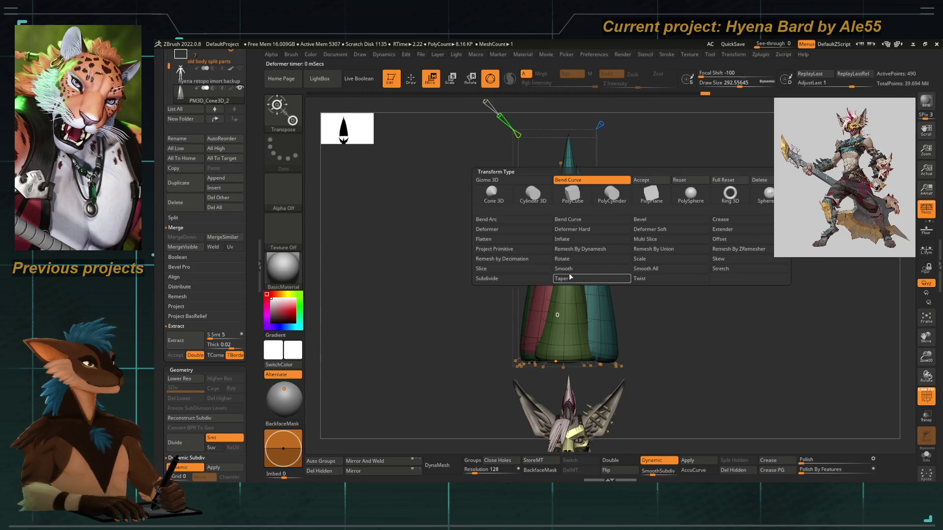
click(641, 180)
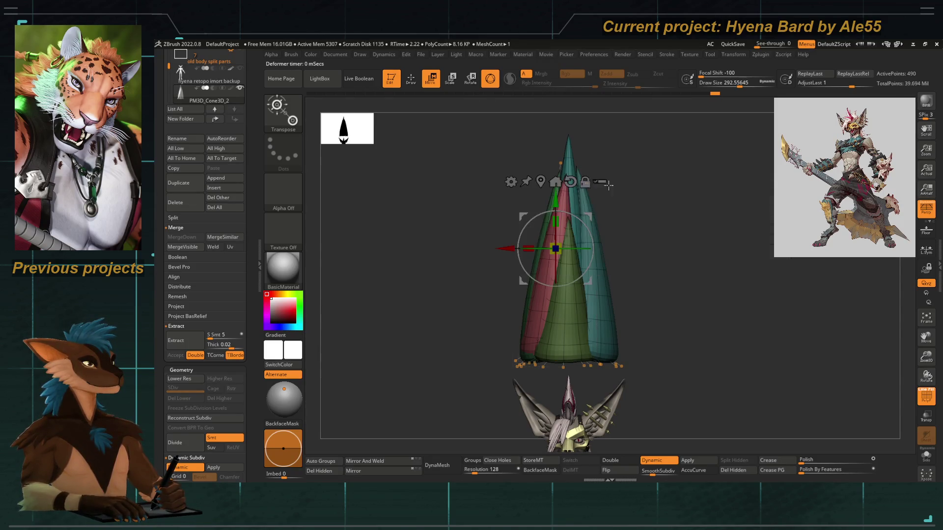
Apply a Taper deformer and drag its handle to taper the cones to about -0.569.
key(f)
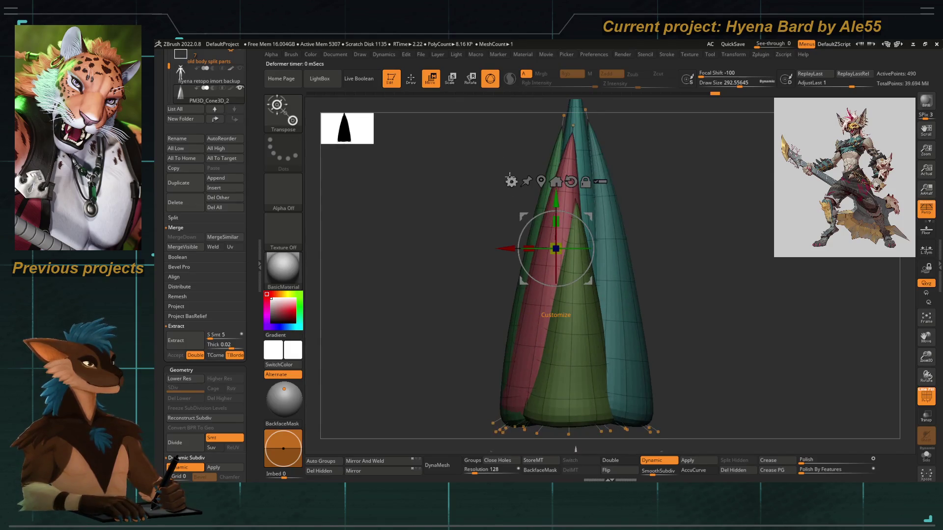
click(512, 182)
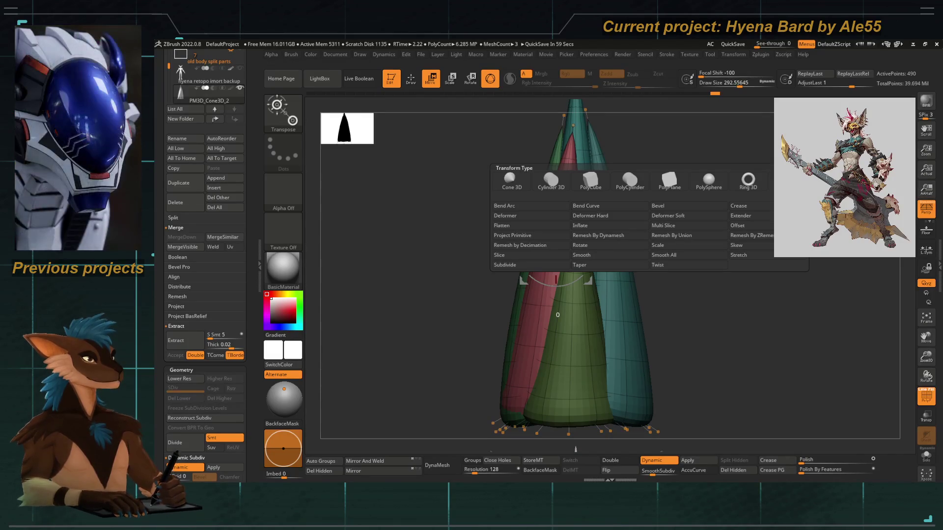
click(505, 216)
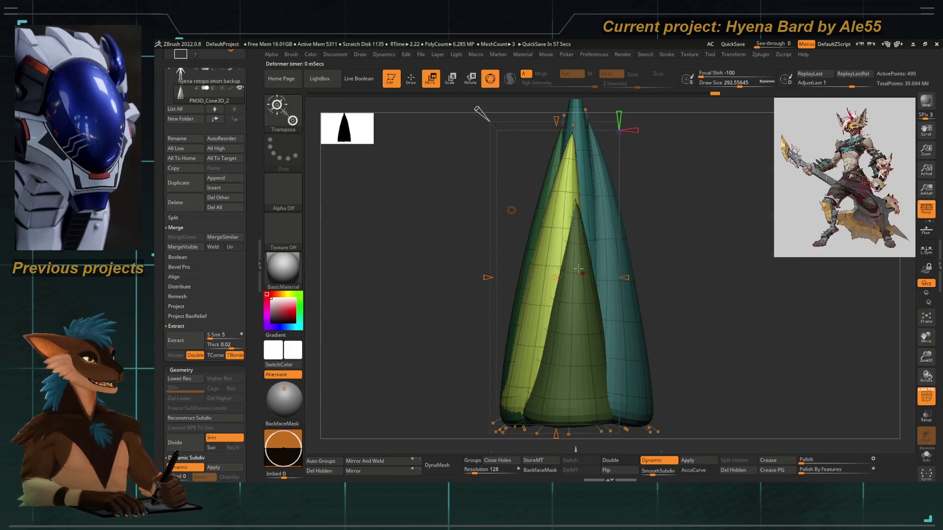
mouse_move(571, 124)
alt+mouse_down()
mouse_move(532, 187)
mouse_move(542, 295)
mouse_move(545, 196)
mouse_move(546, 224)
alt+mouse_up()
drag(475, 330, 505, 339)
drag(502, 276, 444, 301)
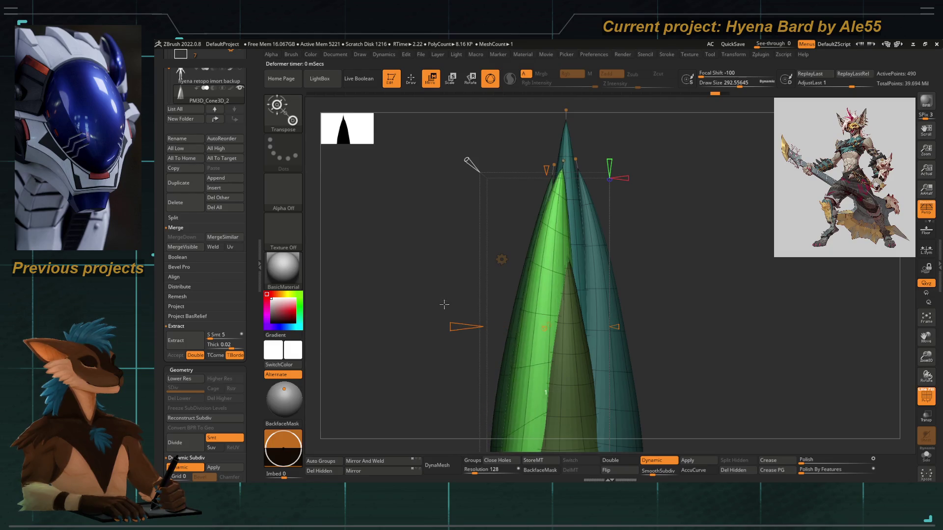
mouse_move(444, 301)
ctrl+right_down()
mouse_move(428, 259)
mouse_move(483, 283)
mouse_move(511, 257)
ctrl+right_up()
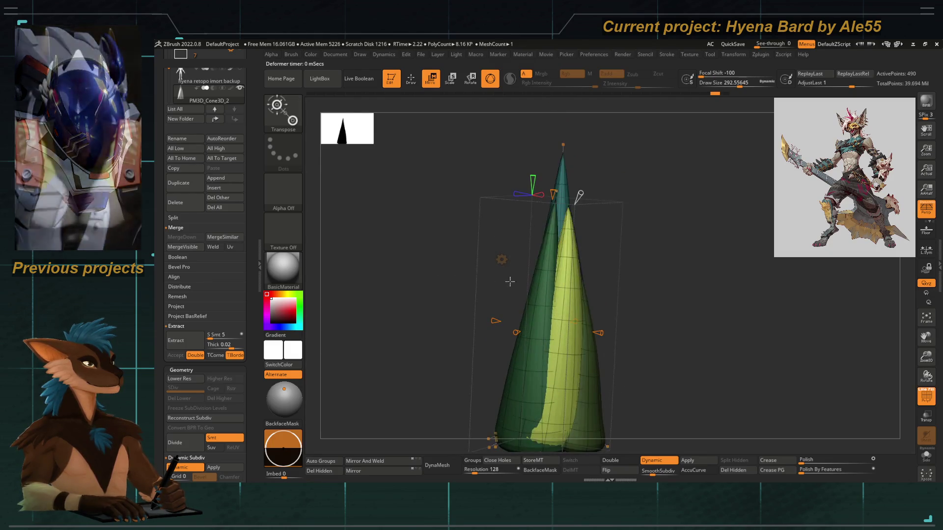
click(511, 258)
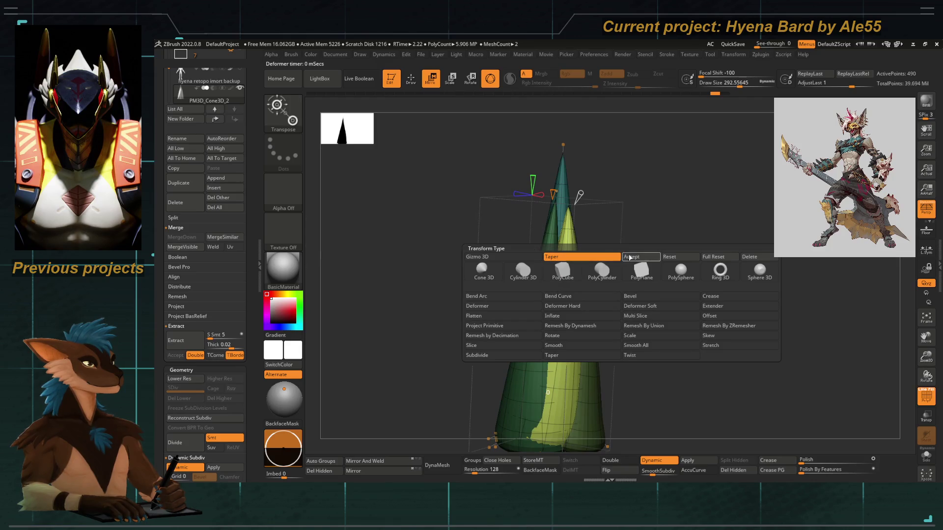
Accept the taper, switch to a Skew deformer and test leaning the cones sideways.
click(676, 258)
click(501, 260)
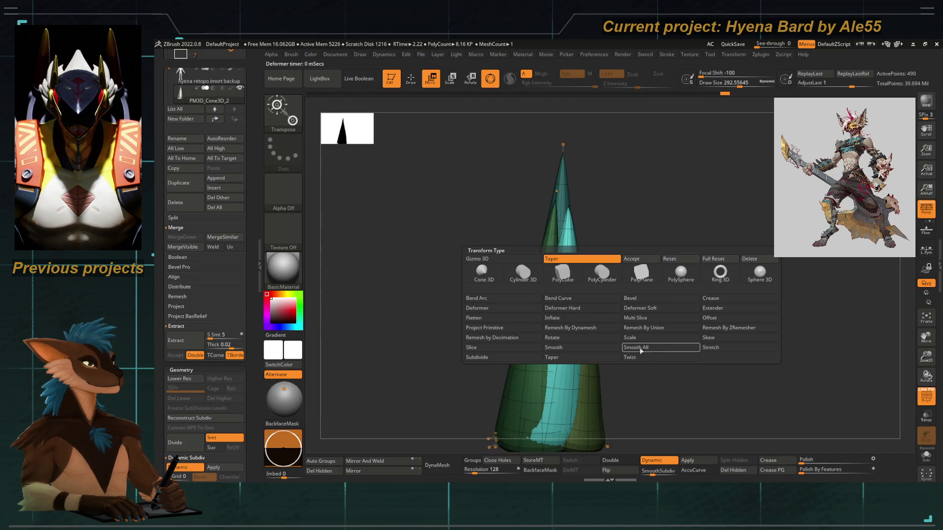
click(708, 339)
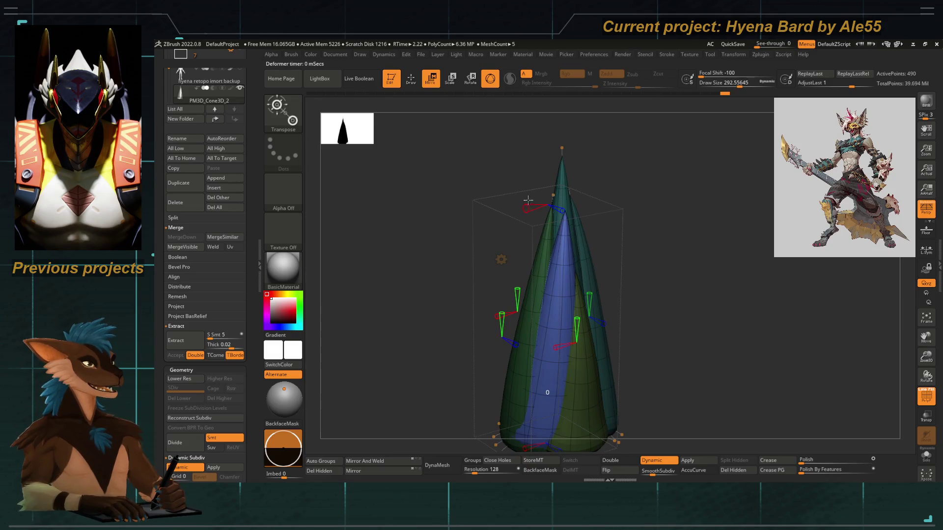
mouse_move(564, 202)
mouse_down()
mouse_move(491, 211)
mouse_move(541, 220)
mouse_up()
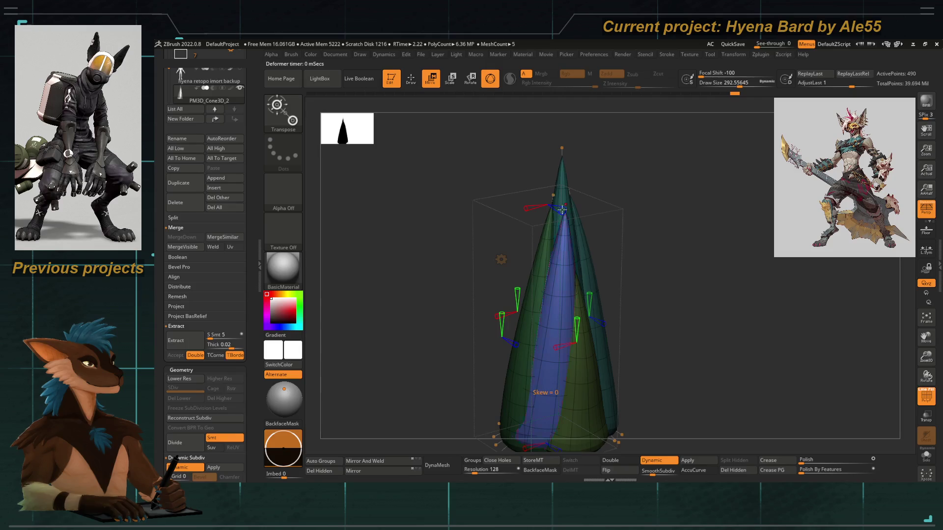
Undo the accidental mask change and reset the skew on the cones.
drag(554, 166, 468, 303)
drag(545, 302, 510, 288)
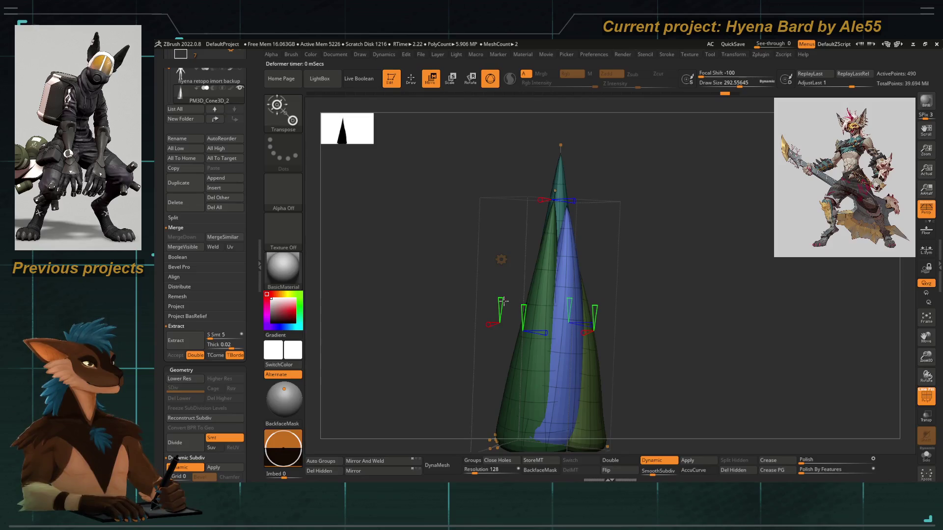
key(ctrl+z)
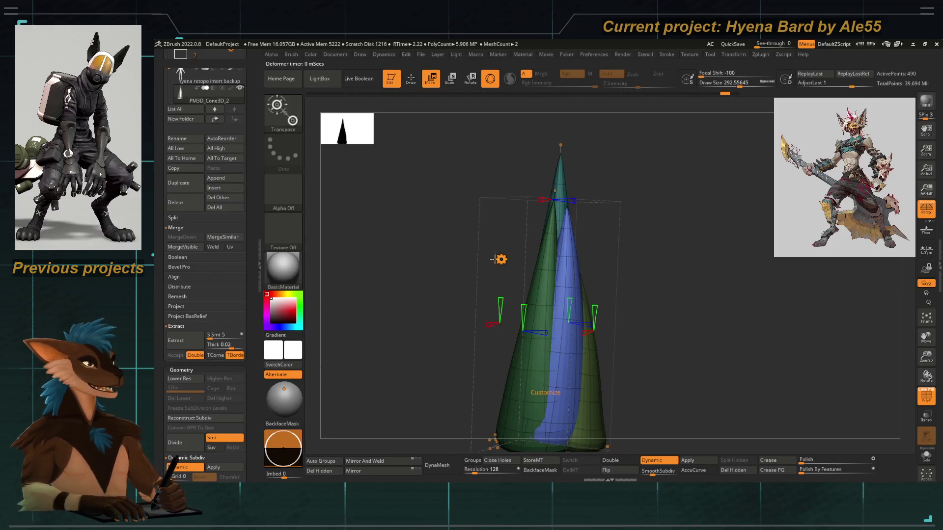
click(500, 259)
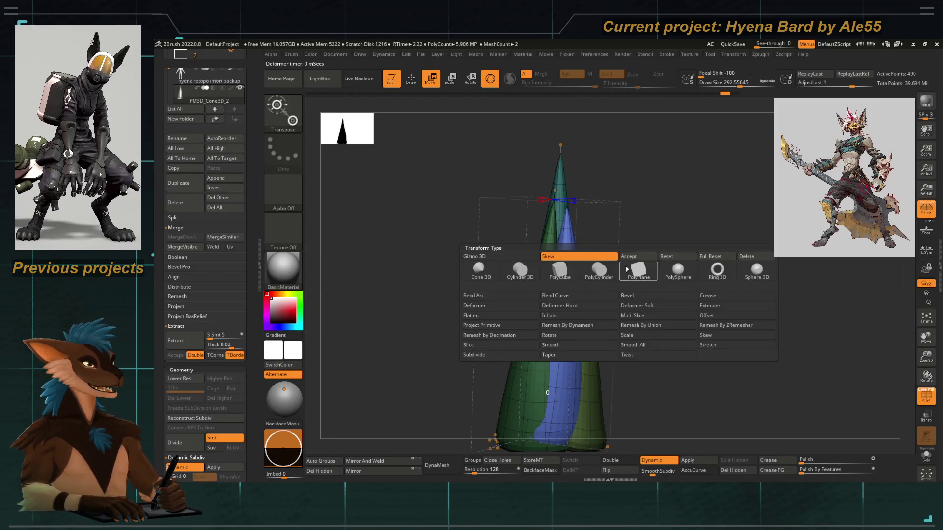
click(661, 258)
click(513, 265)
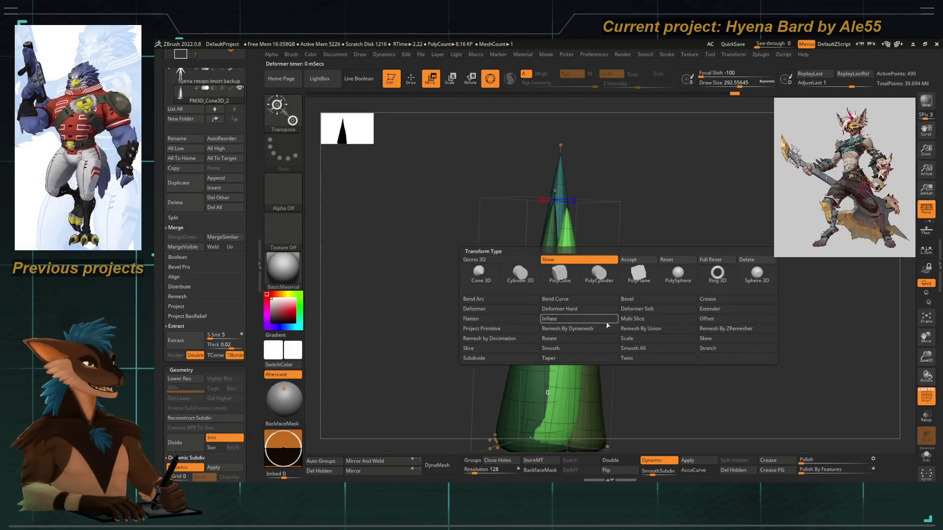
Reset the cone deformation, reapply Skew, then return to the Gizmo 3D move gizmo.
click(481, 275)
scroll(236, 325, down, 10)
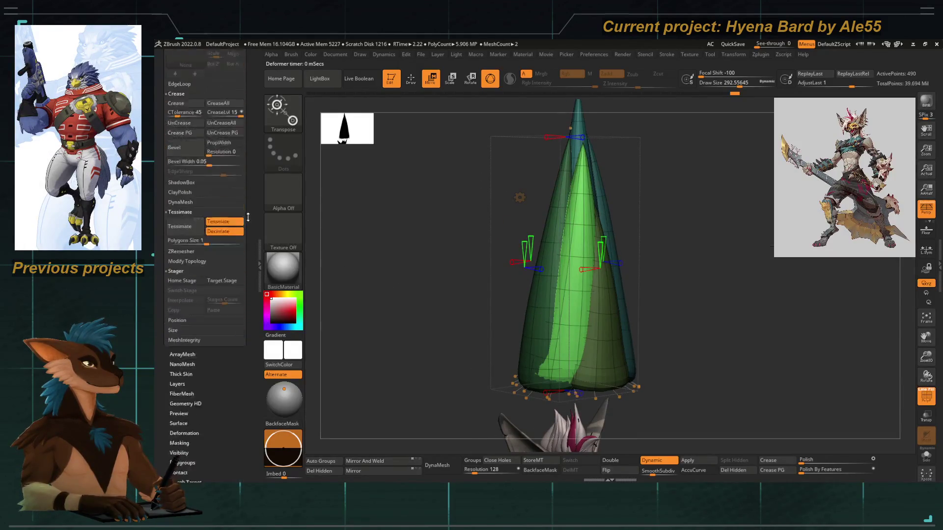
key(ctrl+z)
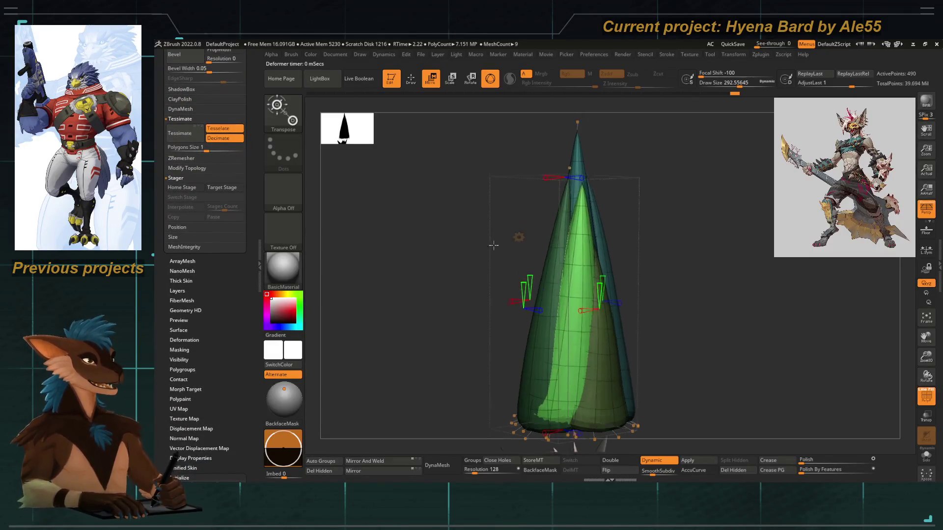
key(ctrl+shift+t)
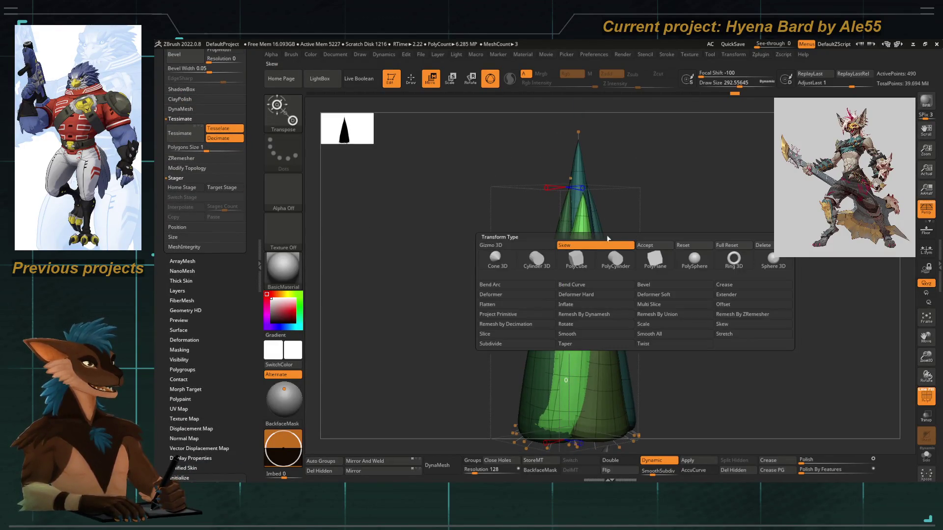
click(694, 246)
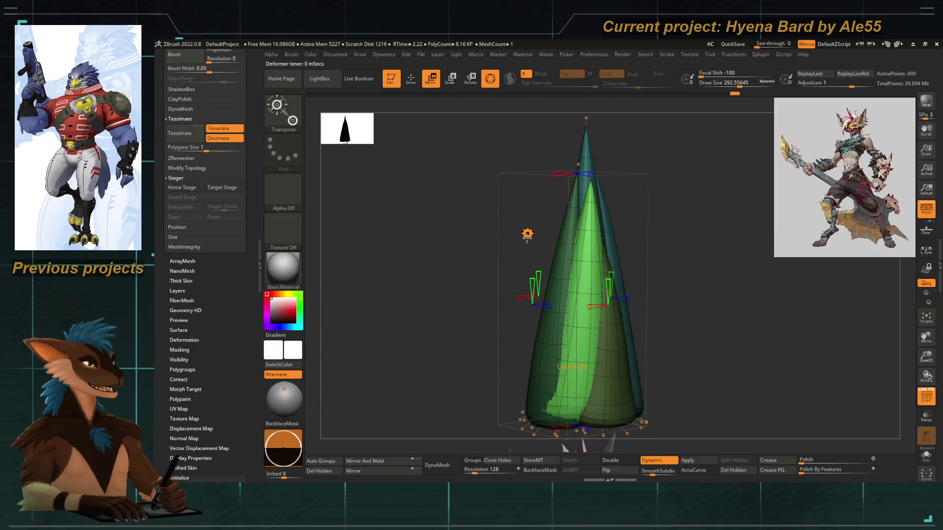
key(ctrl+shift+t)
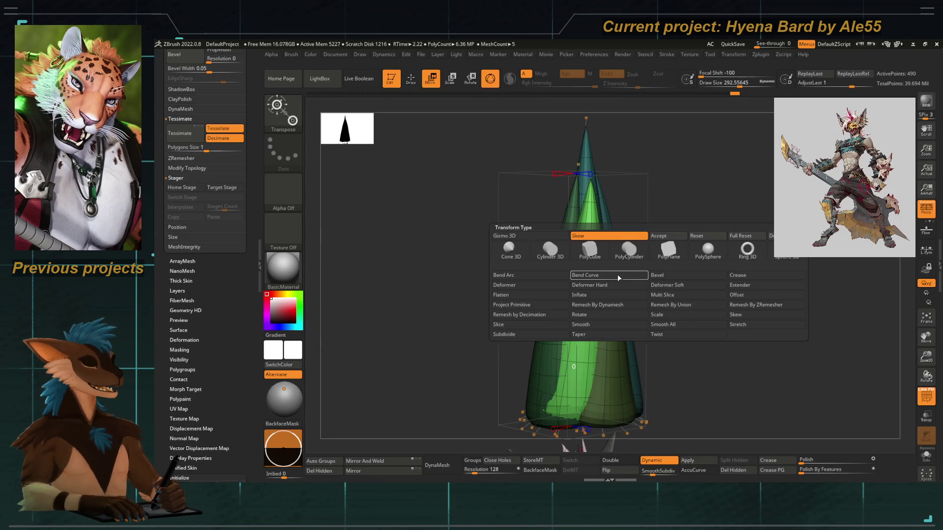
click(716, 238)
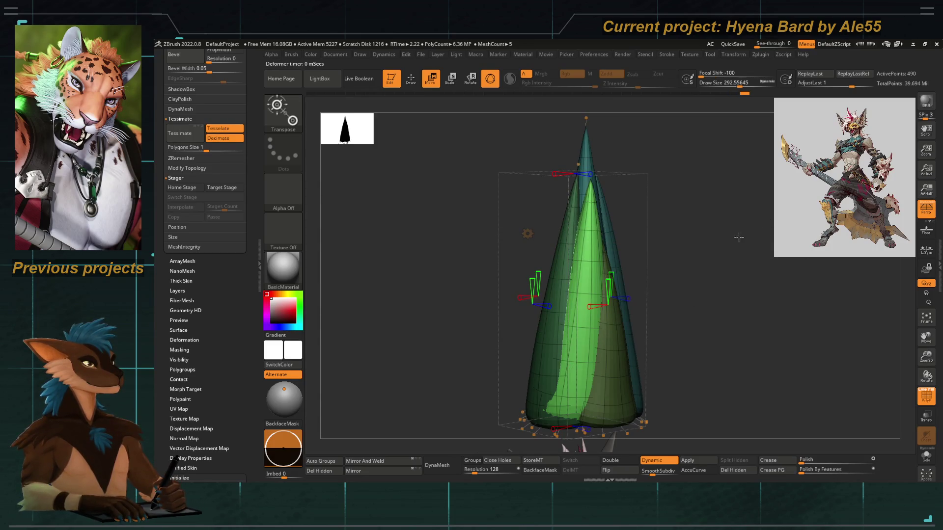
click(527, 234)
click(747, 233)
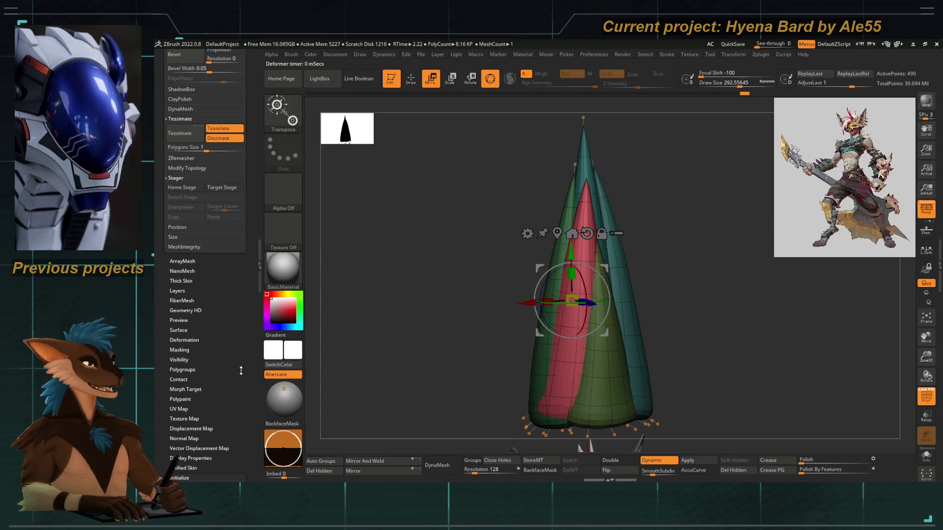
Polish the red cone, then undo its history back to the single faceted cone.
click(803, 470)
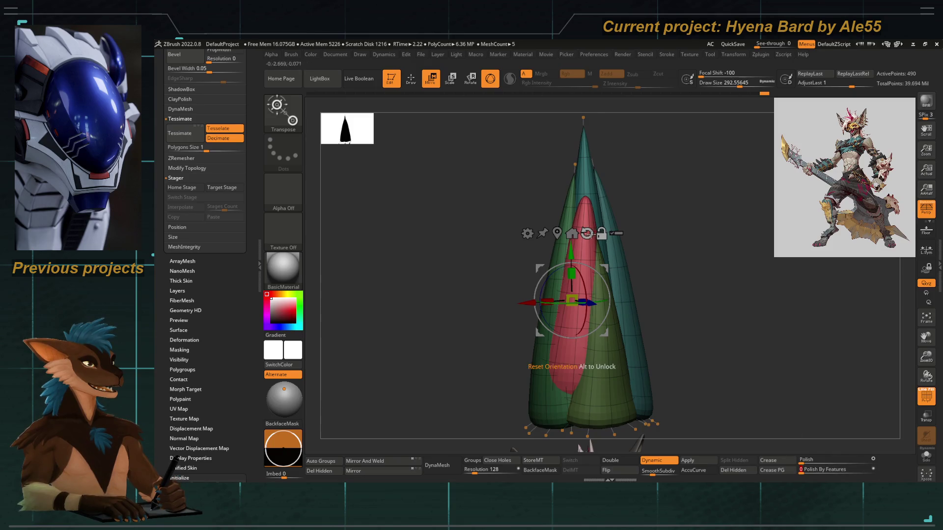
key(ctrl+z)
key(ctrl+z)
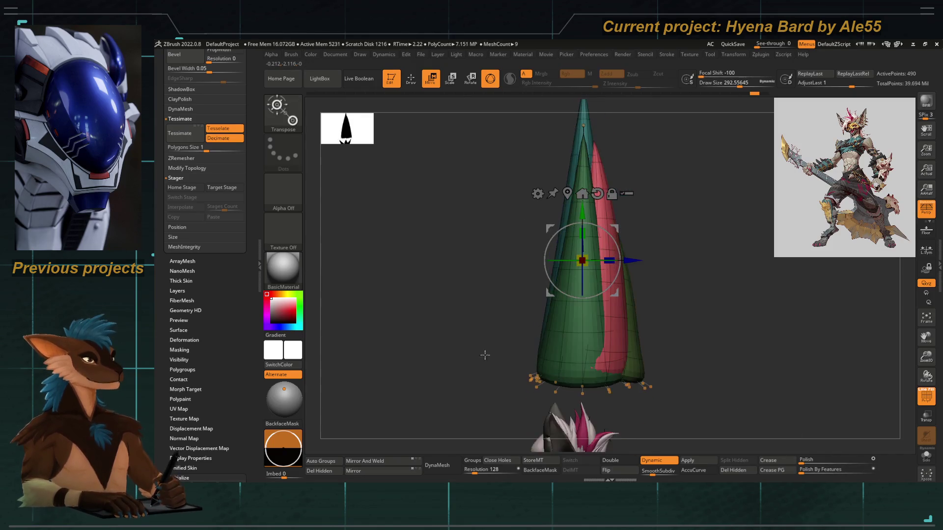
key(ctrl+z)
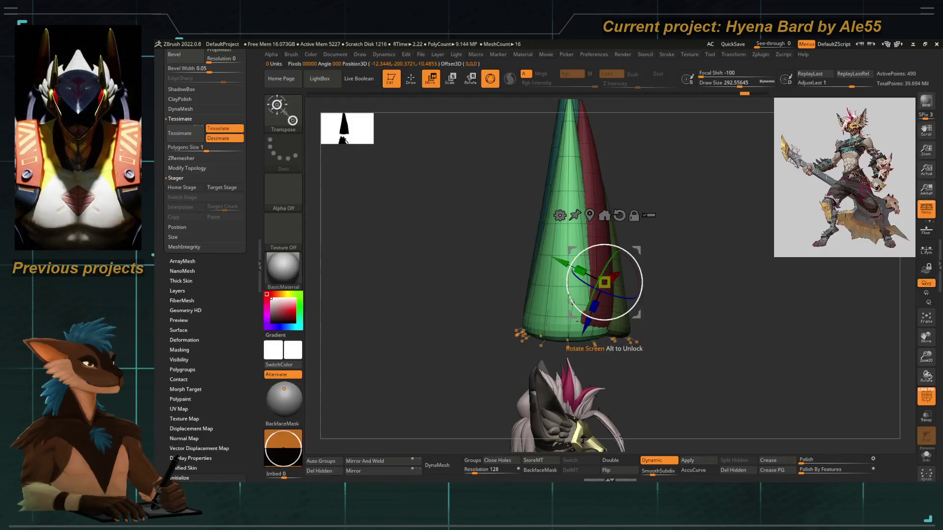
key(ctrl+z)
key(ctrl+z)
key(ctrl+z)
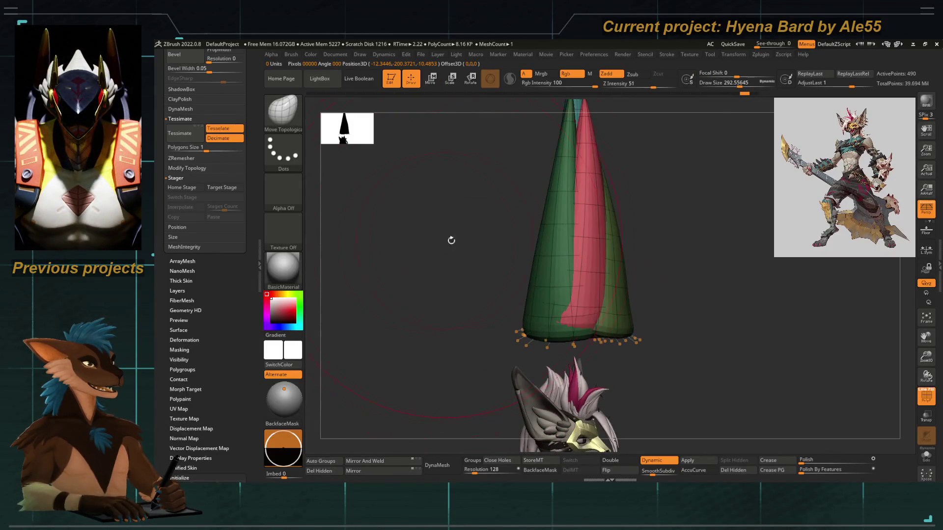
key(ctrl+z)
key(ctrl+z)
key(ctrl+z)
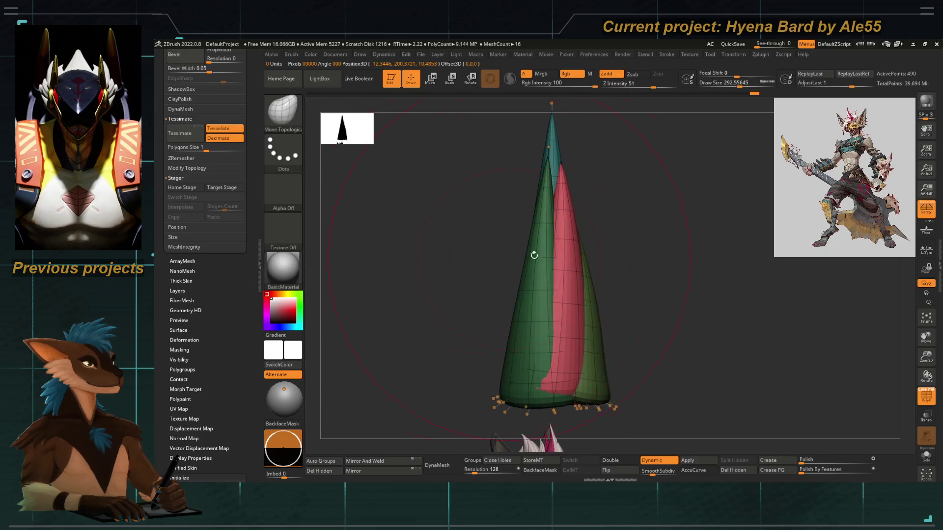
key(ctrl+z)
key(ctrl+z)
key(ctrl+z)
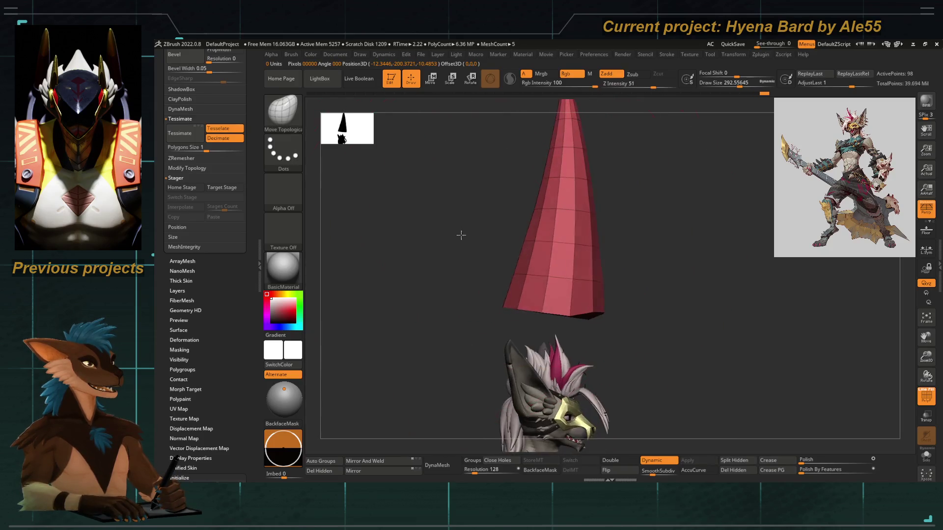
mouse_move(480, 310)
ctrl+mouse_down()
mouse_move(614, 387)
mouse_move(593, 274)
ctrl+mouse_up()
key(ctrl+z)
key(ctrl+z)
key(ctrl+z)
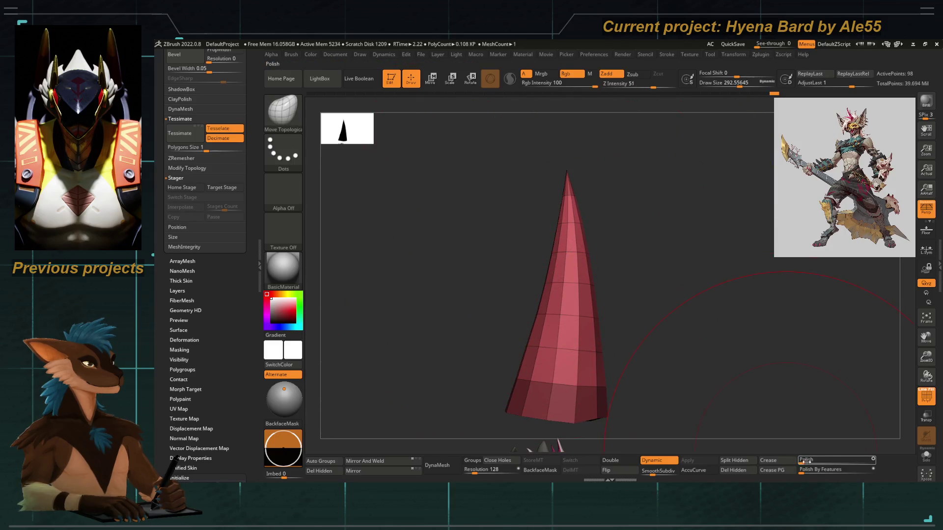
Redo forward through the history to the cluster of coloured cones.
key(ctrl+shift+z)
key(ctrl+shift+z)
key(ctrl+shift+z)
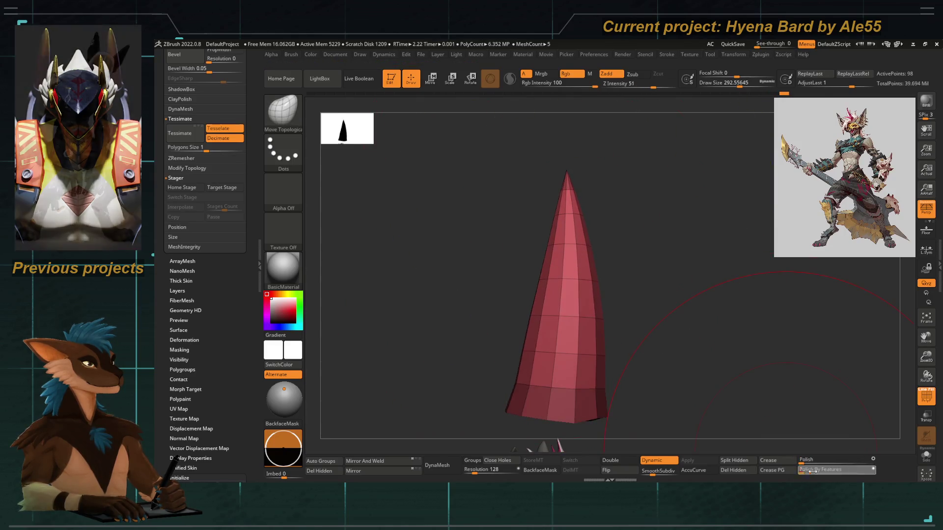
key(ctrl+shift+z)
key(ctrl+shift+z)
key(ctrl+shift+z)
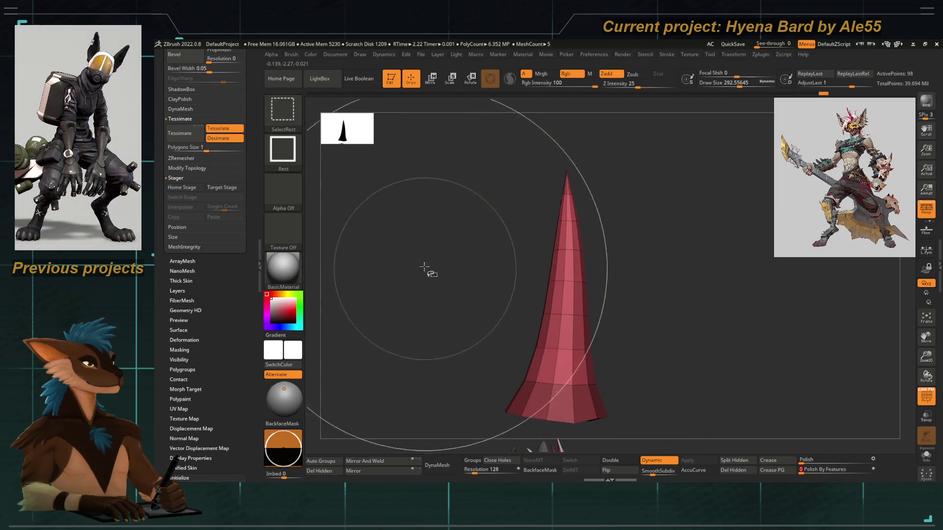
key(ctrl+shift+z)
key(ctrl+shift+z)
key(ctrl+shift+z)
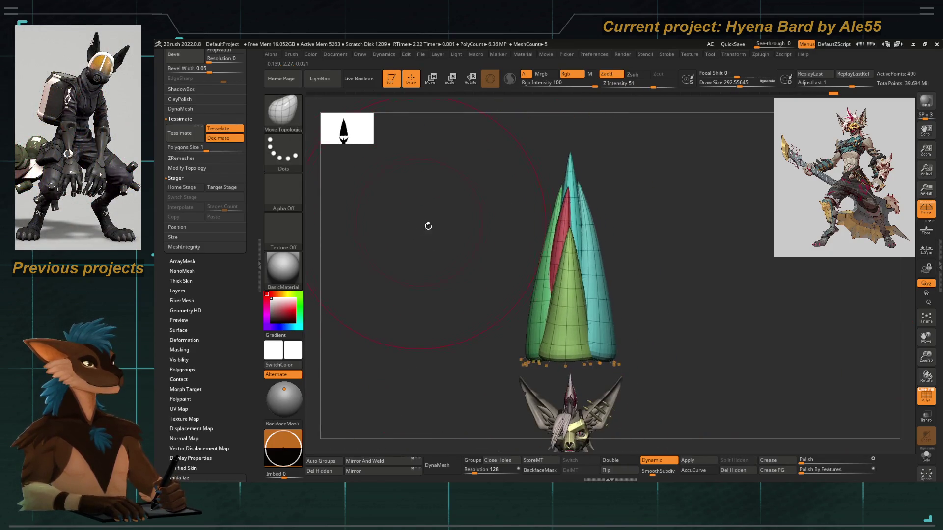
Step through history states, shrink Draw Size, and undo back to the single 98-point faceted cone.
key(ctrl+shift+z)
key(ctrl+shift+z)
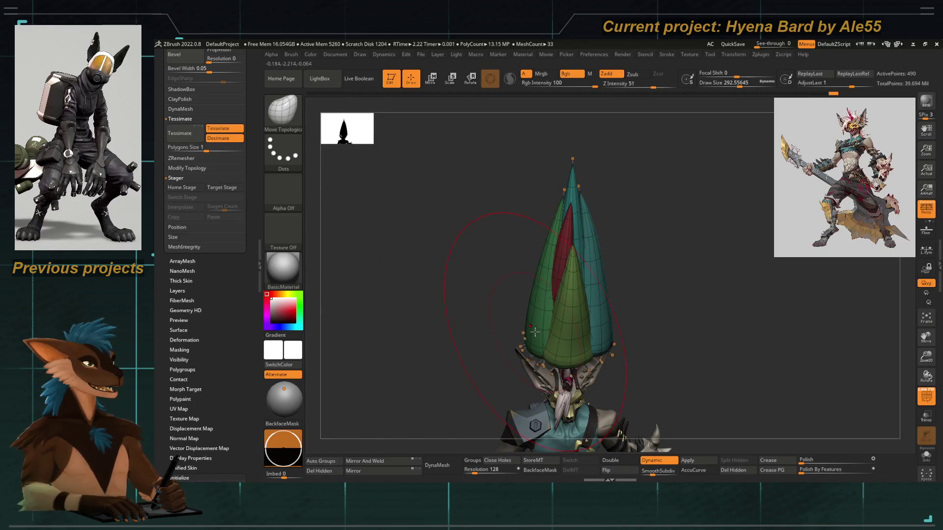
key(ctrl+shift+z)
key(ctrl+shift+z)
key(ctrl+shift+z)
key(ctrl+shift+z)
key(ctrl+shift+z)
key(ctrl+shift+z)
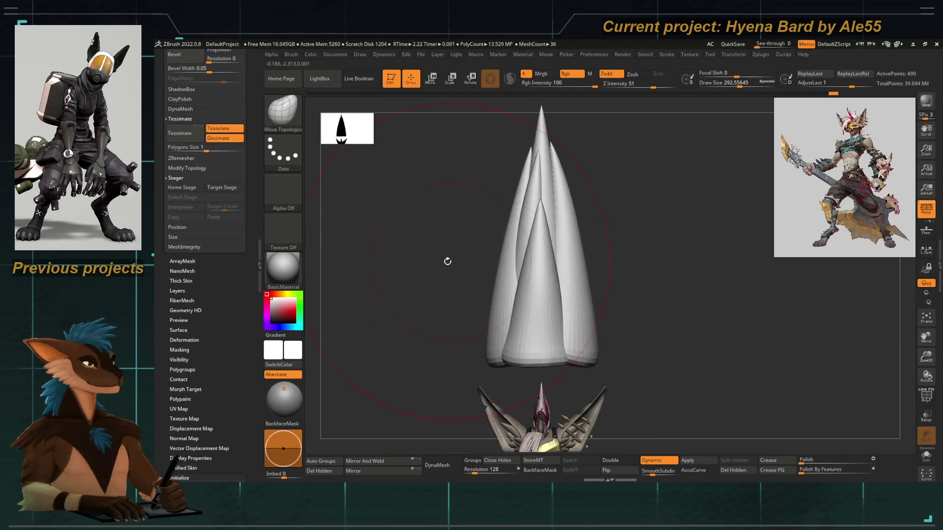
key(ctrl+shift+z)
key(ctrl+shift+z)
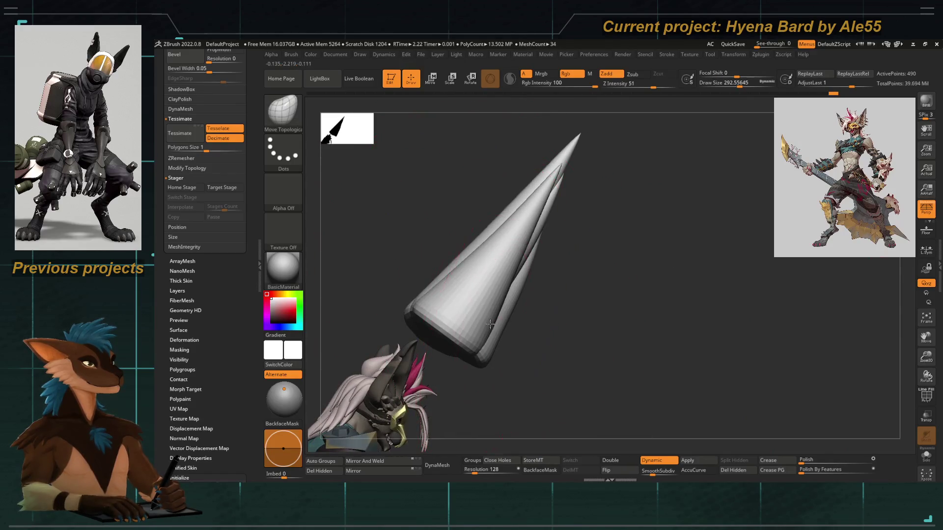
key(ctrl+shift+z)
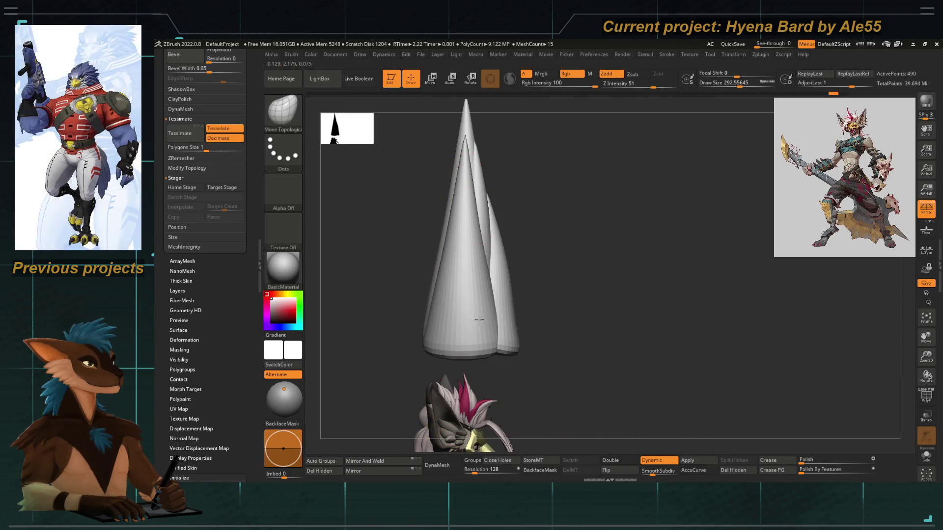
key(ctrl+shift+z)
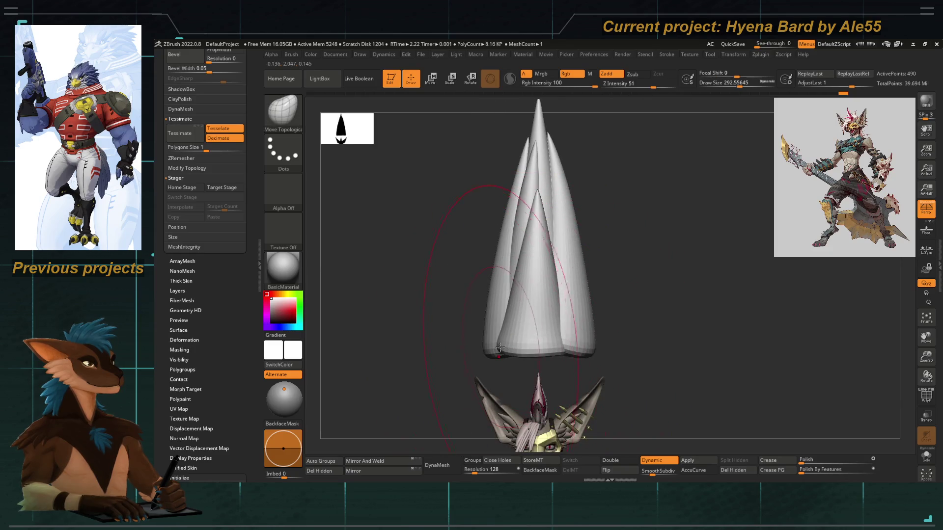
key(bracketleft)
key(bracketleft)
key(ctrl+z)
key(ctrl+z)
key(ctrl+z)
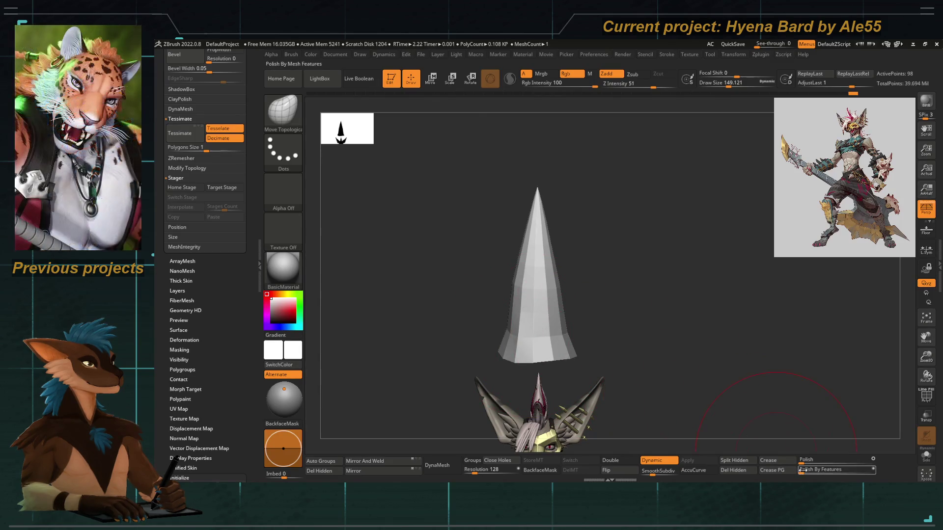
Redo back to the smooth multi-cone cluster and frame it above the hyena's head.
ctrl+drag(553, 163, 548, 191)
key(ctrl+z)
key(ctrl+shift+z)
mouse_move(447, 284)
mouse_down()
mouse_move(429, 275)
mouse_move(423, 238)
mouse_move(498, 266)
mouse_move(528, 263)
mouse_up()
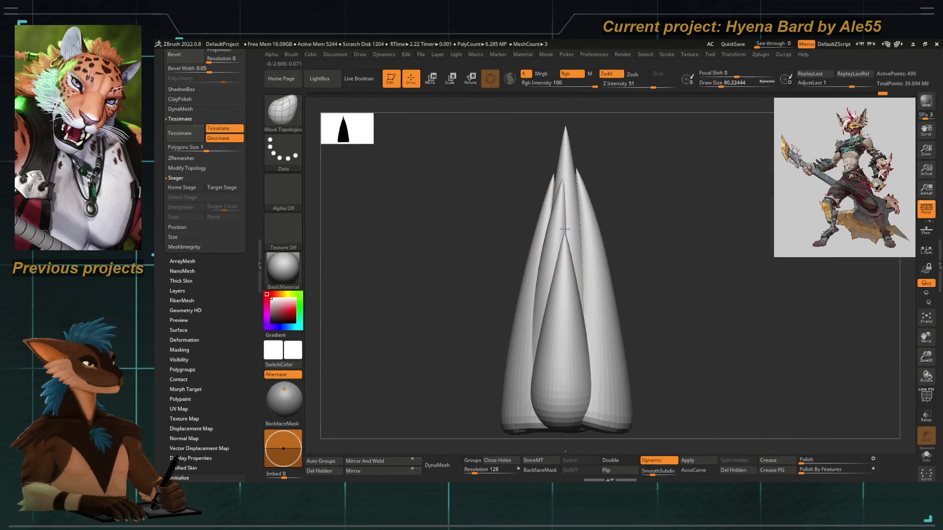
drag(487, 208, 545, 232)
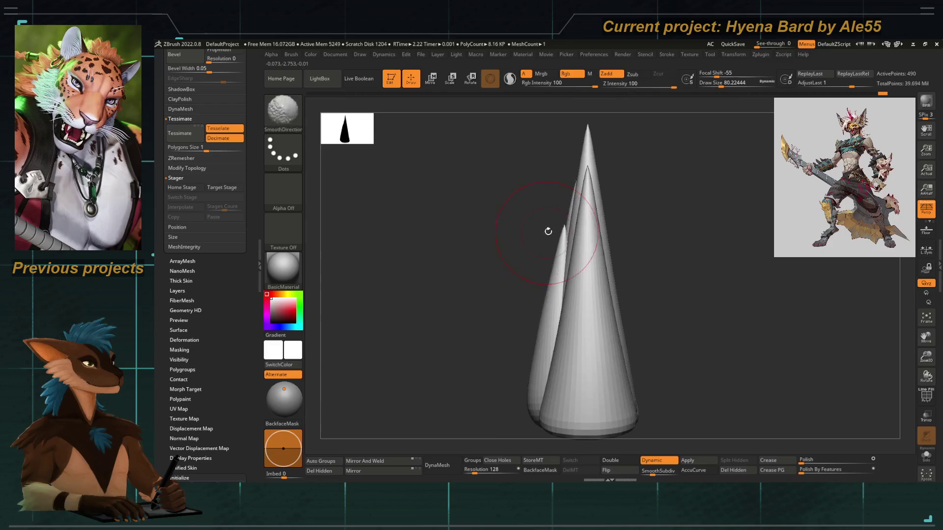
key(shift+s)
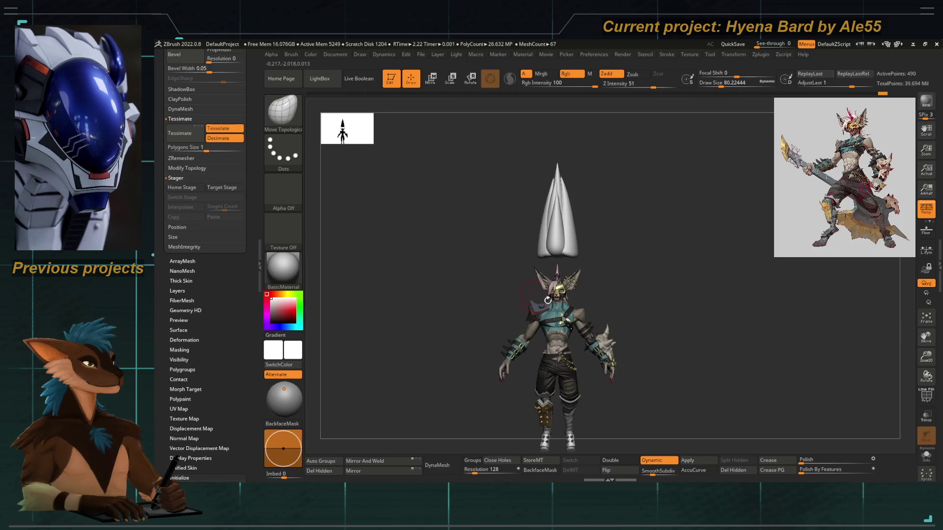
drag(556, 234, 576, 332)
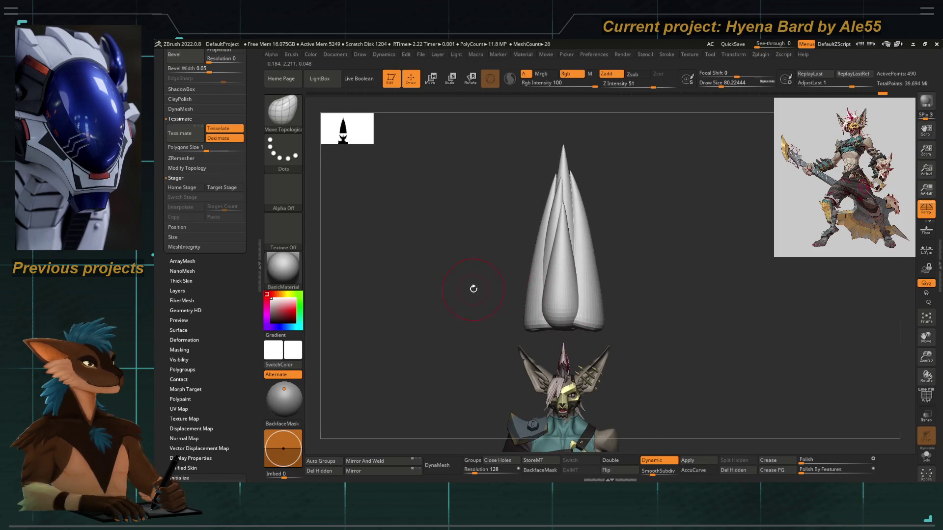
Rotate the cone cluster 180° to point down, undoing the test thinning.
key(e)
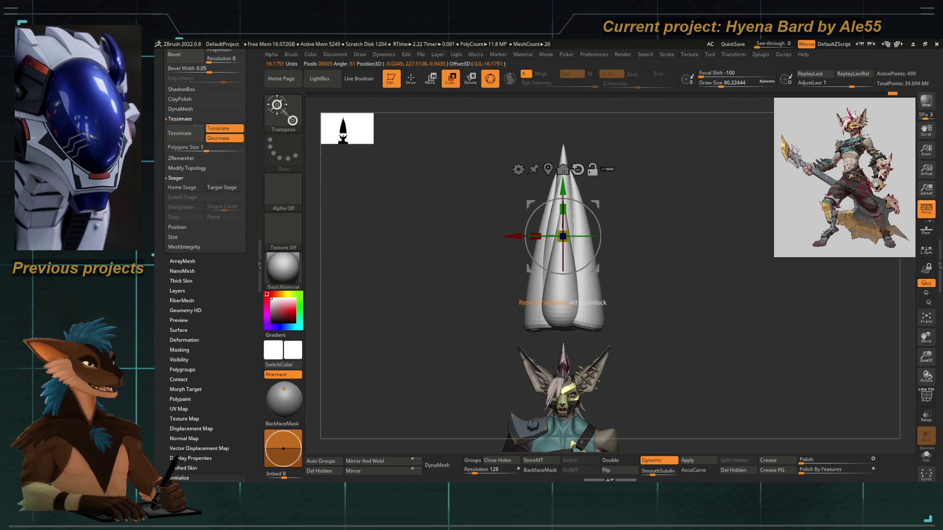
mouse_move(550, 205)
mouse_down()
mouse_move(626, 298)
mouse_move(614, 260)
mouse_move(574, 294)
mouse_move(520, 298)
mouse_up()
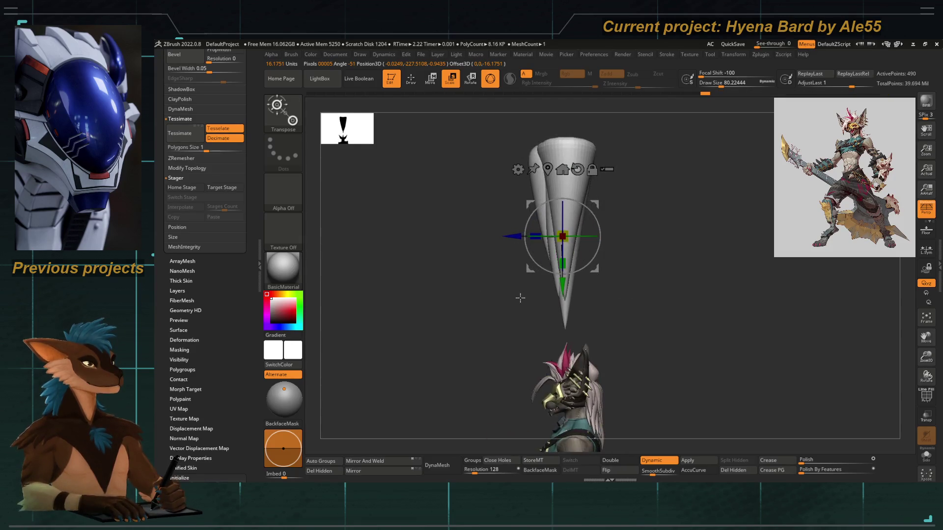
mouse_move(528, 246)
mouse_down()
mouse_move(554, 238)
mouse_move(476, 281)
mouse_move(508, 255)
mouse_move(499, 269)
mouse_up()
key(q)
Adjust the brush size and reframe the whole character from the front.
key(f)
scroll(505, 262, up, 3)
key(bracketright)
key(bracketright)
drag(525, 192, 548, 195)
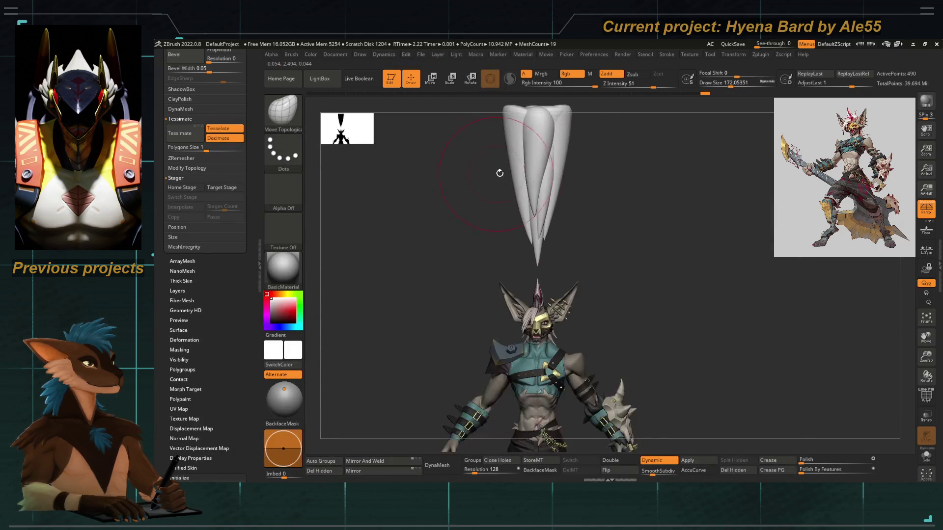
key(space)
scroll(544, 221, up, 3)
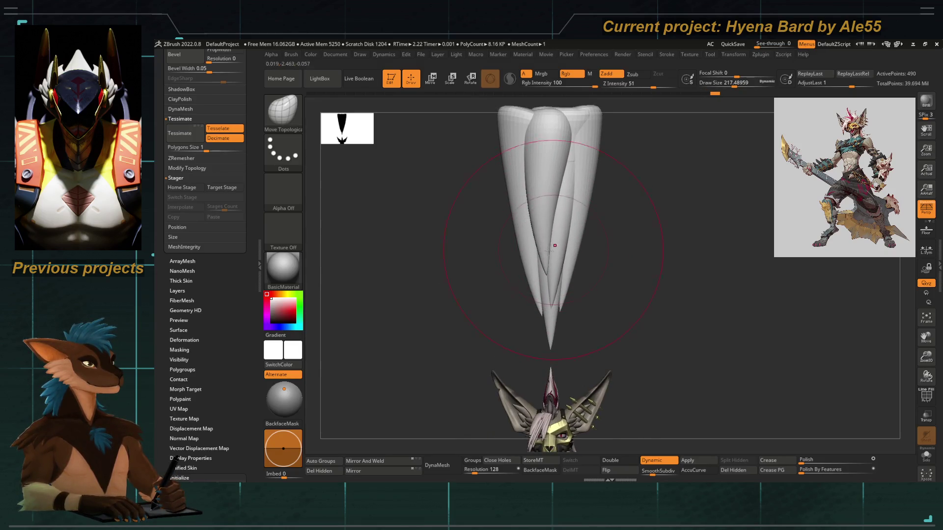
scroll(539, 257, up, 2)
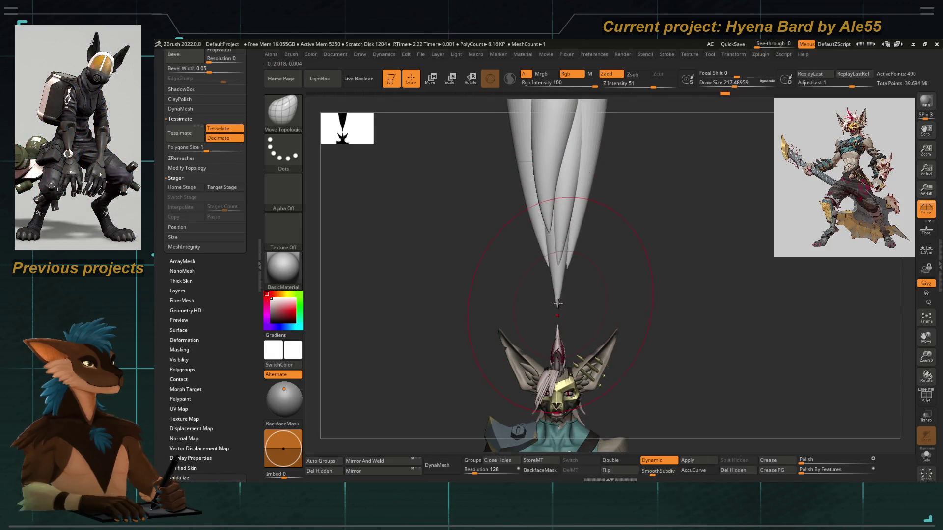
key(bracketleft)
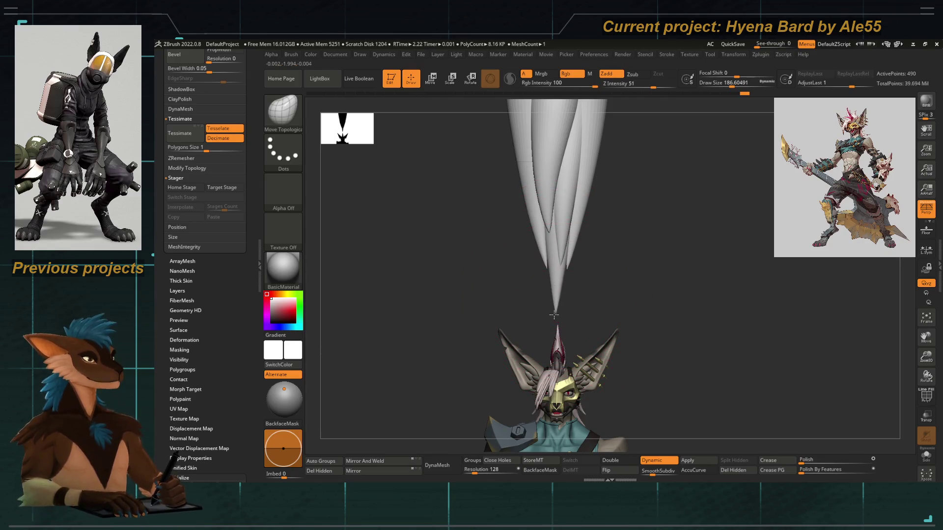
mouse_move(563, 285)
ctrl+right_down()
mouse_move(495, 242)
mouse_move(535, 255)
ctrl+right_up()
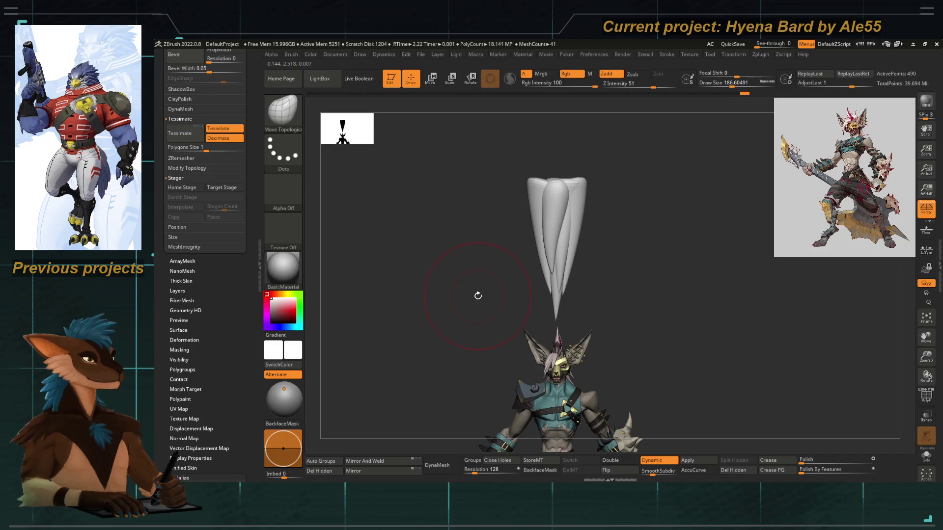
Inspect the head and spike from several angles and bring up the gizmo on the spike.
key(shift)
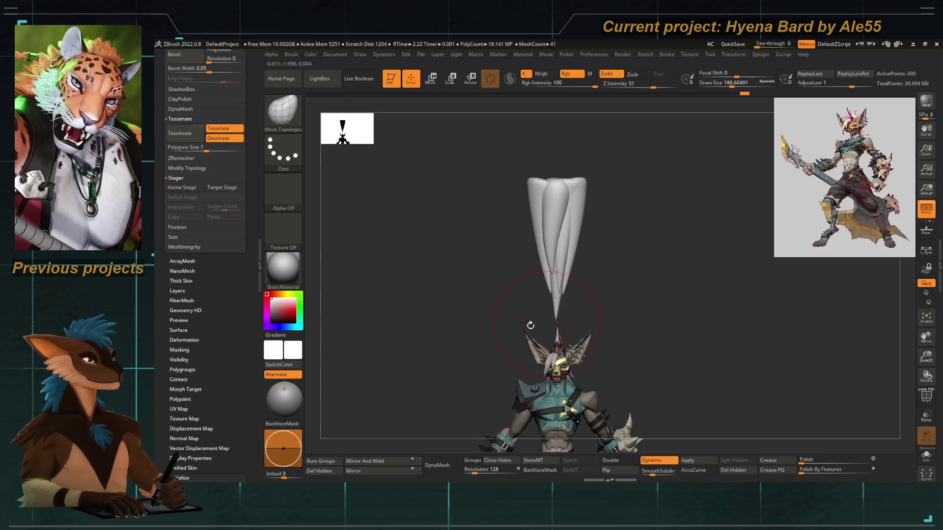
right_drag(543, 337, 417, 328)
ctrl+right_drag(567, 374, 561, 273)
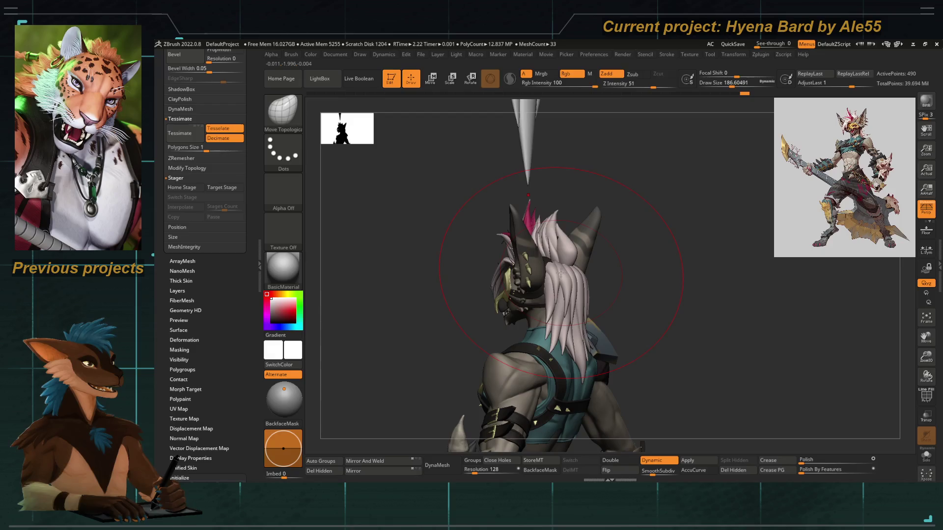
mouse_move(435, 304)
right_down()
mouse_move(496, 295)
mouse_move(522, 265)
right_up()
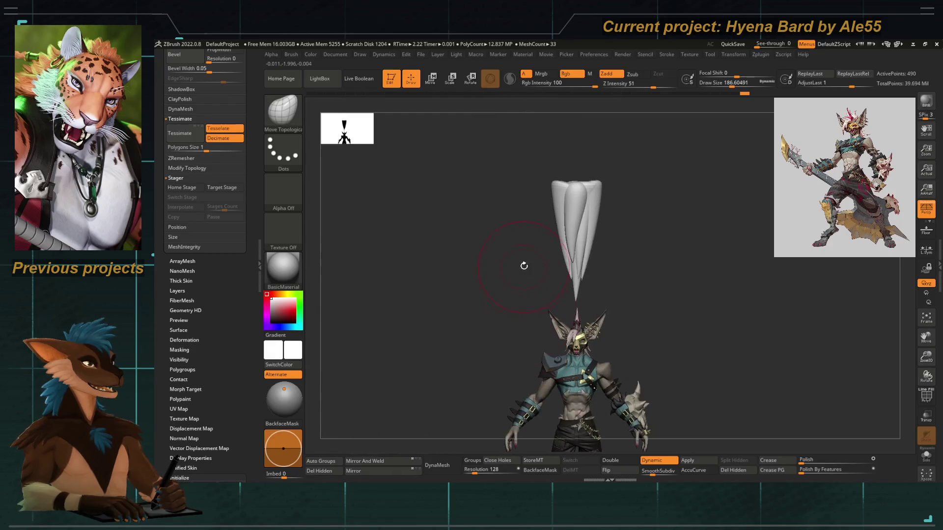
mouse_move(490, 228)
ctrl+right_down()
mouse_move(477, 267)
mouse_move(452, 261)
mouse_move(503, 287)
mouse_move(520, 280)
ctrl+right_up()
key(e)
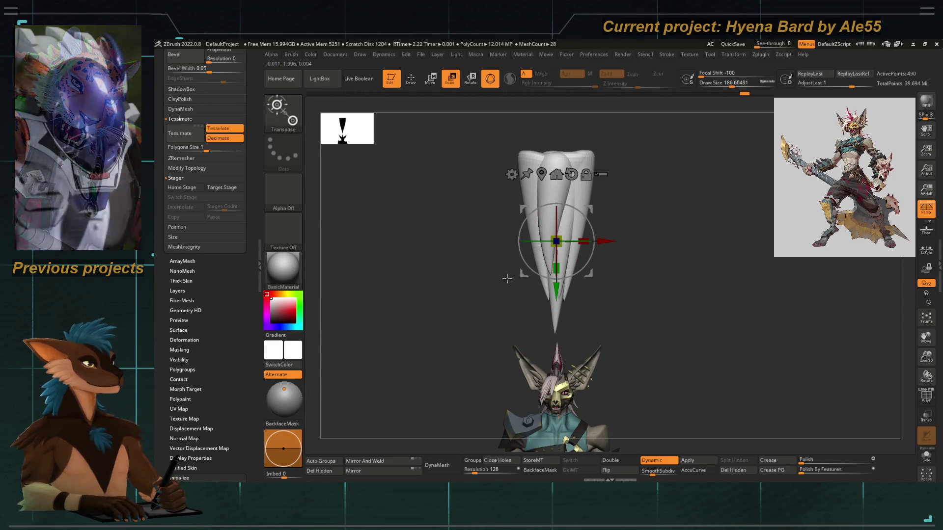
drag(260, 230, 251, 318)
Set SmoothSubdiv to 4 on the cone subtool.
click(224, 420)
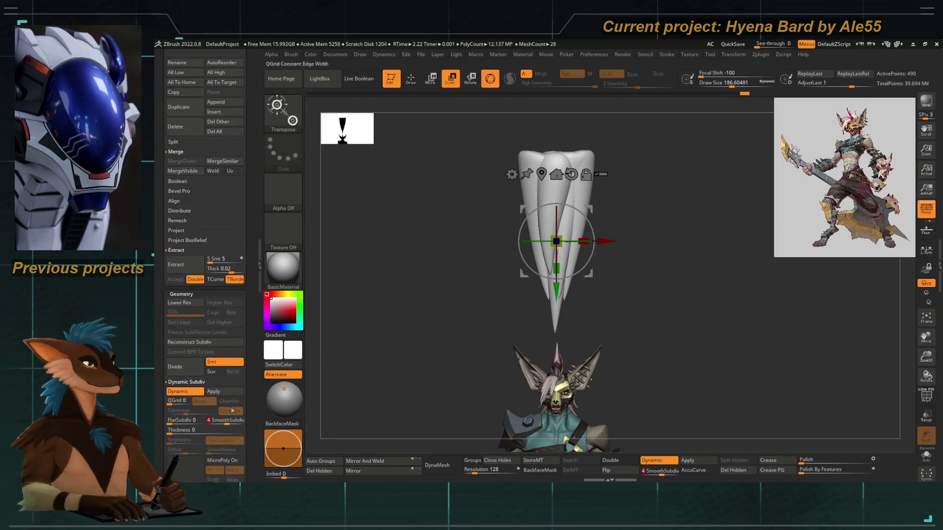
drag(247, 275, 247, 328)
drag(246, 261, 247, 220)
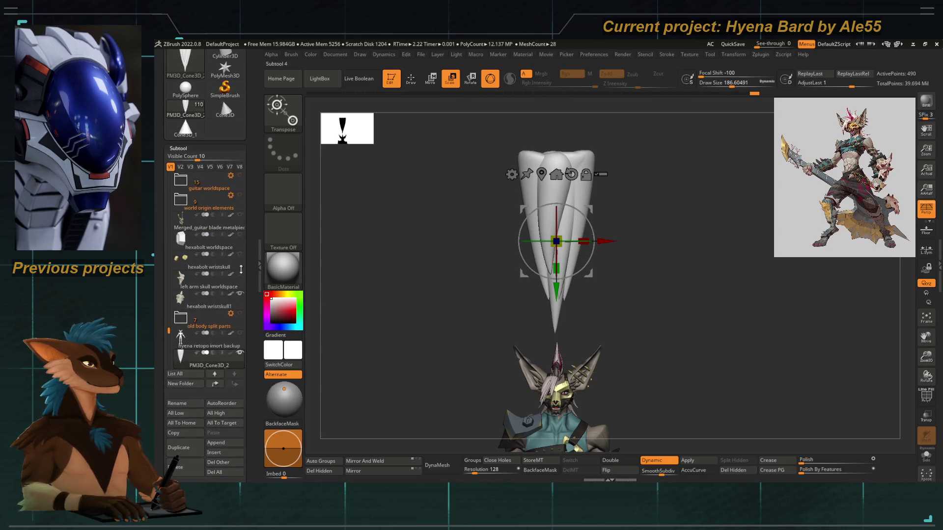
Rename the cone subtool 'hair clump template' and duplicate it.
click(176, 403)
text(hai)
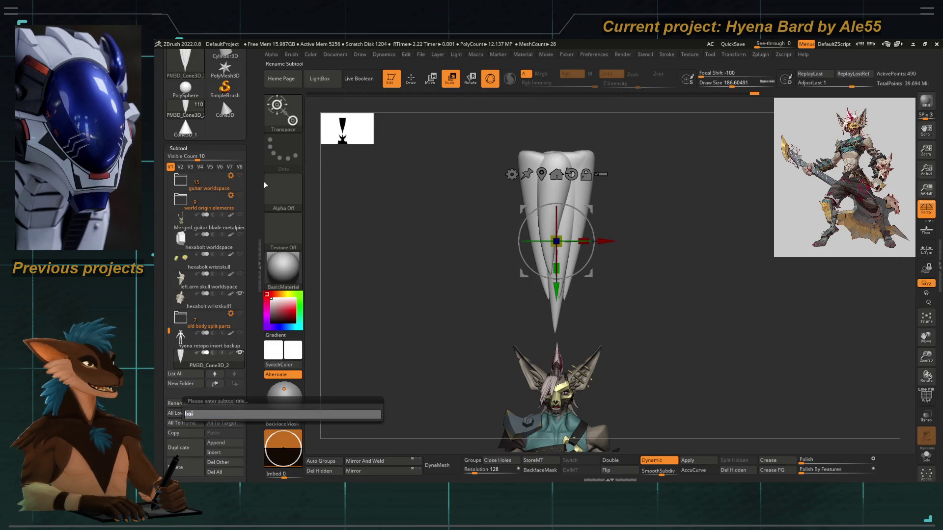
text(r clum)
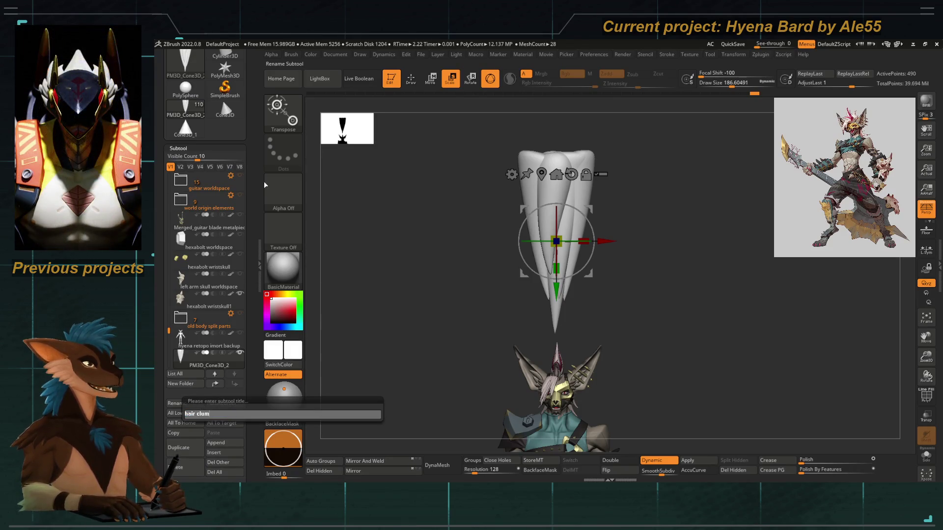
text(p template)
key(Return)
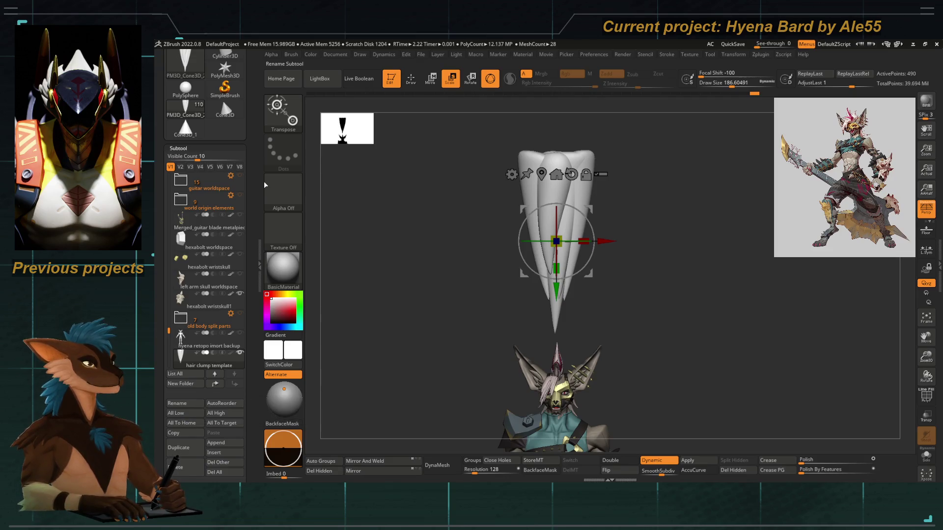
scroll(251, 398, down, 5)
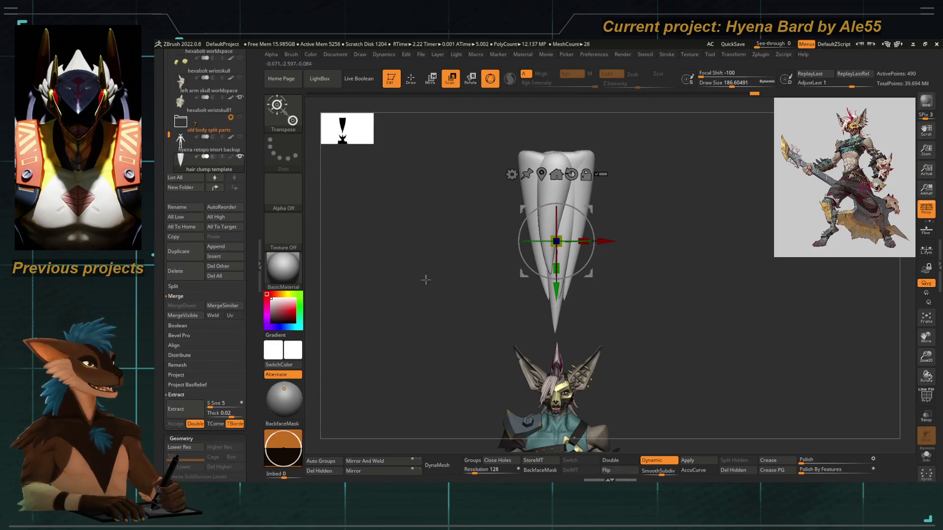
click(188, 255)
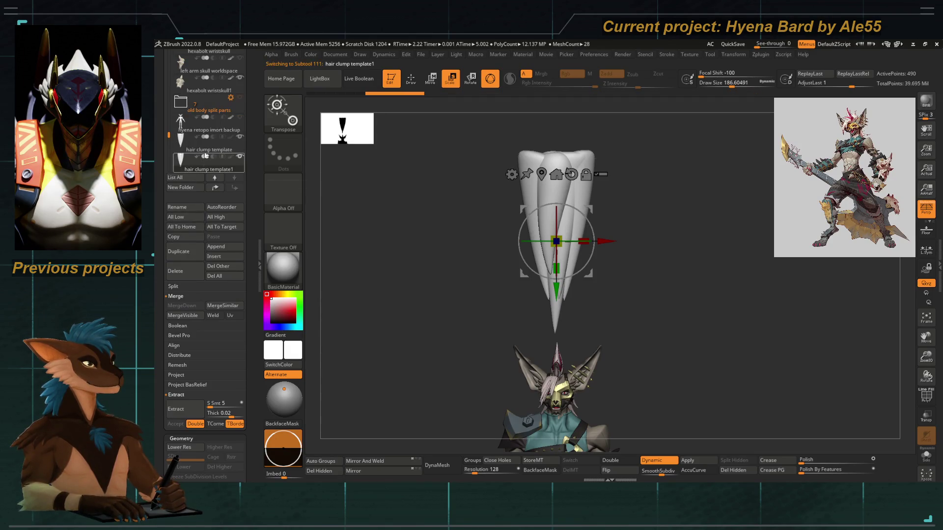
Orbit around the copied hair clump and bring up the Move gizmo on it.
drag(421, 307, 389, 307)
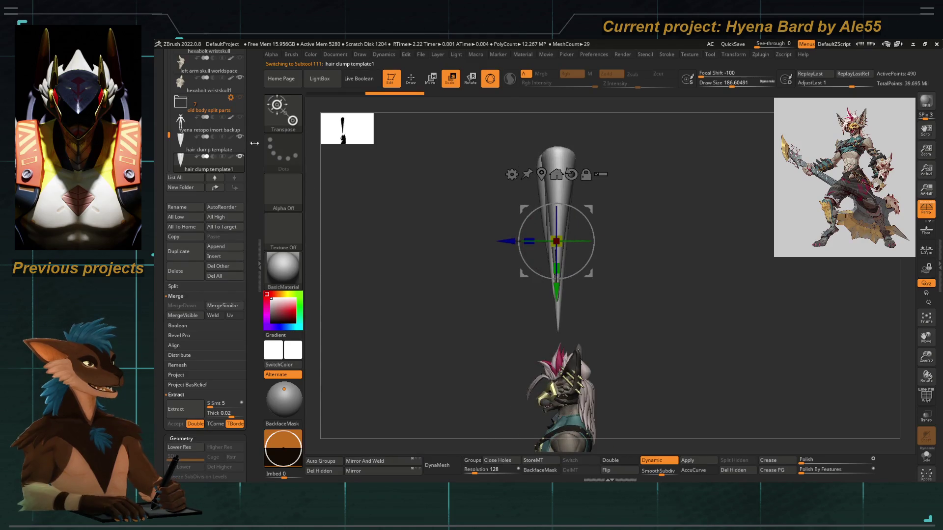
mouse_move(475, 276)
mouse_down()
mouse_move(521, 224)
mouse_move(513, 308)
mouse_move(499, 243)
mouse_move(476, 261)
mouse_move(479, 242)
mouse_move(584, 257)
mouse_move(498, 236)
mouse_up()
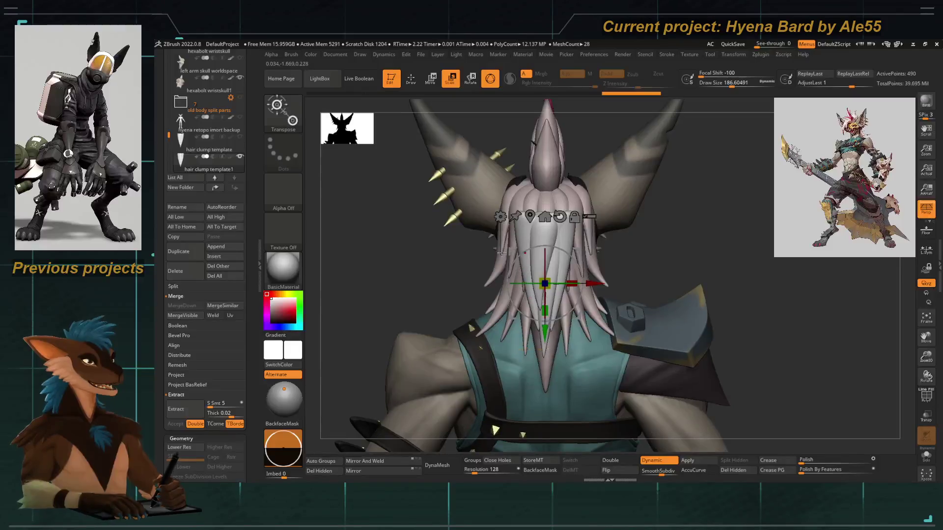
key(q)
key(w)
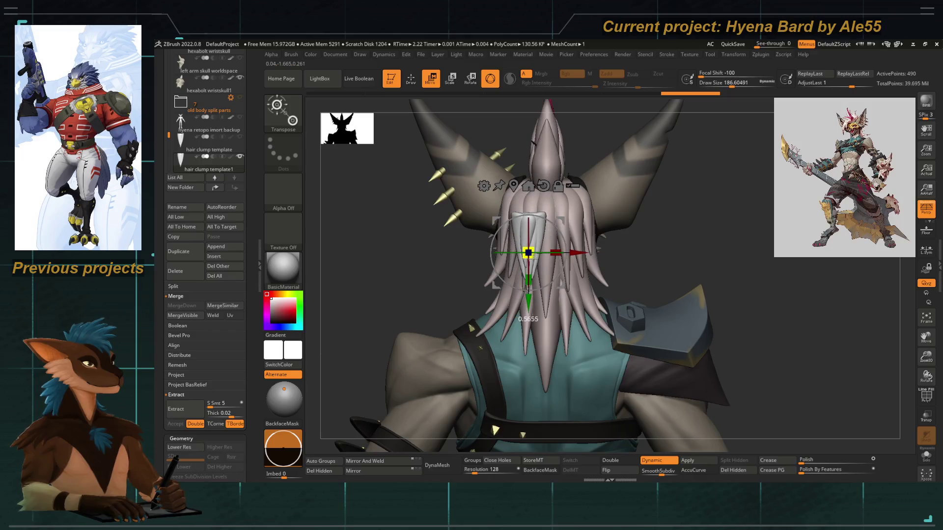
mouse_move(528, 252)
alt+mouse_down()
mouse_move(508, 273)
mouse_move(520, 305)
alt+mouse_up()
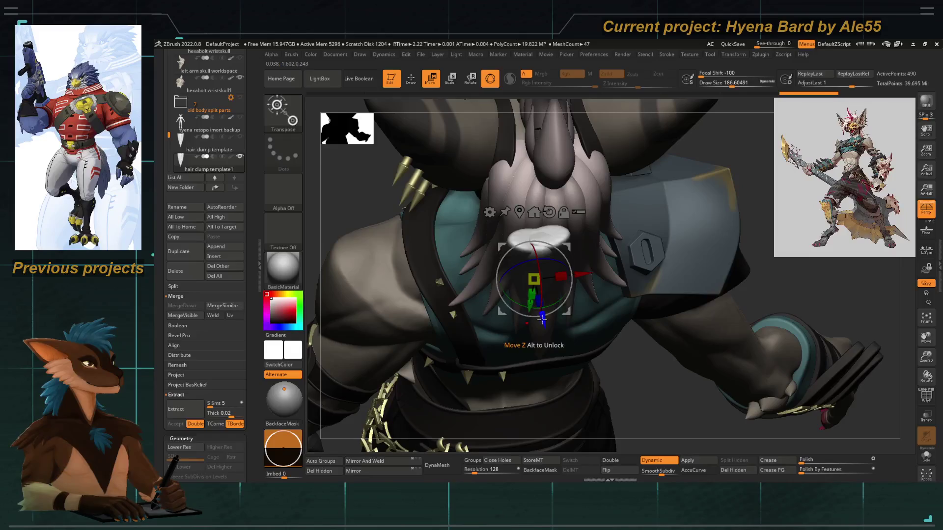
key(q)
mouse_move(491, 232)
mouse_down()
mouse_move(438, 274)
mouse_move(467, 222)
mouse_up()
key(w)
Add a Bend Curve deformer to the clump and bend it downward.
click(472, 205)
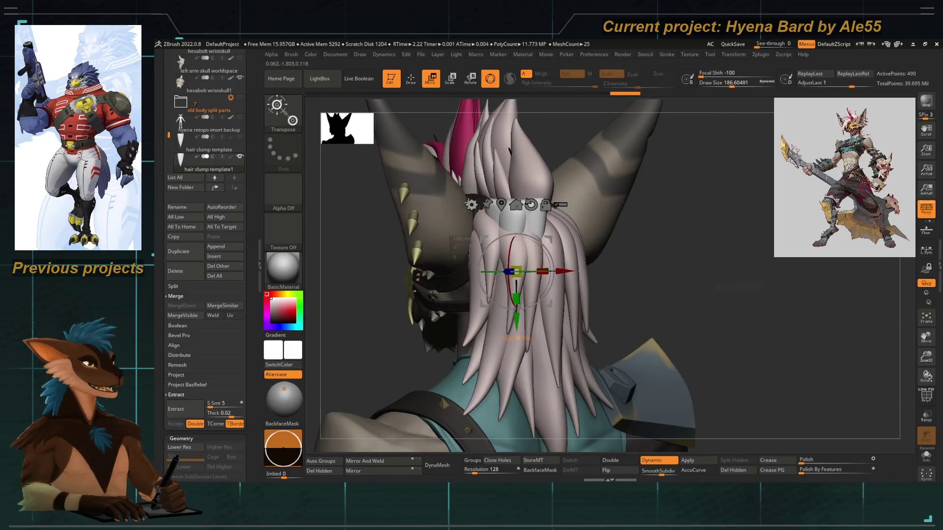
click(470, 206)
click(540, 240)
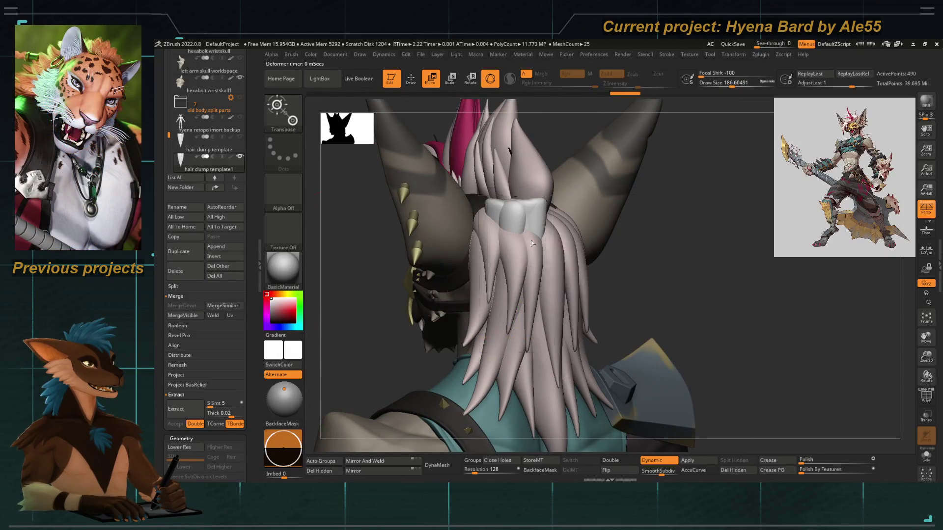
drag(358, 349, 497, 352)
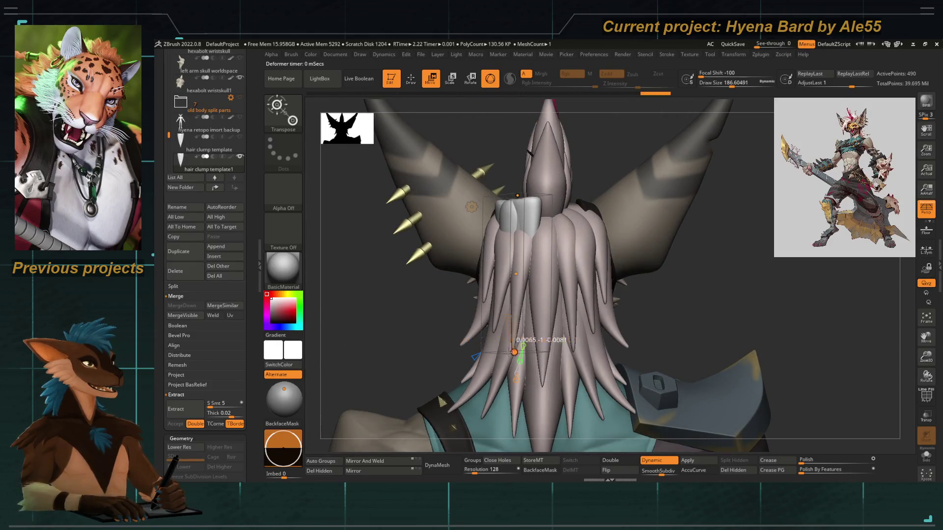
mouse_move(678, 255)
mouse_down()
mouse_move(583, 245)
mouse_move(498, 253)
mouse_up()
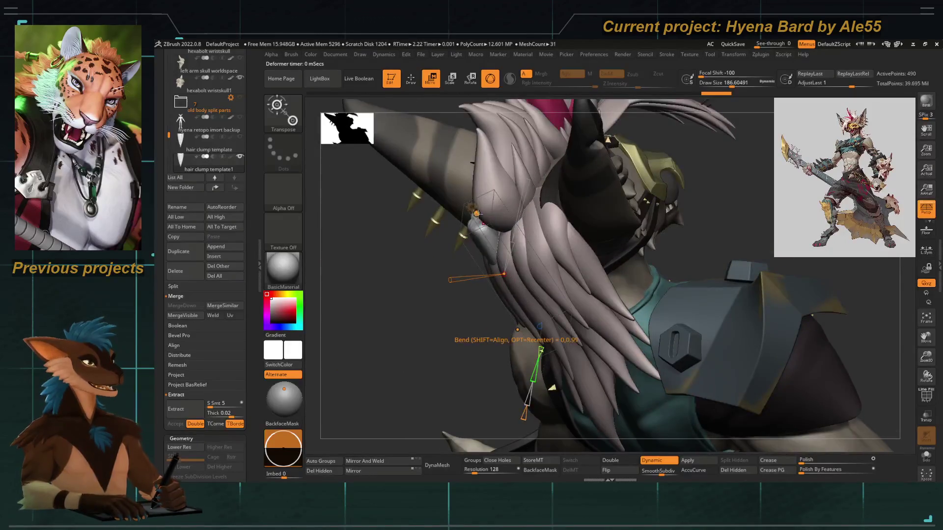
click(472, 207)
click(551, 255)
mouse_move(613, 275)
mouse_down()
mouse_move(580, 275)
mouse_move(540, 294)
mouse_move(509, 279)
mouse_move(483, 240)
mouse_move(488, 219)
mouse_up()
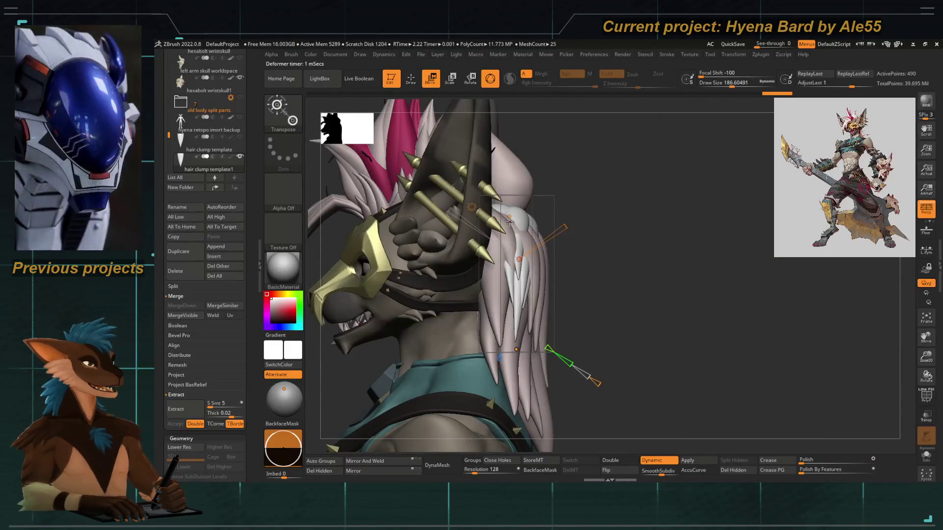
mouse_move(515, 271)
mouse_down()
mouse_move(524, 279)
mouse_move(458, 354)
mouse_up()
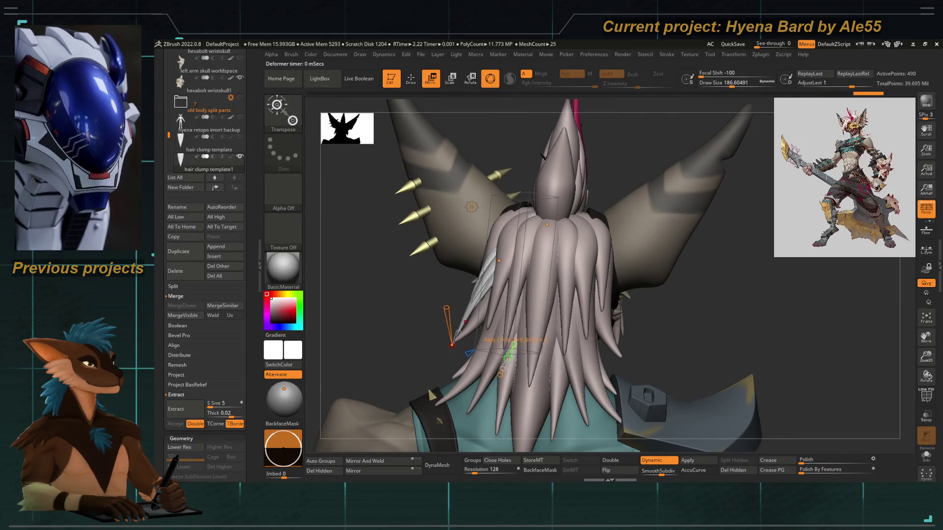
Move the clump behind the head and refine its curve around the skull.
mouse_move(451, 373)
mouse_down()
mouse_move(572, 376)
mouse_move(575, 313)
mouse_up()
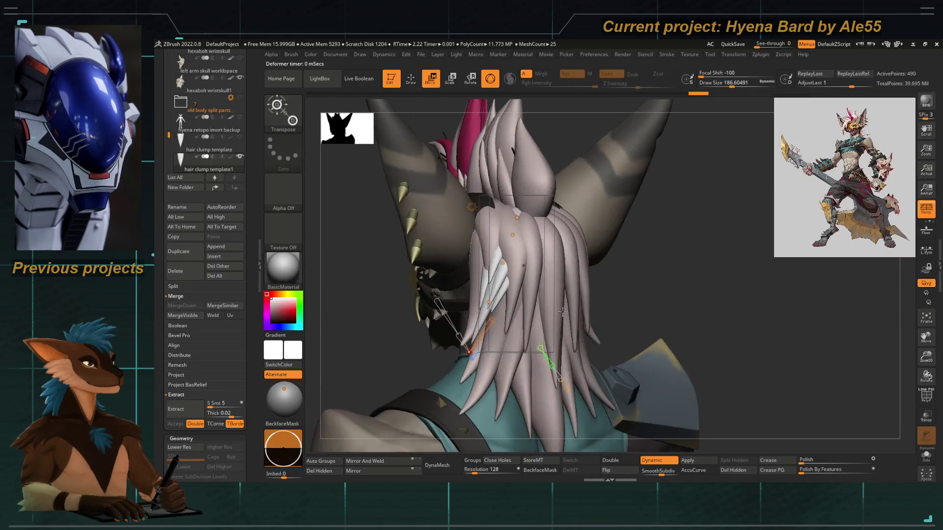
mouse_move(488, 302)
mouse_down()
mouse_move(508, 279)
mouse_move(498, 236)
mouse_move(484, 236)
mouse_up()
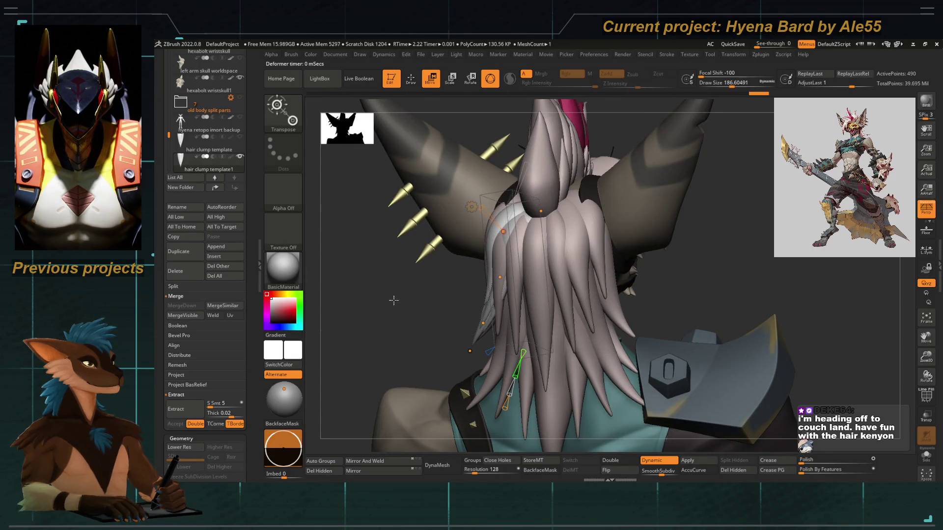
drag(380, 288, 429, 283)
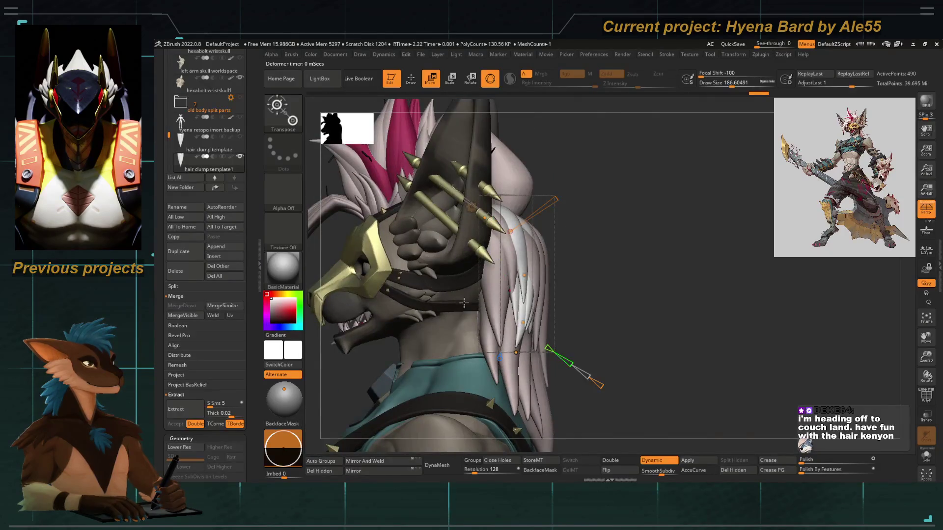
key(f)
drag(535, 229, 524, 237)
mouse_move(544, 297)
mouse_down()
mouse_move(555, 319)
mouse_move(523, 250)
mouse_up()
drag(474, 331, 473, 325)
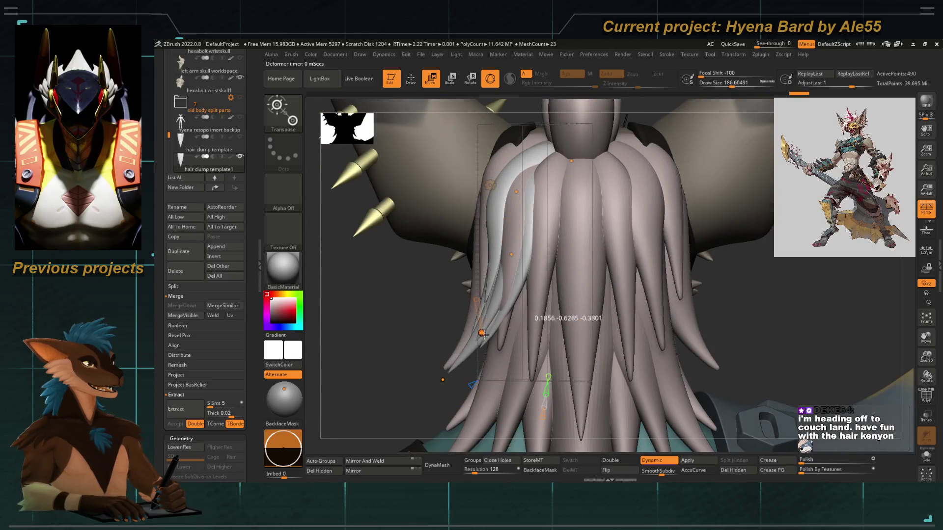
mouse_move(510, 254)
mouse_down()
mouse_move(427, 284)
mouse_move(456, 282)
mouse_move(511, 299)
mouse_move(515, 310)
mouse_move(521, 288)
mouse_move(399, 245)
mouse_up()
key(b)
key(m)
key(t)
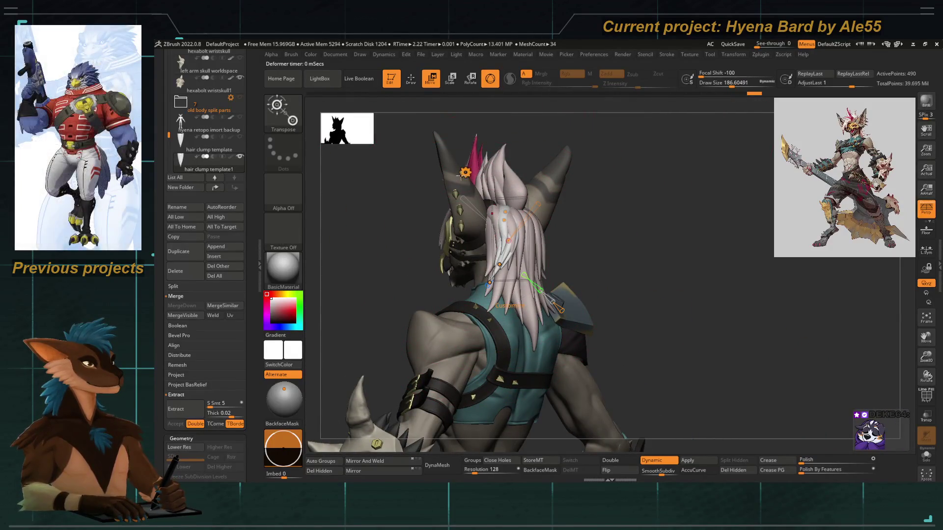
Accept the Bend Curve deformer to bake the bend into the hair clump mesh.
click(479, 191)
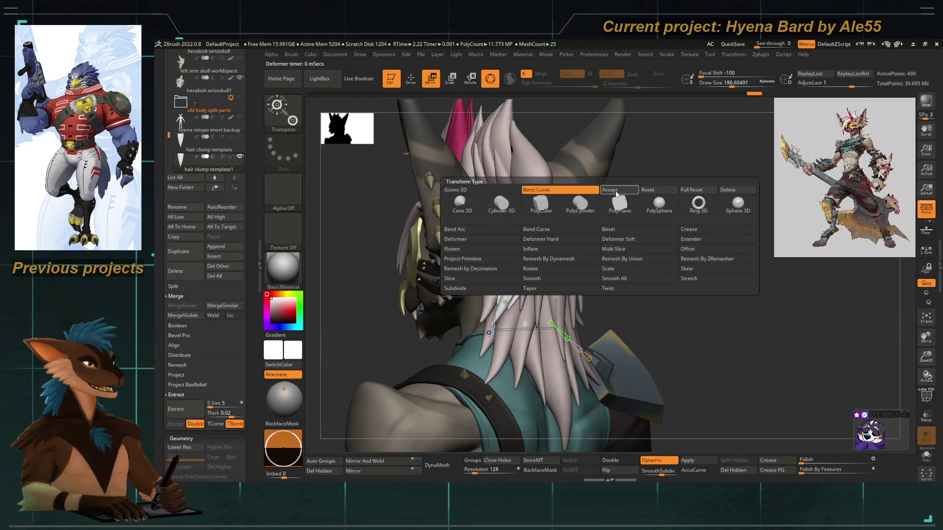
click(614, 191)
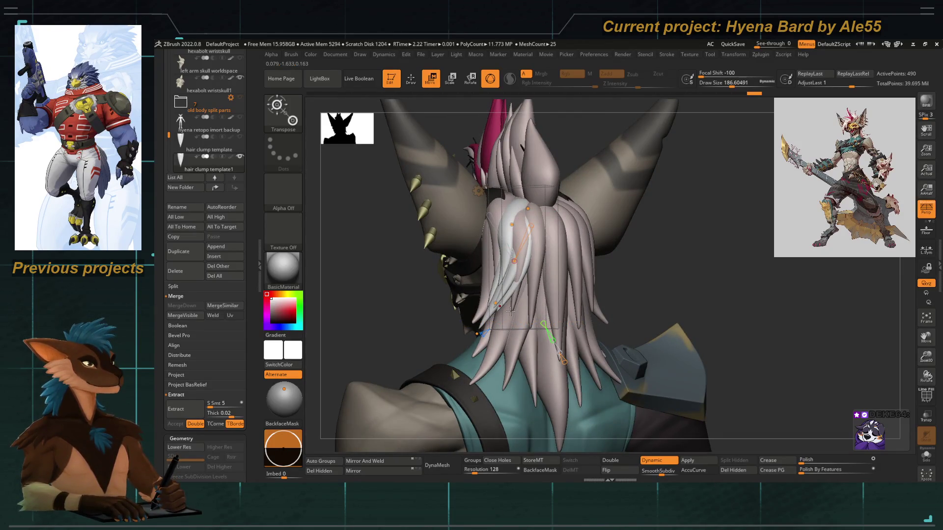
mouse_move(415, 320)
shift+mouse_down()
mouse_move(389, 320)
mouse_move(485, 211)
shift+mouse_up()
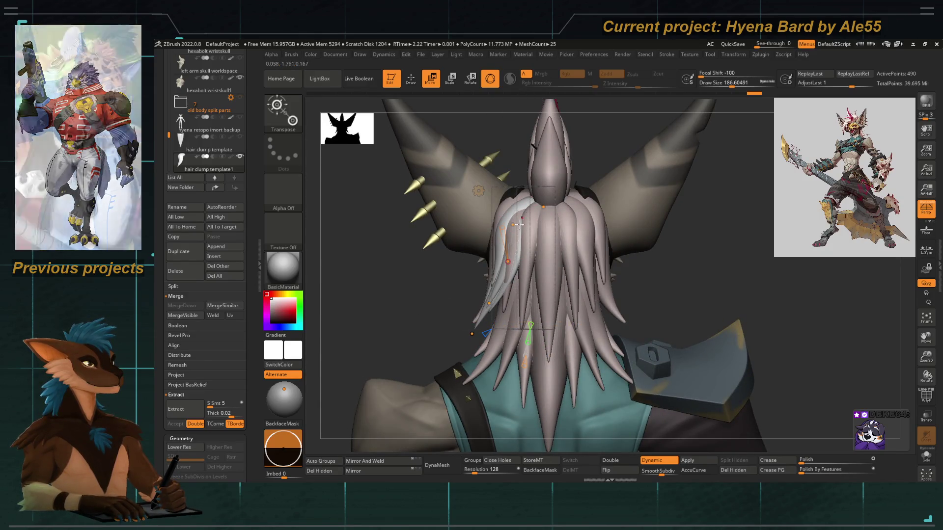
key(q)
mouse_move(448, 279)
mouse_down()
mouse_move(419, 262)
mouse_move(457, 207)
mouse_move(428, 198)
mouse_up()
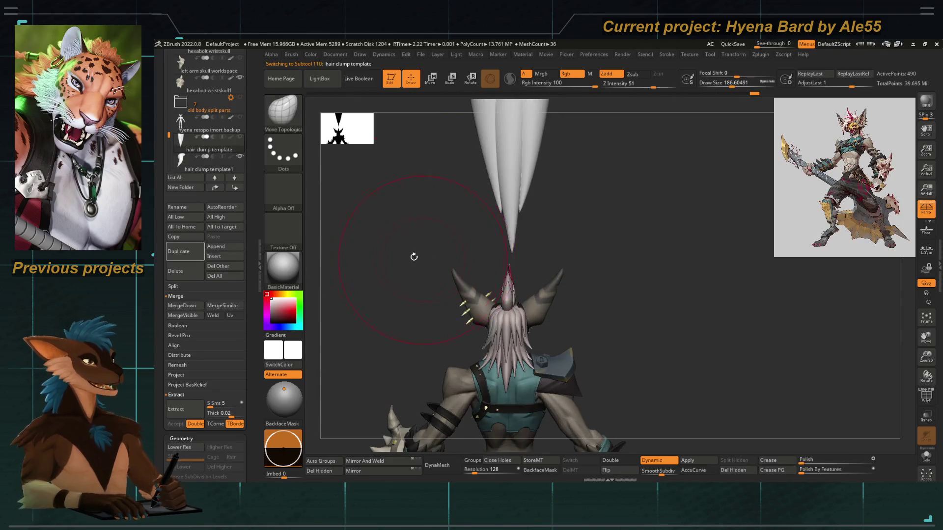
Select the original hair clump template and duplicate it as hair clump template2.
drag(421, 257, 427, 216)
click(192, 170)
drag(249, 337, 249, 273)
click(176, 192)
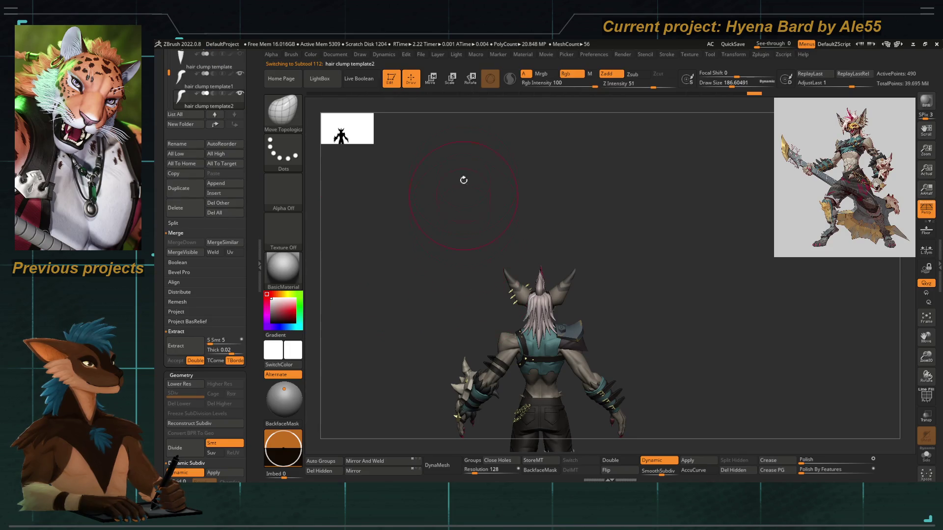